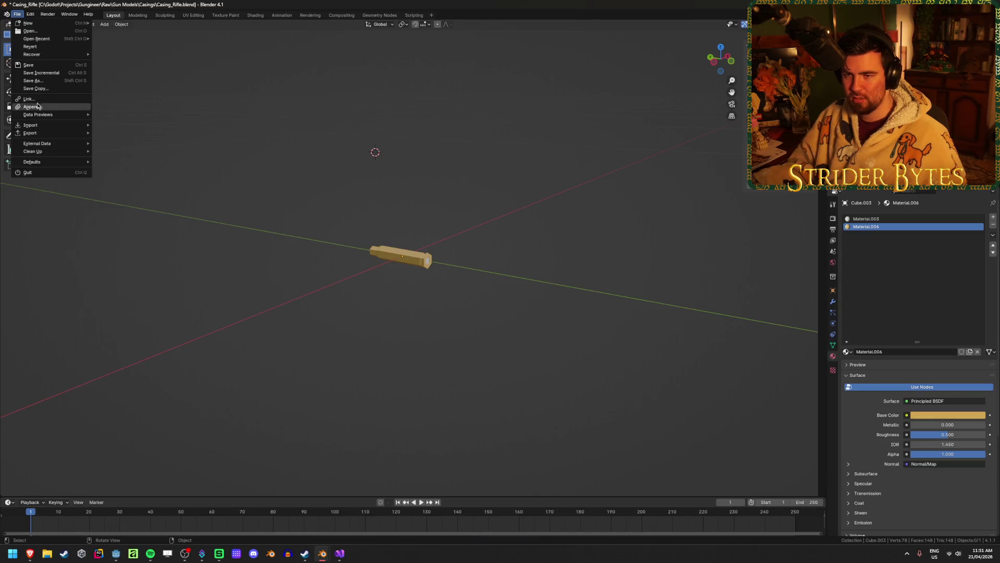
# Step: Append from ArmRig_Shotgun.blend in the Raw folder and open its Mesh folder
pyautogui.click(45, 109)
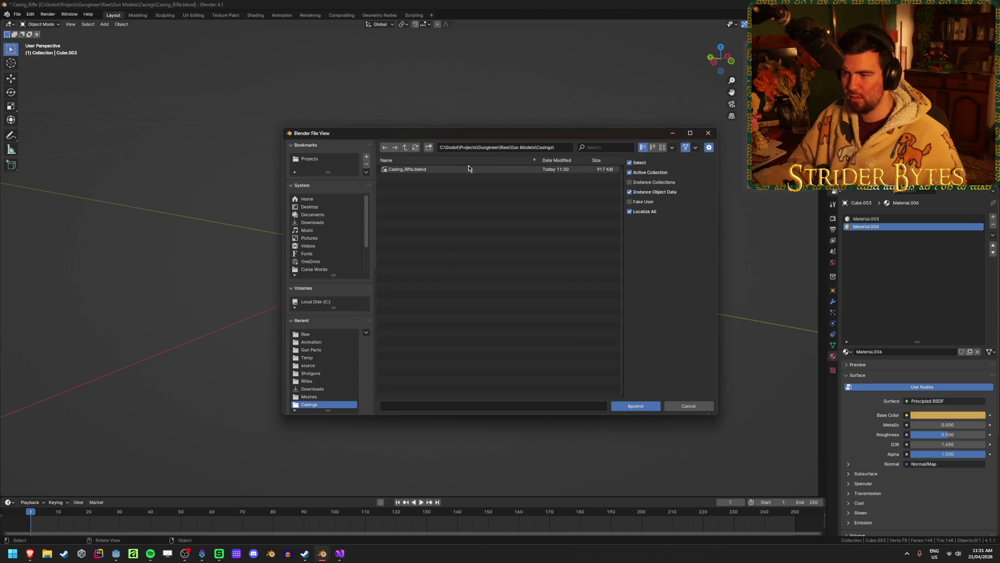
pyautogui.click(406, 148)
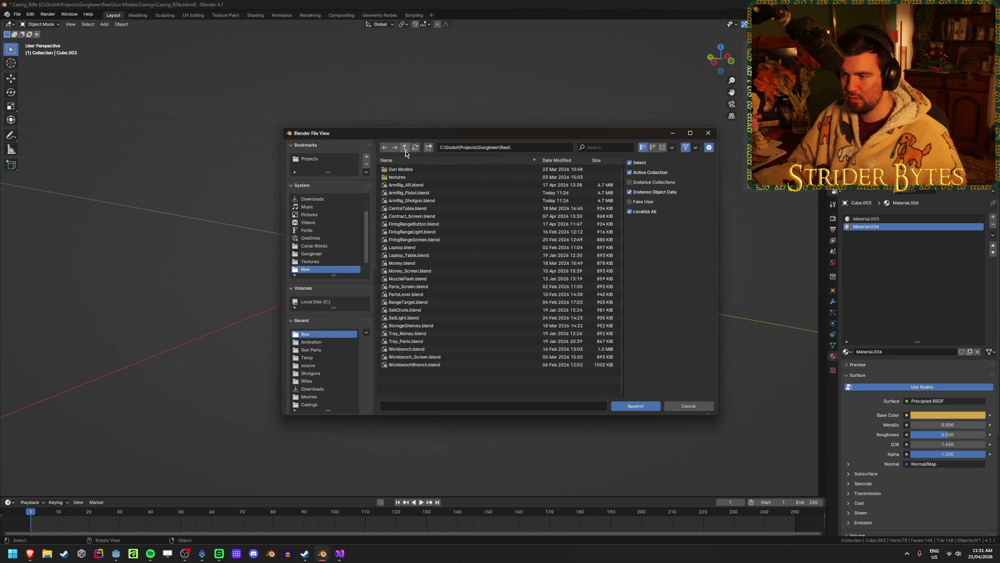
pyautogui.click(442, 201)
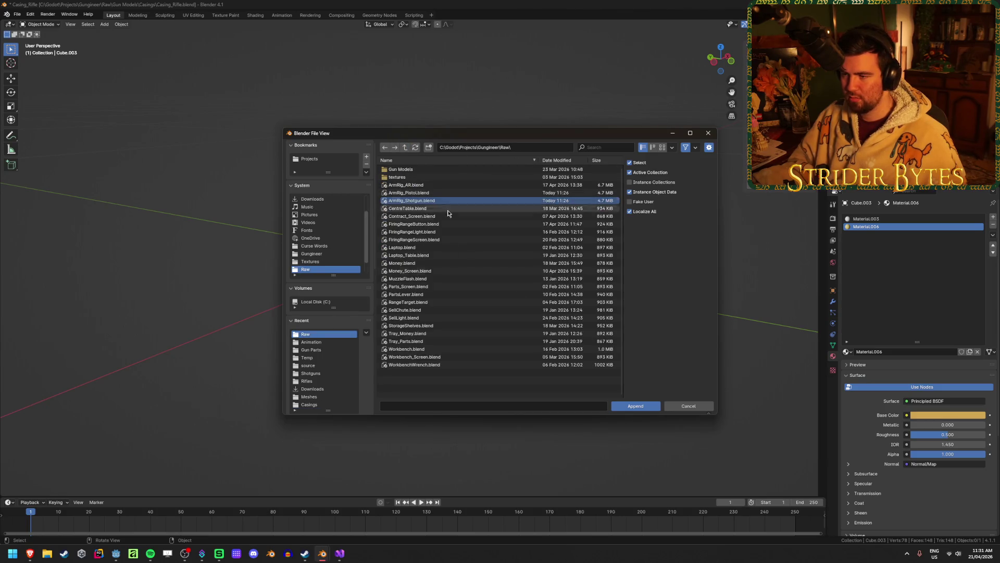
pyautogui.click(645, 408)
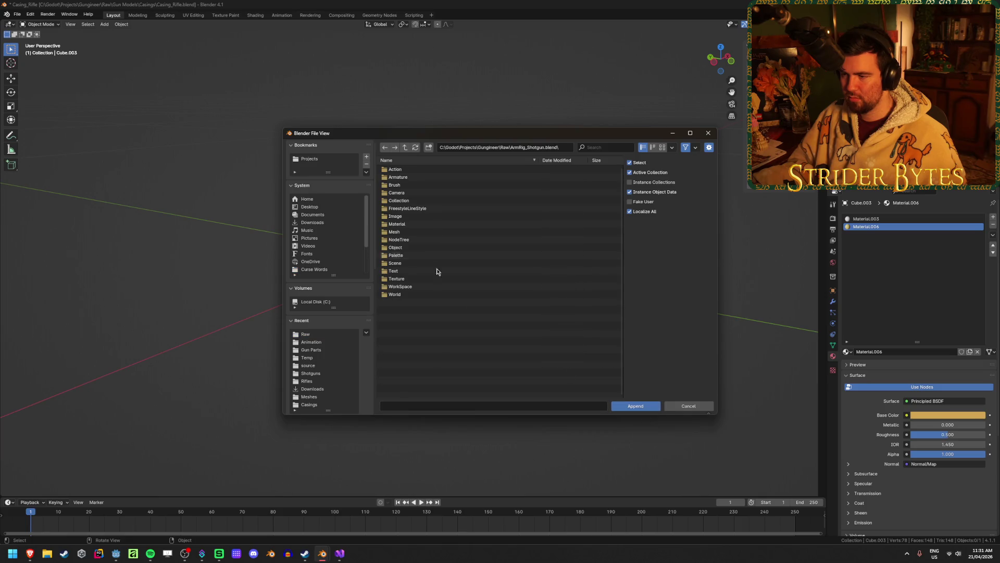
pyautogui.click(401, 232)
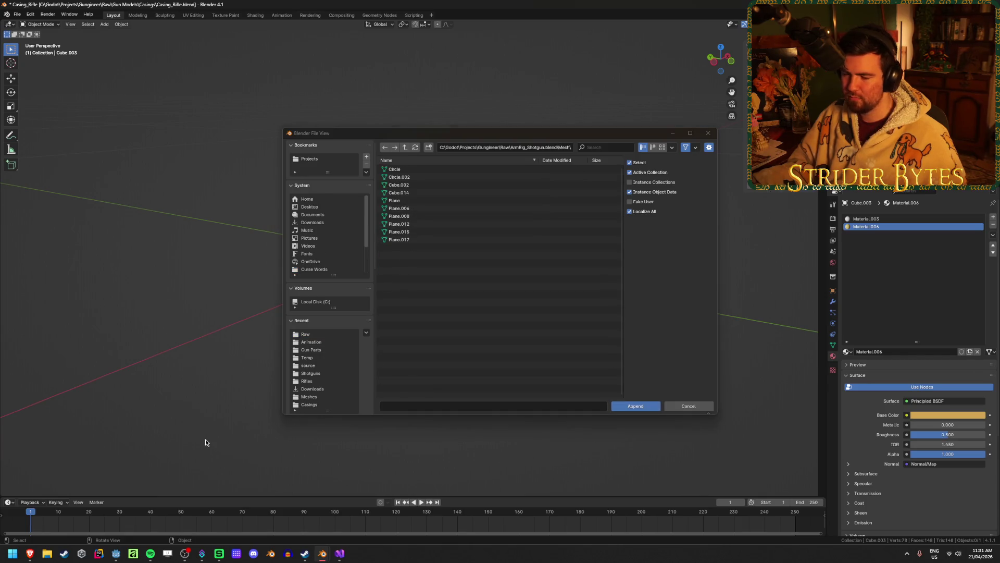
pyautogui.moveTo(320, 556)
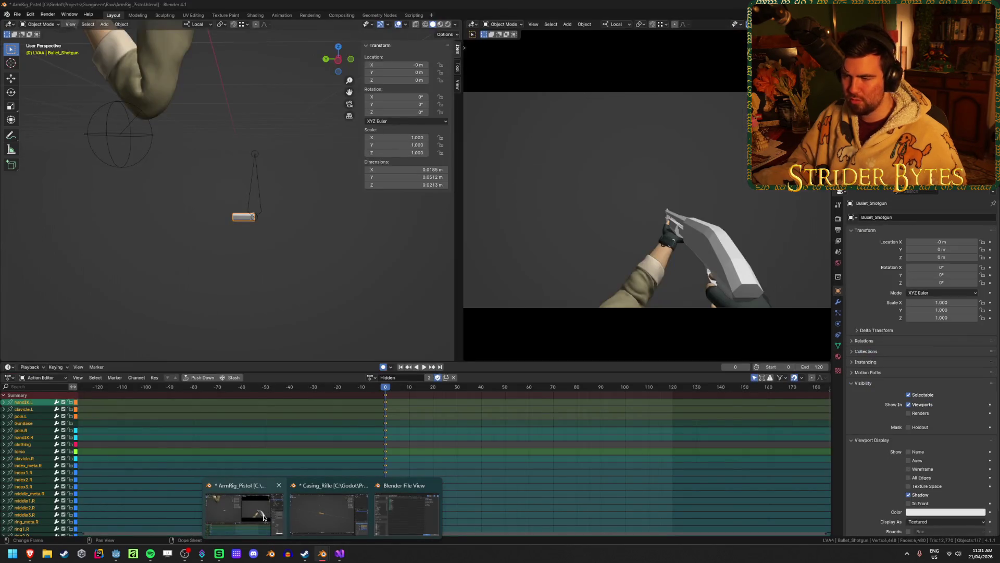
pyautogui.click(263, 517)
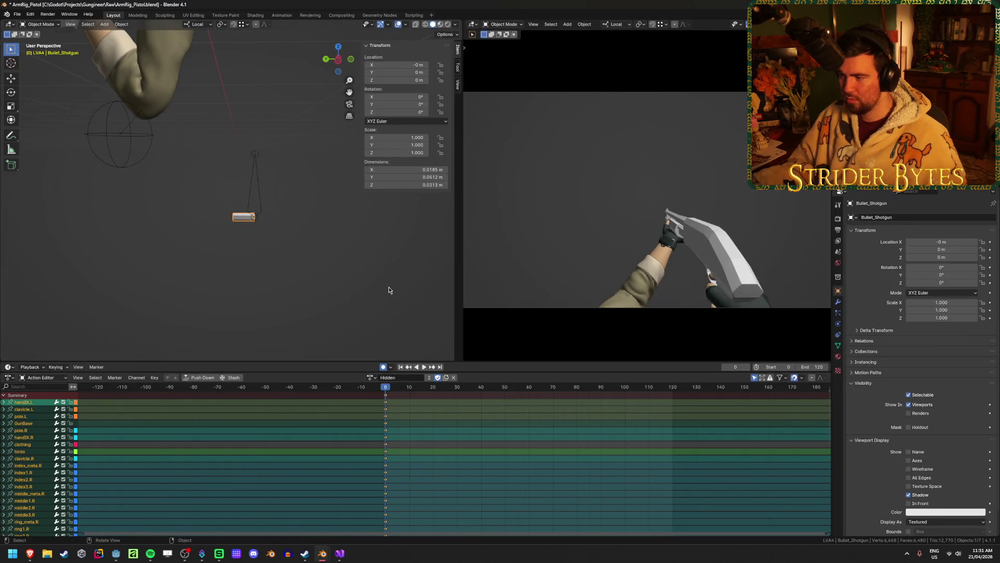
pyautogui.press('Tab')
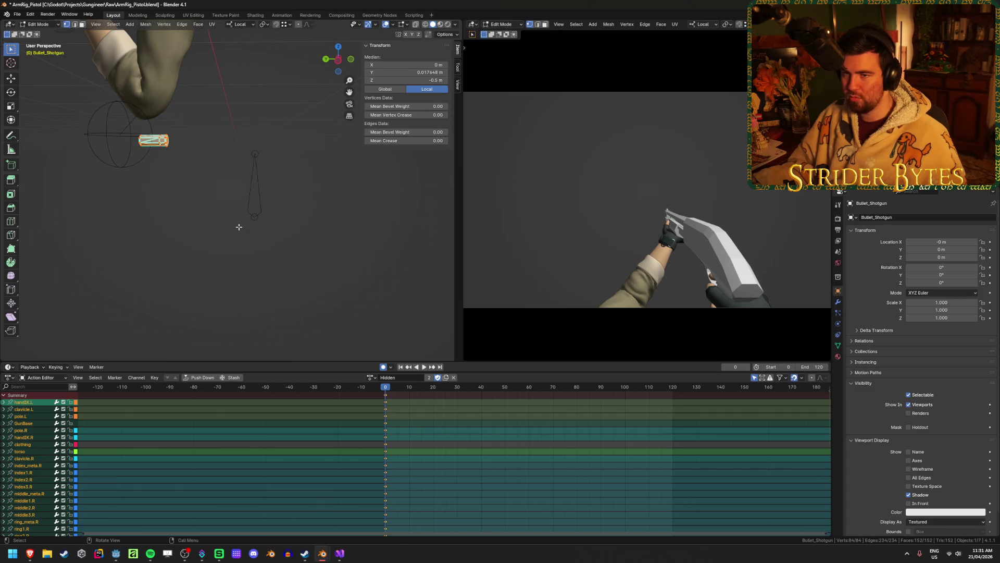
pyautogui.press('Tab')
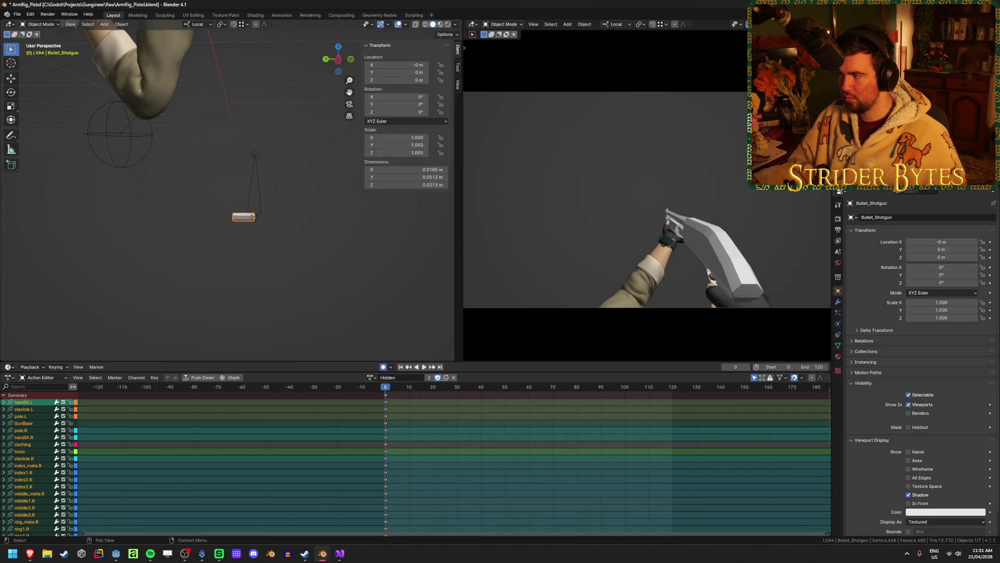
pyautogui.moveTo(324, 554)
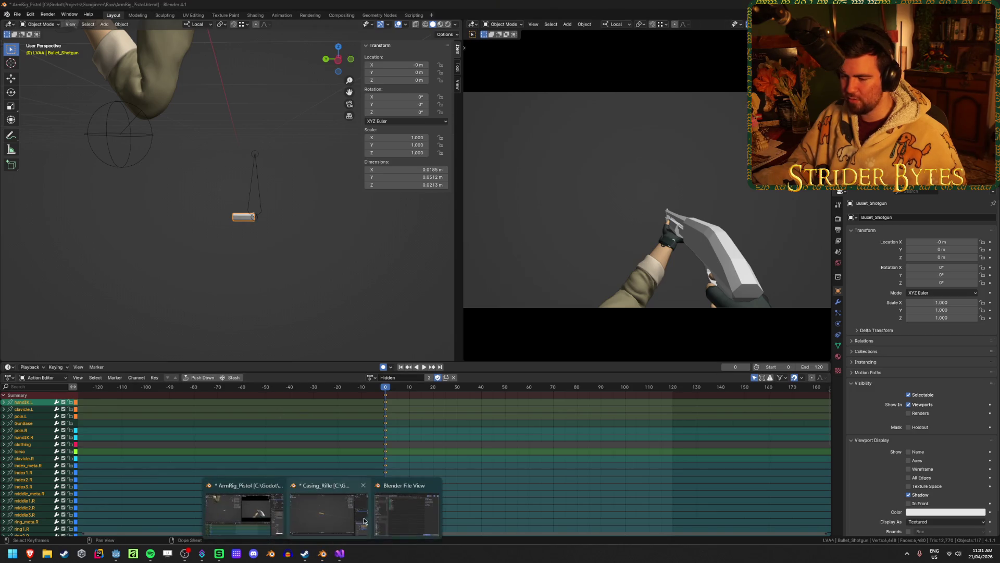
pyautogui.click(406, 513)
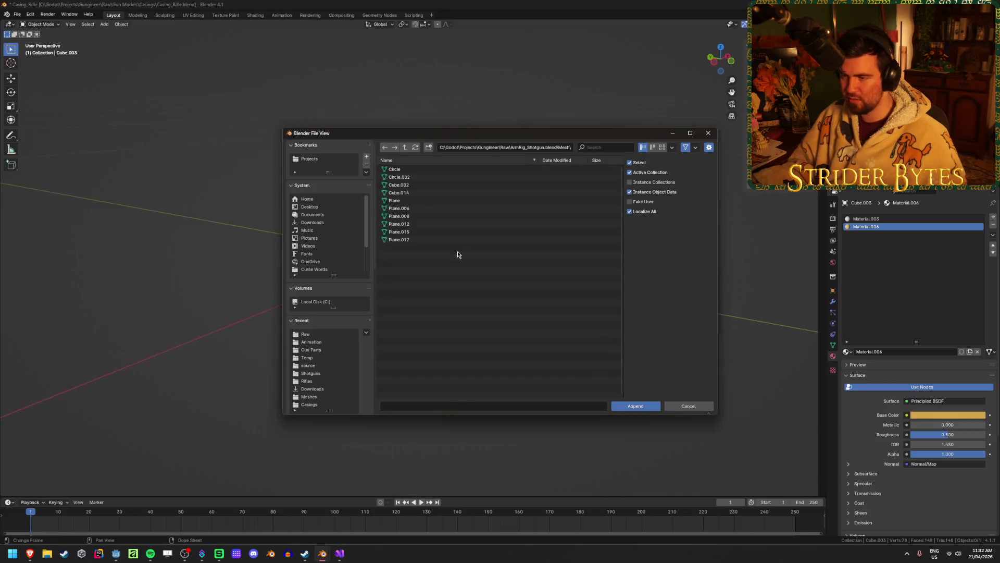
# Step: Append the Cube.002 mesh from ArmRig_Shotgun.blend into the scene and select it
pyautogui.click(404, 185)
pyautogui.click(641, 405)
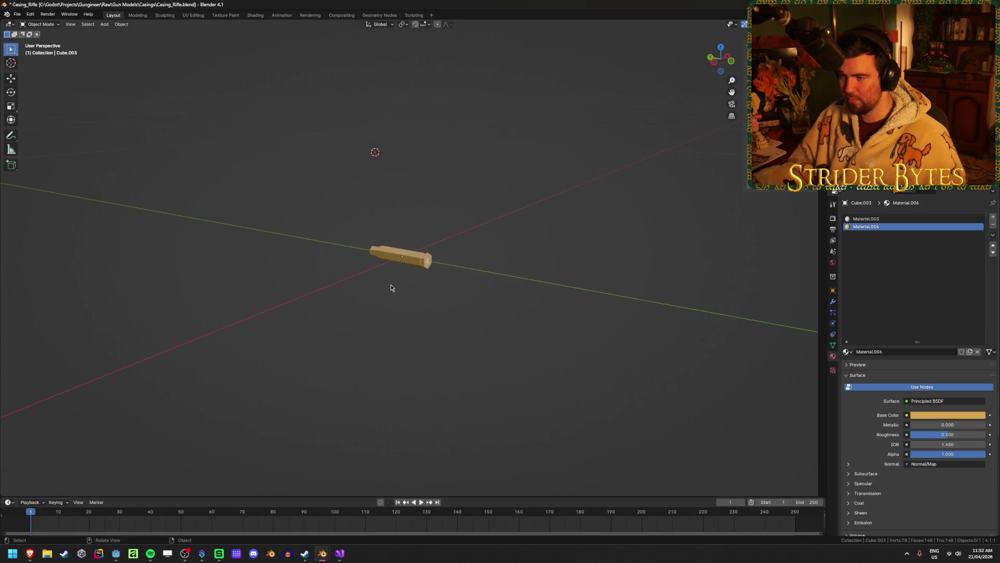
pyautogui.scroll(-5, 412, 284)
pyautogui.click(380, 440)
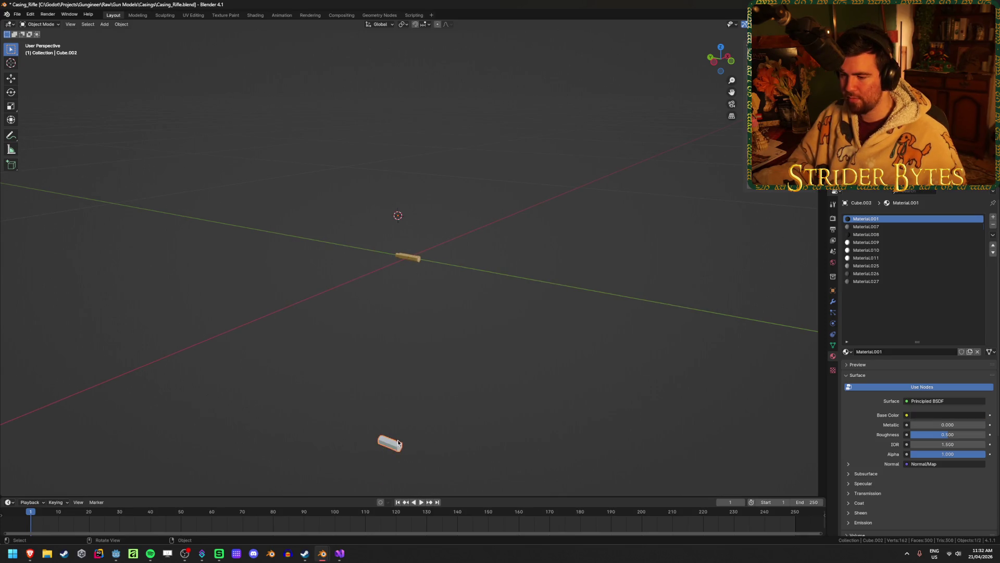
pyautogui.press('Tab')
pyautogui.moveTo(385, 438)
pyautogui.mouseDown(button='middle')
pyautogui.moveTo(462, 364)
pyautogui.moveTo(530, 356)
pyautogui.moveTo(567, 397)
pyautogui.moveTo(363, 357)
pyautogui.mouseUp(button='middle')
pyautogui.press('Tab')
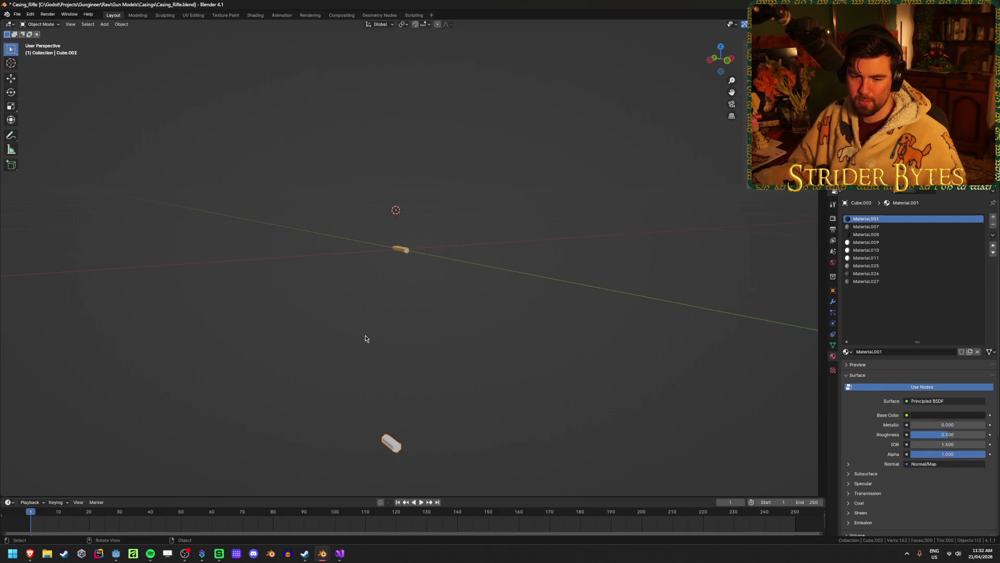
# Step: In Edit Mode from the right view, move the shell's geometry up over the rifle casing
pyautogui.press('Tab')
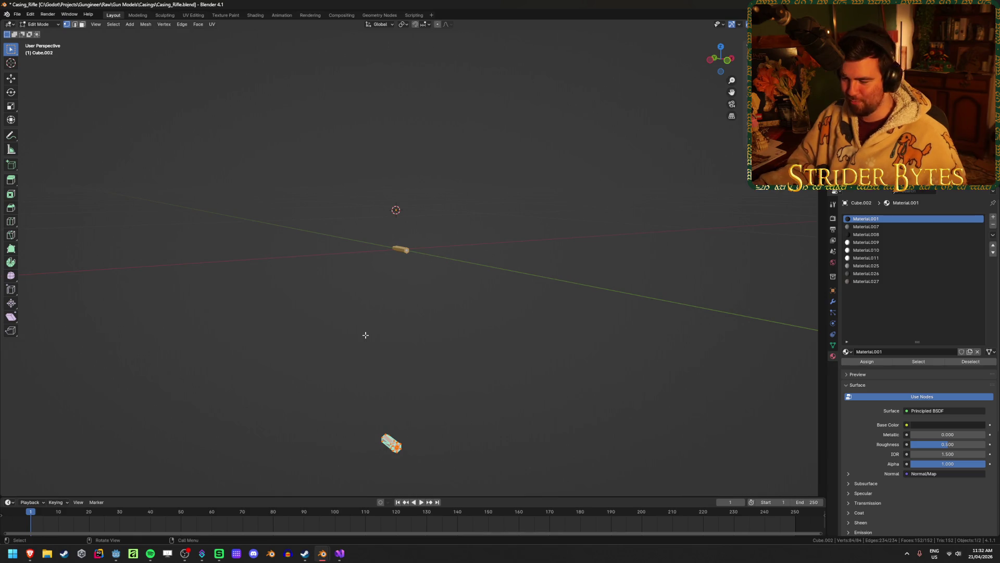
pyautogui.press('KP_3')
pyautogui.press('g')
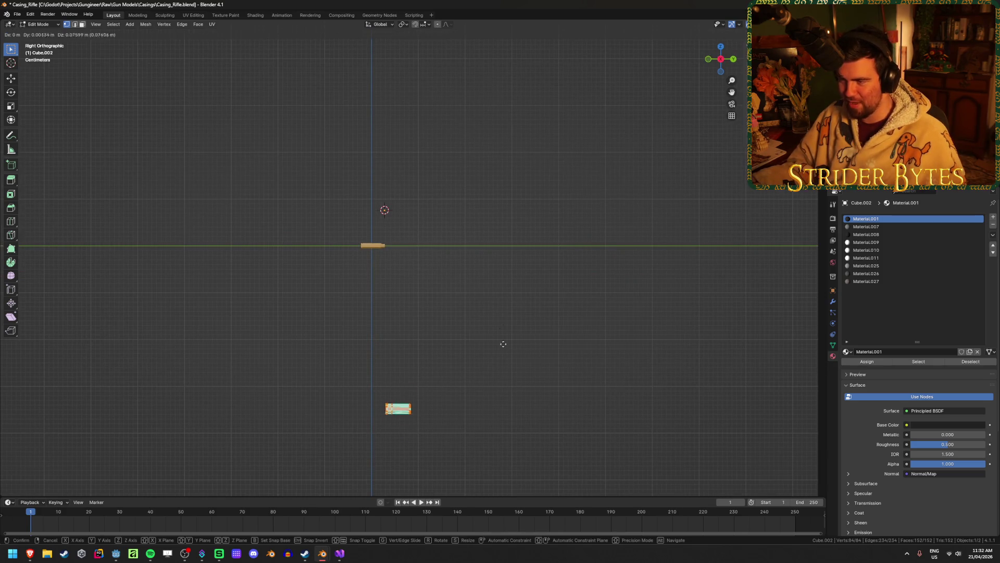
pyautogui.click(489, 155)
pyautogui.scroll(5, 466, 191)
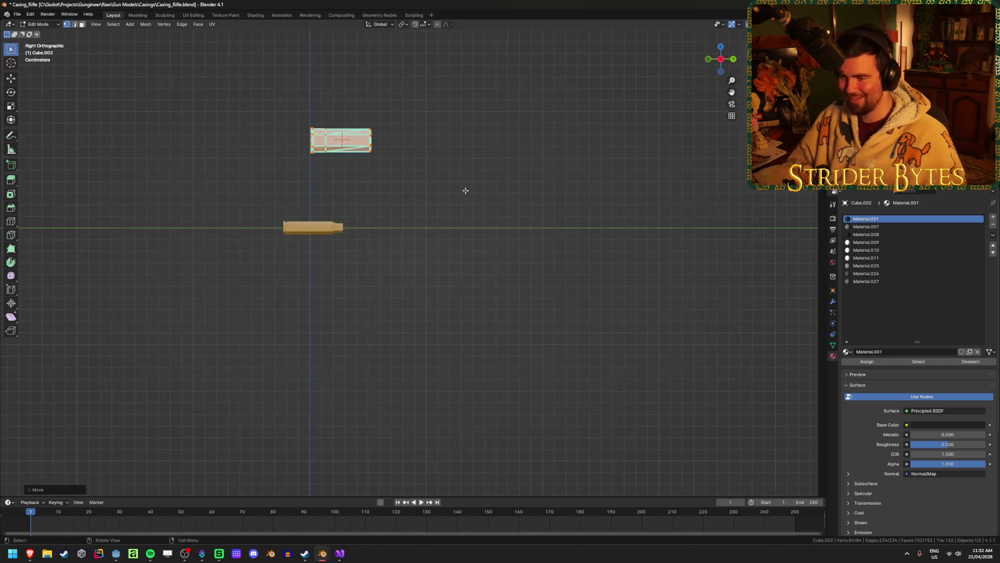
pyautogui.scroll(2, 465, 191)
pyautogui.moveTo(442, 185)
pyautogui.keyDown('shift'); pyautogui.mouseDown(button='middle')
pyautogui.moveTo(467, 183)
pyautogui.moveTo(508, 233)
pyautogui.mouseUp(button='middle'); pyautogui.keyUp('shift')
pyautogui.press('Tab')
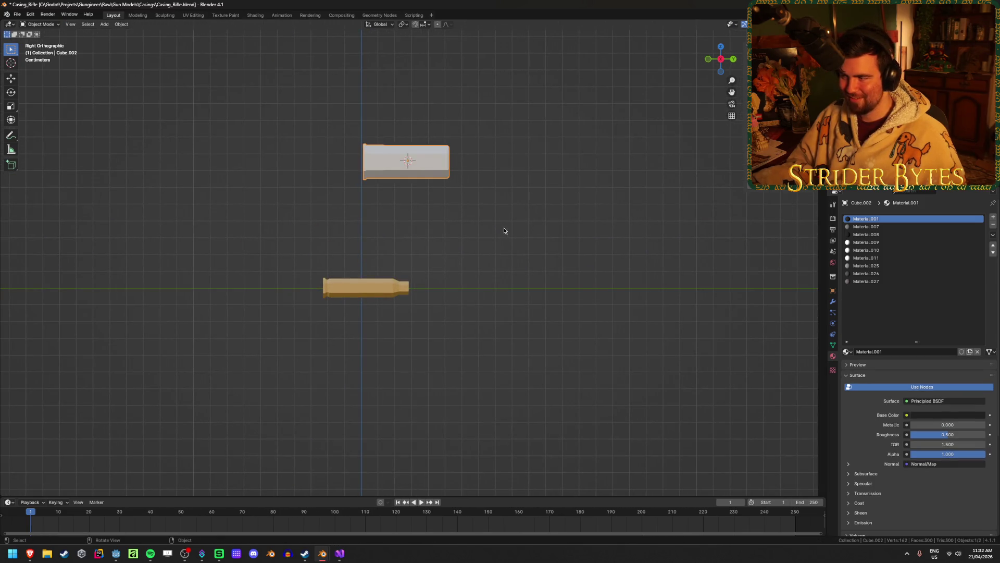
pyautogui.rightClick(539, 160)
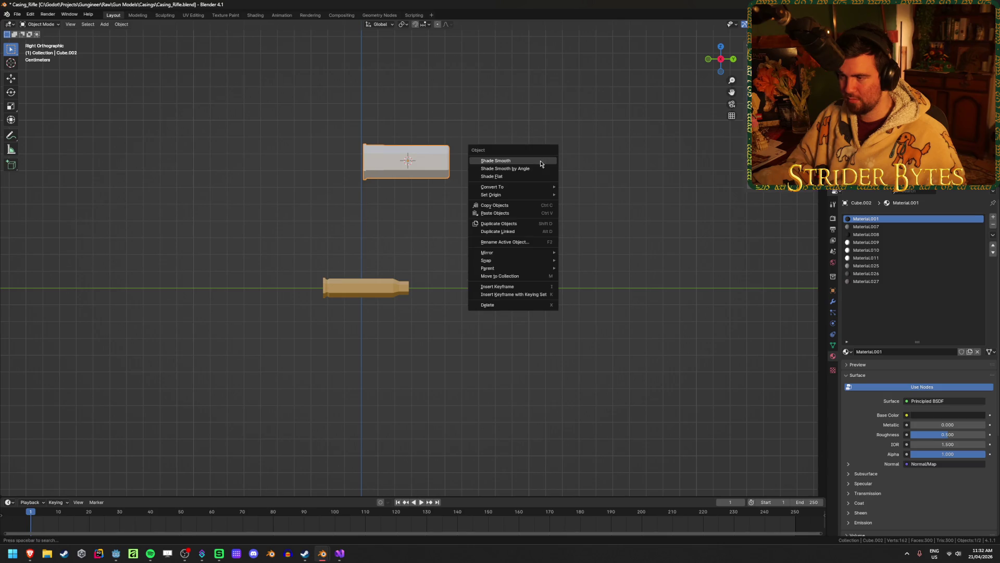
pyautogui.moveTo(469, 182)
pyautogui.mouseDown(button='middle')
pyautogui.moveTo(487, 205)
pyautogui.moveTo(483, 279)
pyautogui.moveTo(427, 306)
pyautogui.moveTo(389, 238)
pyautogui.moveTo(483, 234)
pyautogui.mouseUp(button='middle')
# Step: Switch the viewport to Material Preview shading and orbit around the shell
pyautogui.press('z')
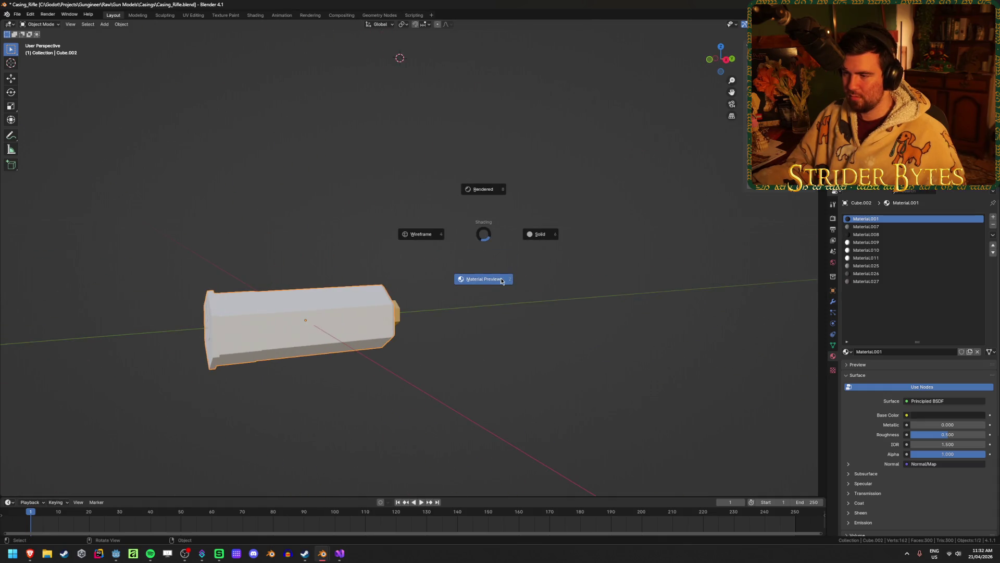
pyautogui.click(554, 385)
pyautogui.moveTo(580, 391)
pyautogui.mouseDown(button='middle')
pyautogui.moveTo(469, 341)
pyautogui.moveTo(435, 346)
pyautogui.moveTo(531, 332)
pyautogui.moveTo(460, 342)
pyautogui.moveTo(313, 439)
pyautogui.moveTo(449, 341)
pyautogui.moveTo(372, 339)
pyautogui.mouseUp(button='middle')
pyautogui.moveTo(442, 306)
pyautogui.mouseDown(button='middle')
pyautogui.moveTo(370, 340)
pyautogui.moveTo(389, 341)
pyautogui.mouseUp(button='middle')
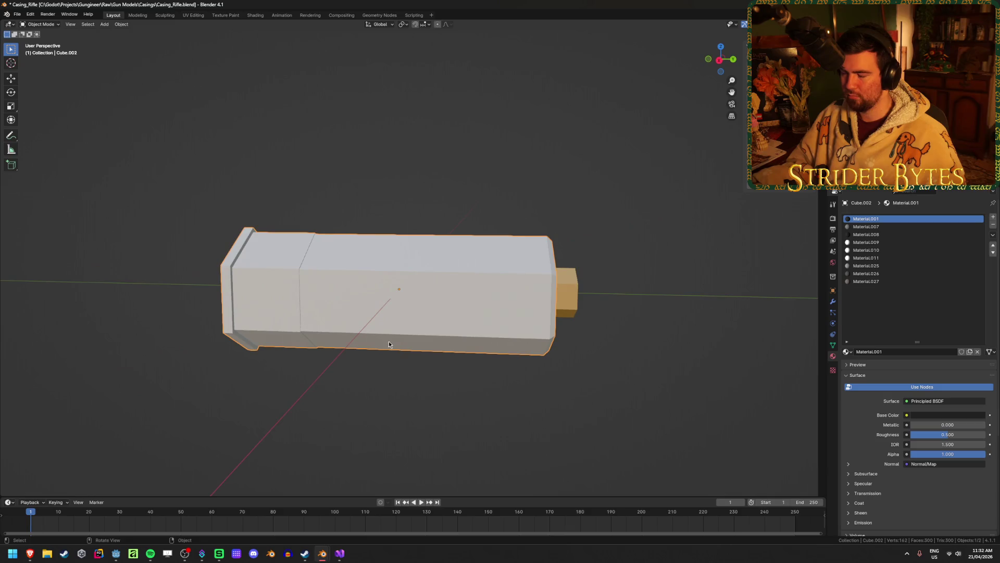
# Step: Make Material.009 the active slot, select the casing then the shell, and view the hexagonal end
pyautogui.click(907, 243)
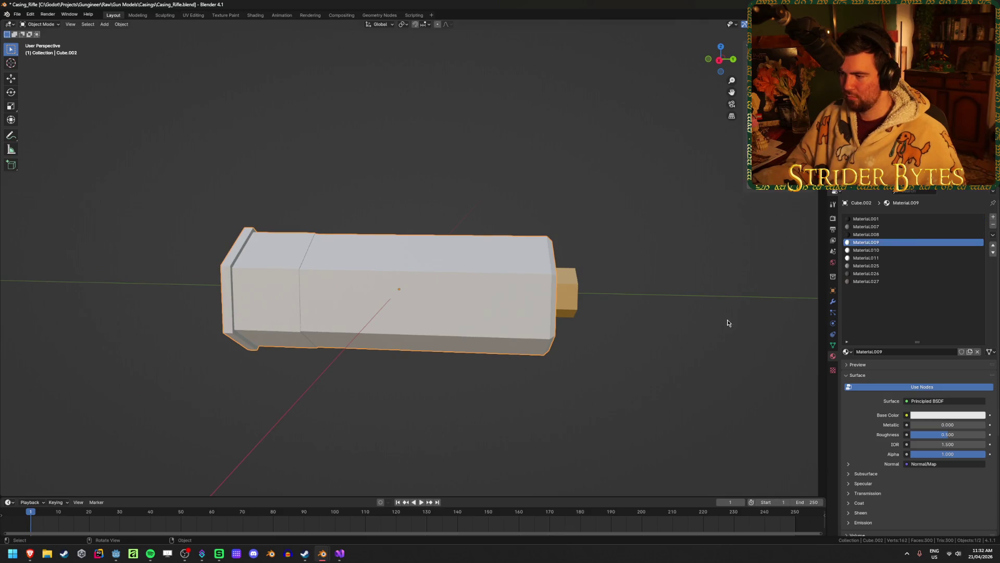
pyautogui.click(687, 328)
pyautogui.scroll(-3, 641, 336)
pyautogui.moveTo(640, 336)
pyautogui.mouseDown(button='middle')
pyautogui.moveTo(415, 342)
pyautogui.moveTo(551, 348)
pyautogui.moveTo(545, 319)
pyautogui.moveTo(503, 339)
pyautogui.mouseUp(button='middle')
pyautogui.scroll(3, 353, 362)
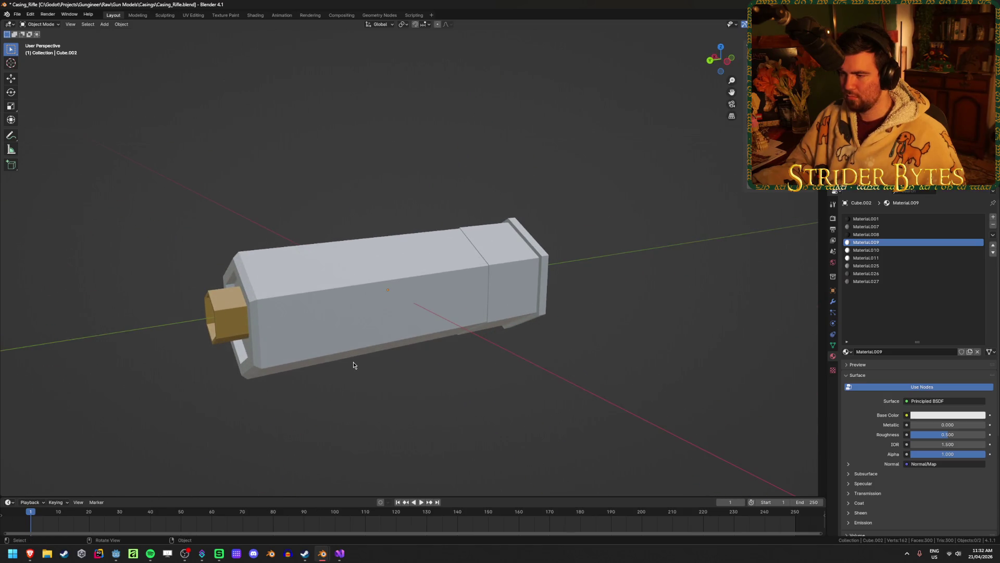
pyautogui.scroll(-3, 353, 362)
pyautogui.moveTo(353, 363); pyautogui.dragTo(401, 354, button='middle')
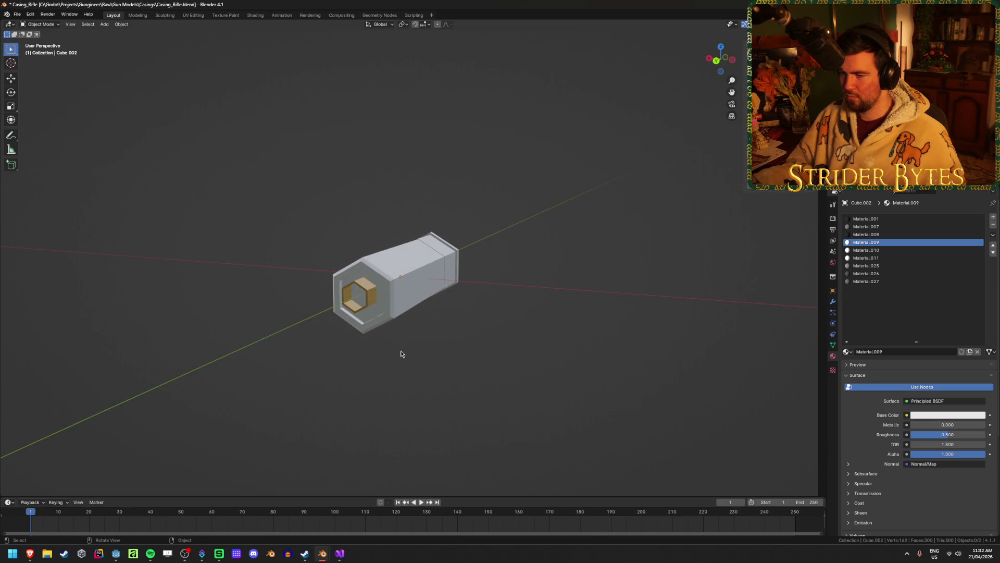
pyautogui.click(369, 306)
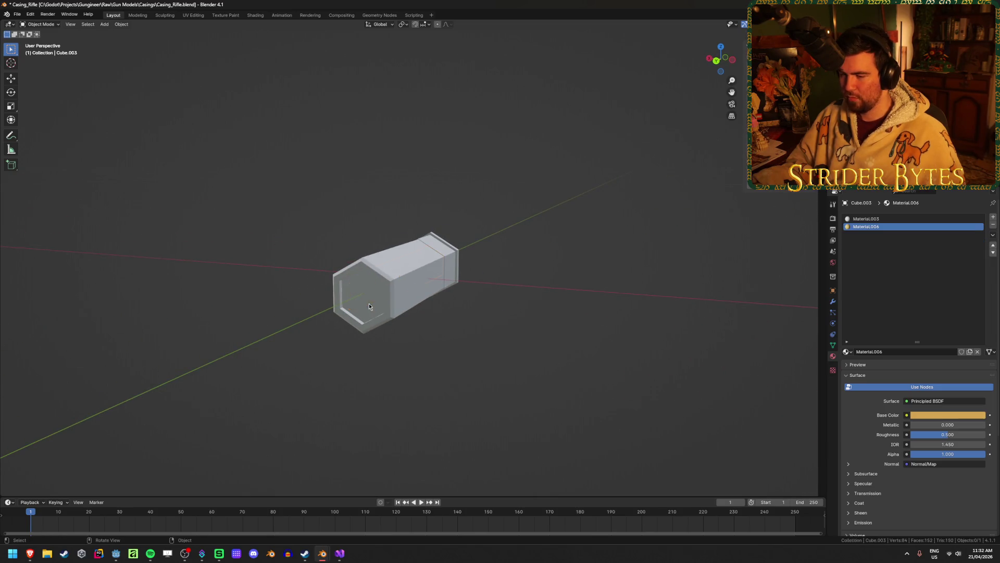
pyautogui.click(368, 303)
pyautogui.moveTo(371, 395)
pyautogui.mouseDown(button='middle')
pyautogui.moveTo(398, 368)
pyautogui.moveTo(462, 352)
pyautogui.moveTo(359, 373)
pyautogui.moveTo(306, 352)
pyautogui.moveTo(421, 375)
pyautogui.moveTo(245, 375)
pyautogui.moveTo(442, 380)
pyautogui.moveTo(358, 303)
pyautogui.mouseUp(button='middle')
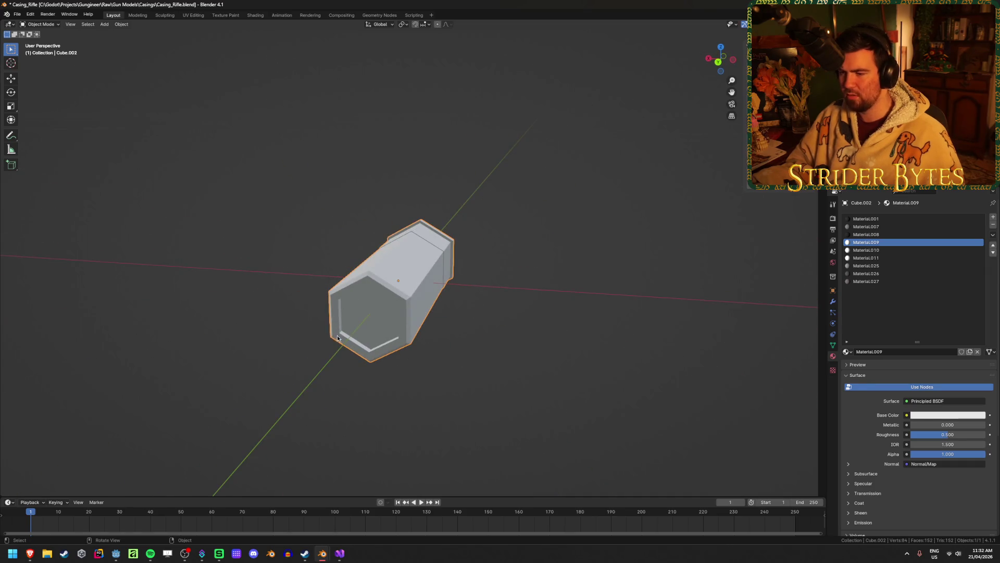
# Step: Delete the shell's hexagonal end face in Edit Mode to hollow it out
pyautogui.press('Tab')
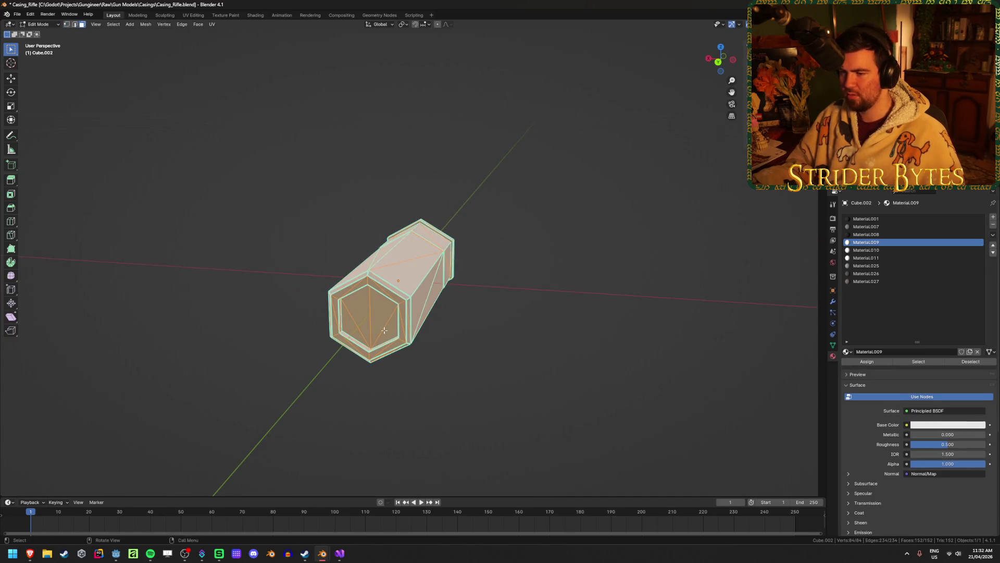
pyautogui.click(384, 330)
pyautogui.keyDown('shift'); pyautogui.click(386, 307); pyautogui.keyUp('shift')
pyautogui.keyDown('shift'); pyautogui.click(354, 320); pyautogui.keyUp('shift')
pyautogui.press('x')
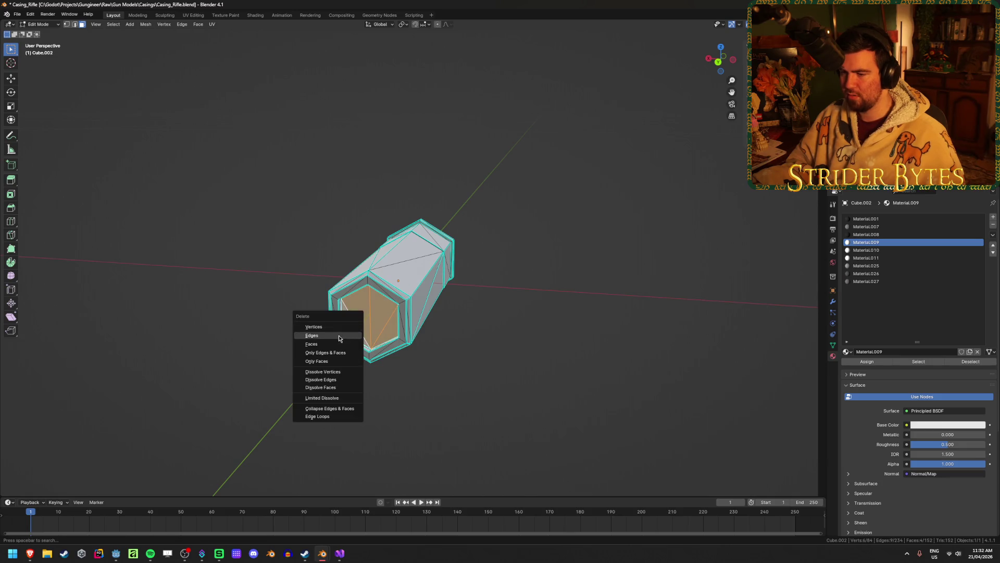
pyautogui.click(339, 338)
pyautogui.moveTo(339, 338)
pyautogui.mouseDown(button='middle')
pyautogui.moveTo(350, 313)
pyautogui.moveTo(404, 307)
pyautogui.moveTo(324, 330)
pyautogui.mouseUp(button='middle')
pyautogui.scroll(4, 373, 303)
pyautogui.press('Tab')
pyautogui.scroll(-5, 324, 329)
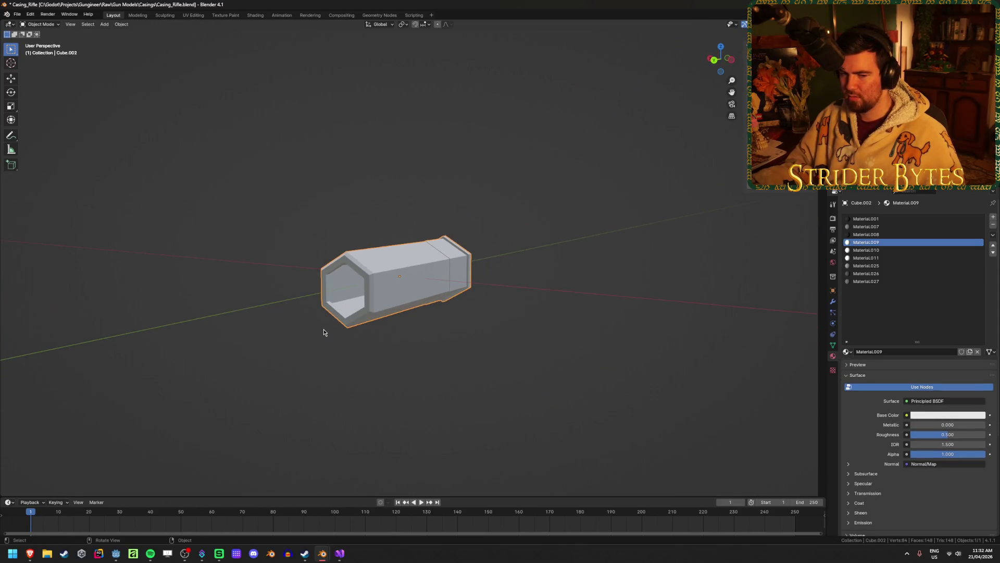
# Step: Fill the open hexagonal end with a new face and inspect the capped end
pyautogui.press('Tab')
pyautogui.press('f')
pyautogui.press('Tab')
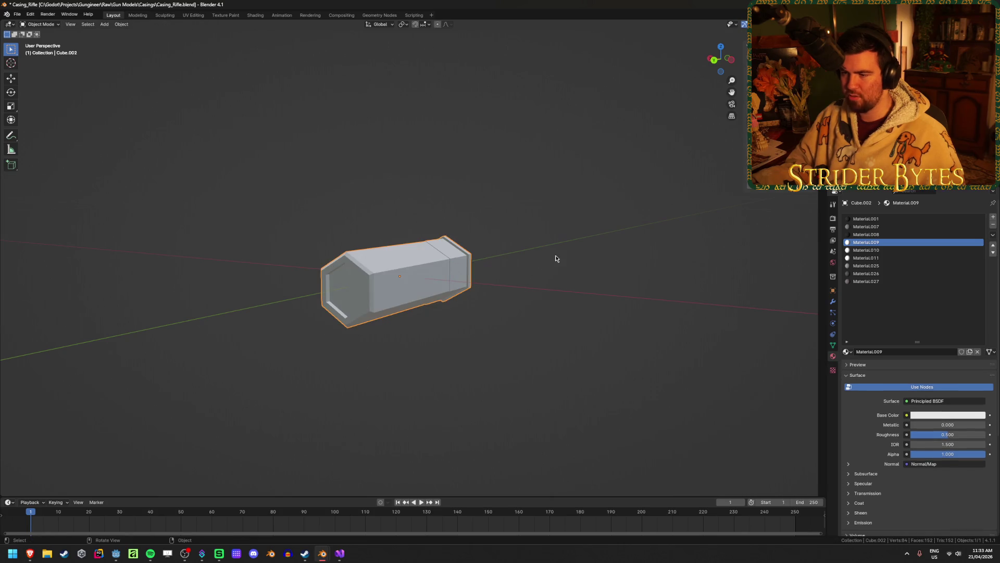
pyautogui.moveTo(555, 259); pyautogui.dragTo(462, 264, button='middle')
pyautogui.scroll(1, 462, 265)
pyautogui.scroll(2, 461, 265)
pyautogui.scroll(-1, 462, 266)
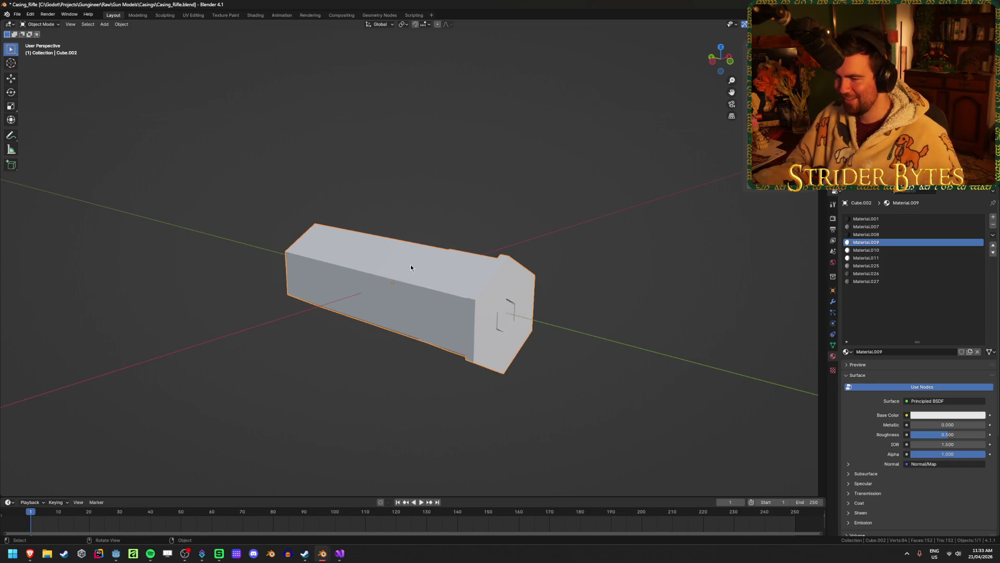
pyautogui.moveTo(411, 268); pyautogui.dragTo(487, 263, button='middle')
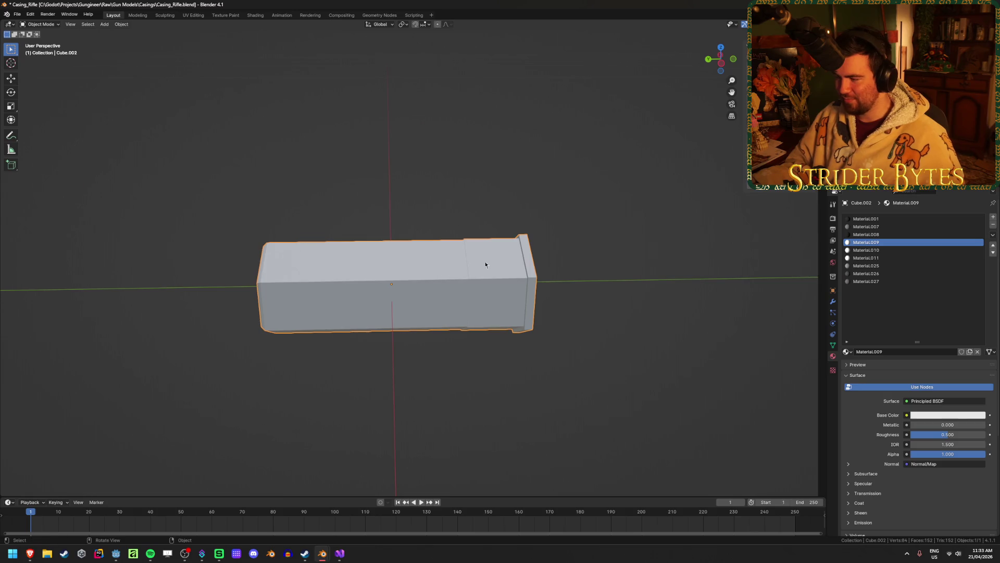
# Step: Remove all material slots from Cube.002, starting with Material.001
pyautogui.click(961, 220)
pyautogui.click(993, 226)
pyautogui.click(994, 226)
pyautogui.click(994, 226)
pyautogui.click(993, 226)
pyautogui.click(993, 226)
pyautogui.click(993, 226)
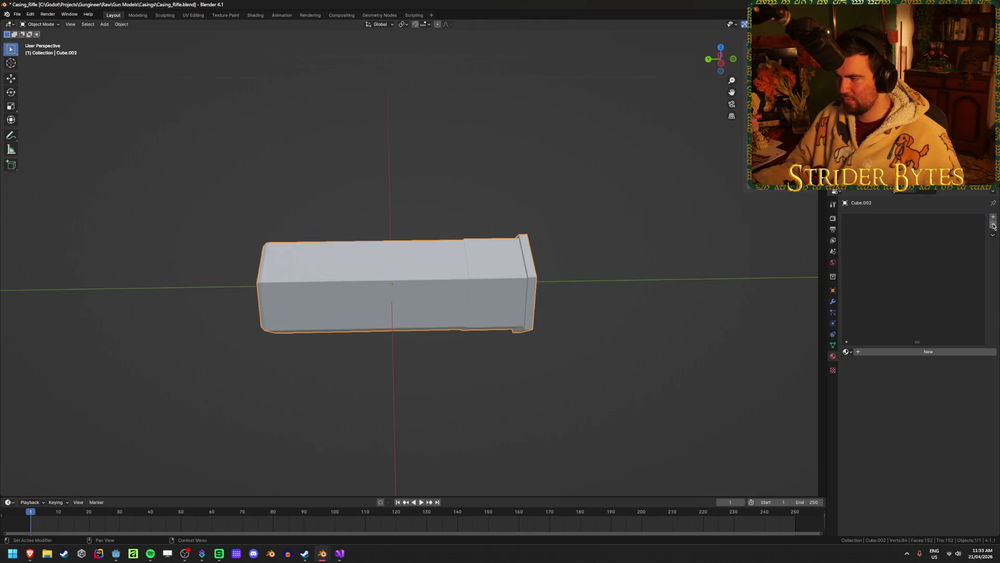
pyautogui.moveTo(494, 286)
pyautogui.mouseDown(button='middle')
pyautogui.moveTo(554, 283)
pyautogui.moveTo(439, 316)
pyautogui.mouseUp(button='middle')
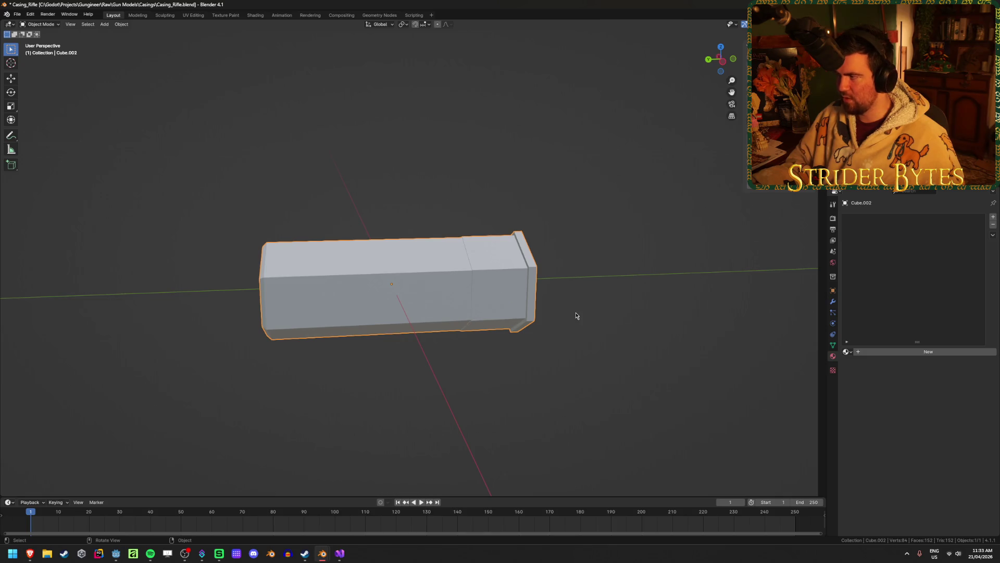
pyautogui.moveTo(576, 315); pyautogui.dragTo(507, 311, button='middle')
# Step: Save Casing_Rifle.blend and bring up the recent Blender files list
pyautogui.hotkey('ctrl', 's')
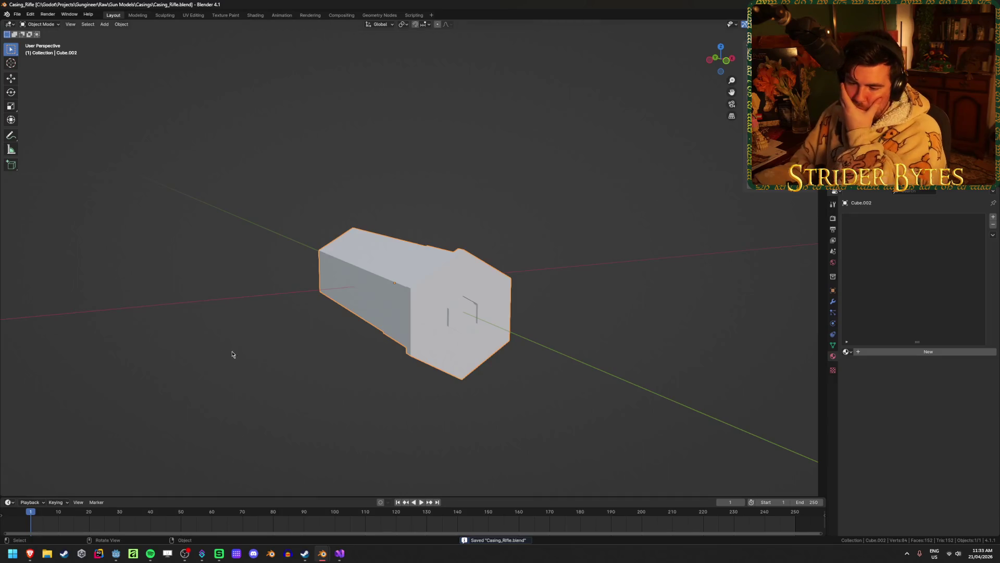
pyautogui.moveTo(26, 561)
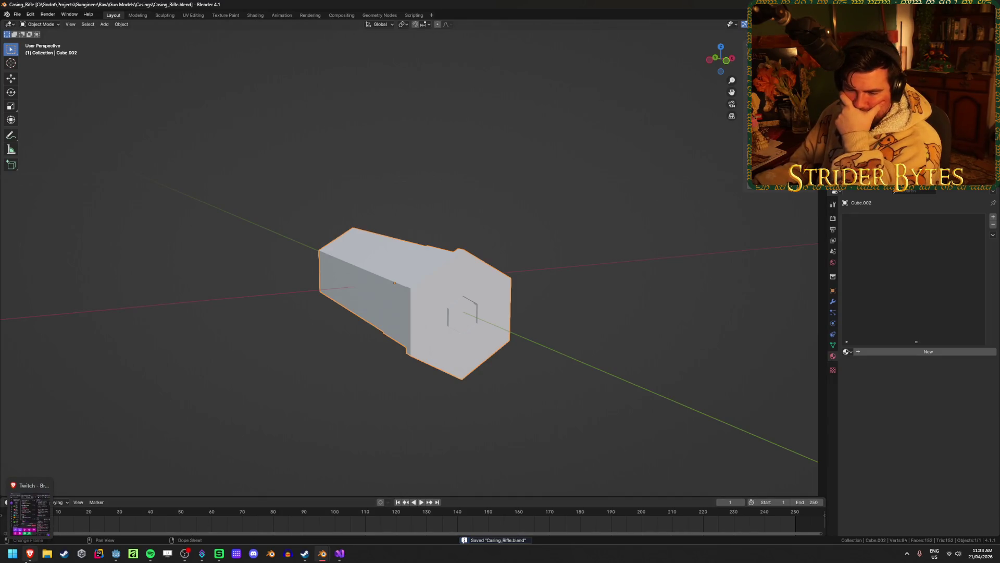
pyautogui.rightClick(321, 555)
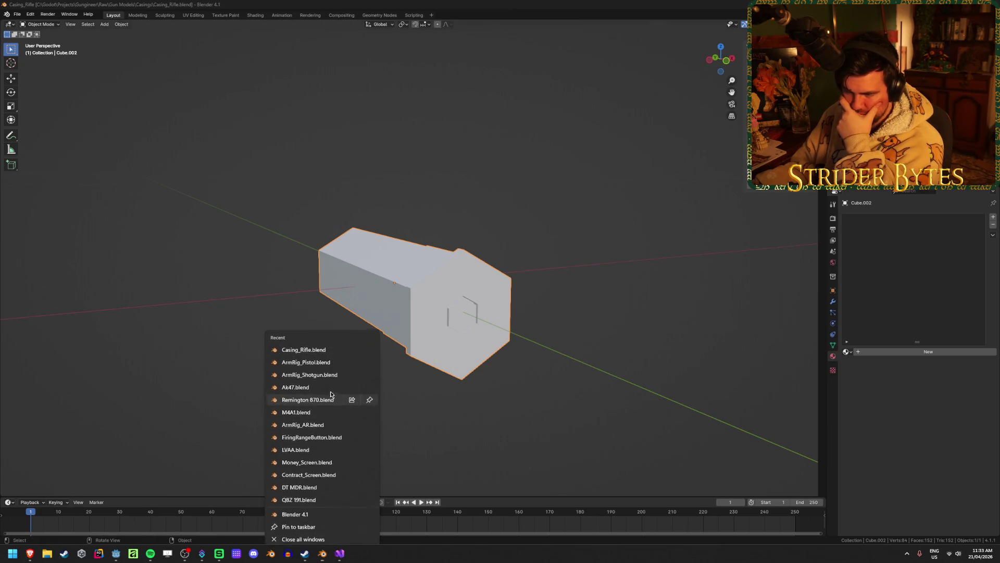
# Step: Open Remington 870.blend and inspect the shotgun in wireframe
pyautogui.click(330, 395)
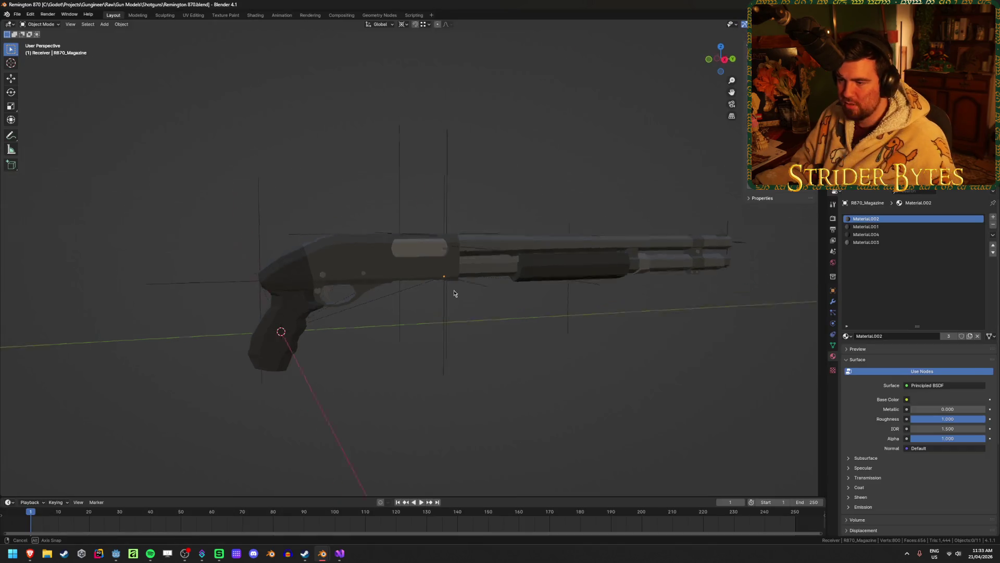
pyautogui.scroll(4, 438, 365)
pyautogui.moveTo(331, 393)
pyautogui.mouseDown(button='middle')
pyautogui.moveTo(437, 366)
pyautogui.moveTo(401, 388)
pyautogui.moveTo(424, 393)
pyautogui.moveTo(438, 380)
pyautogui.moveTo(346, 364)
pyautogui.moveTo(453, 351)
pyautogui.moveTo(475, 330)
pyautogui.moveTo(466, 339)
pyautogui.moveTo(379, 314)
pyautogui.mouseUp(button='middle')
pyautogui.hotkey('shift', 'z')
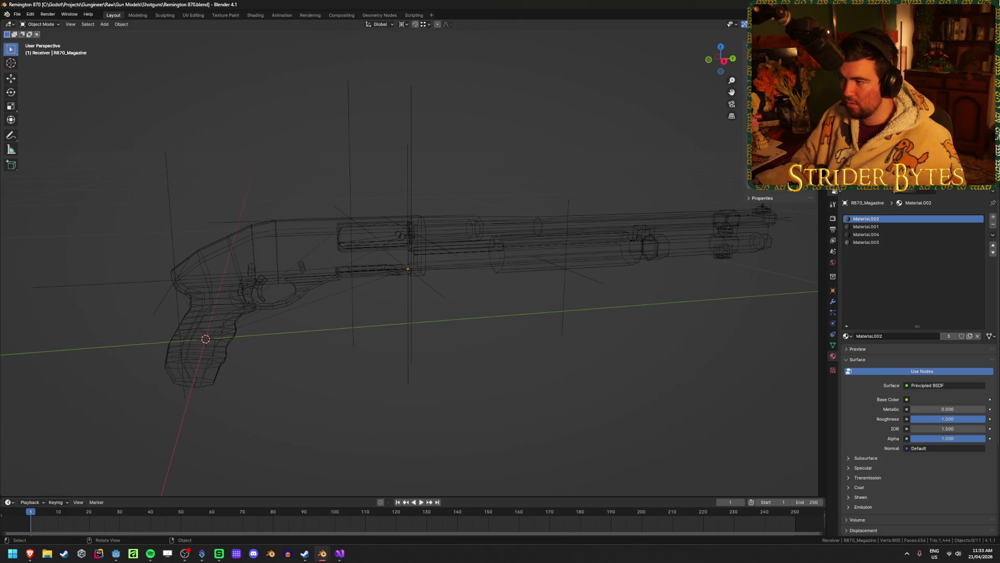
# Step: Back in Casing_Rifle, give the casing a new material, Material.002, and enter Edit Mode
pyautogui.click(314, 559)
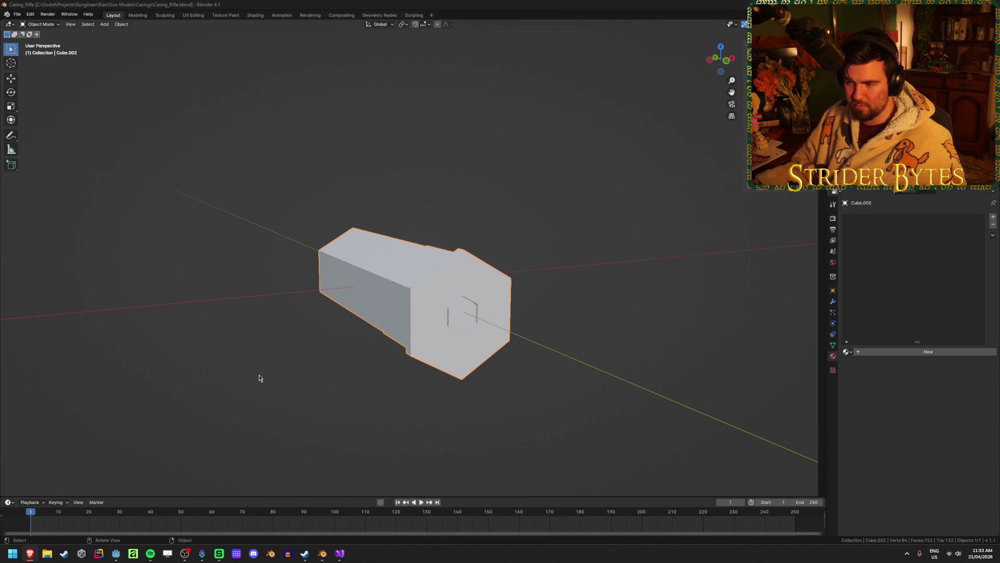
pyautogui.moveTo(219, 381)
pyautogui.mouseDown(button='middle')
pyautogui.moveTo(283, 372)
pyautogui.moveTo(328, 348)
pyautogui.moveTo(321, 371)
pyautogui.mouseUp(button='middle')
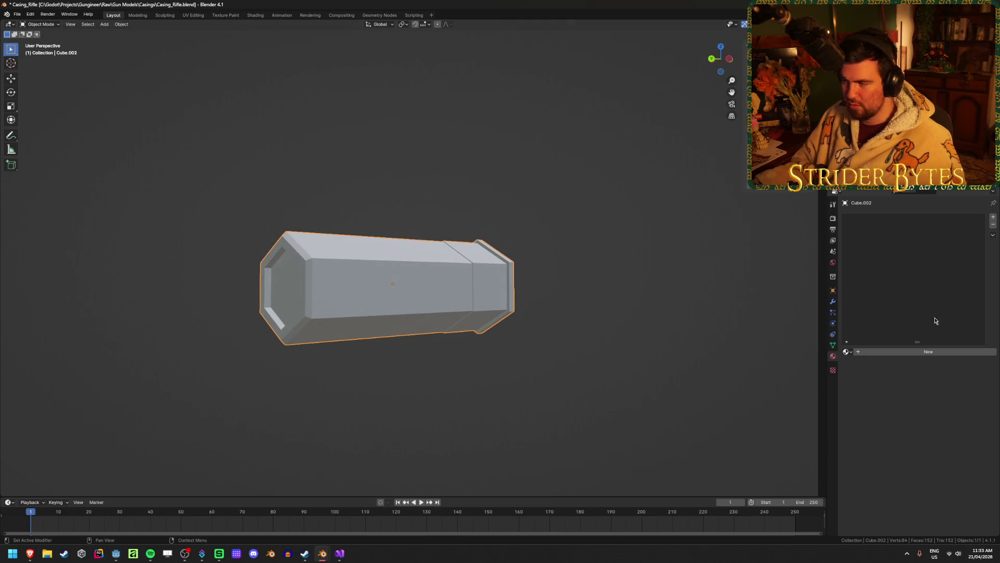
pyautogui.click(893, 351)
pyautogui.moveTo(458, 313); pyautogui.dragTo(515, 313, button='middle')
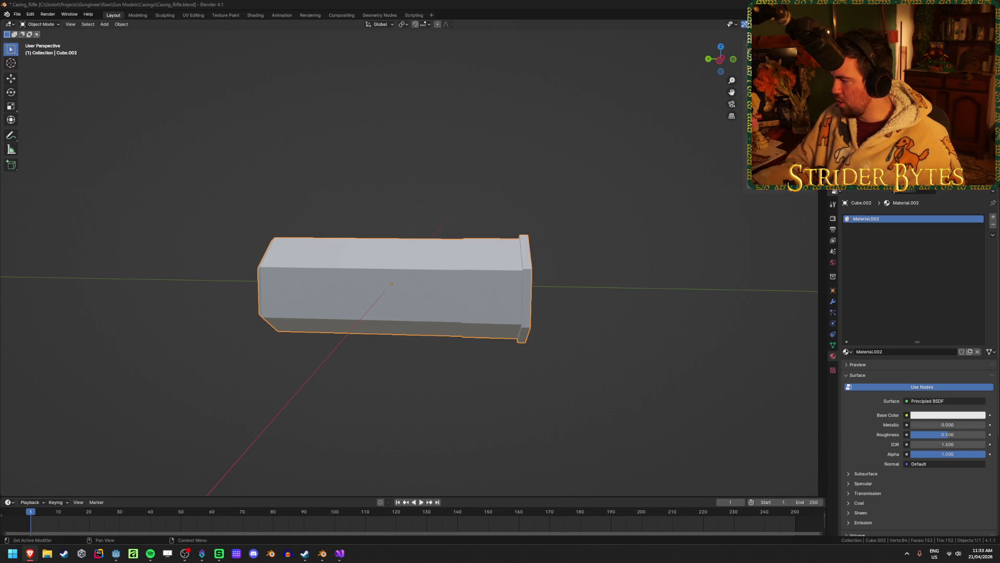
pyautogui.moveTo(575, 249); pyautogui.dragTo(565, 241, button='middle')
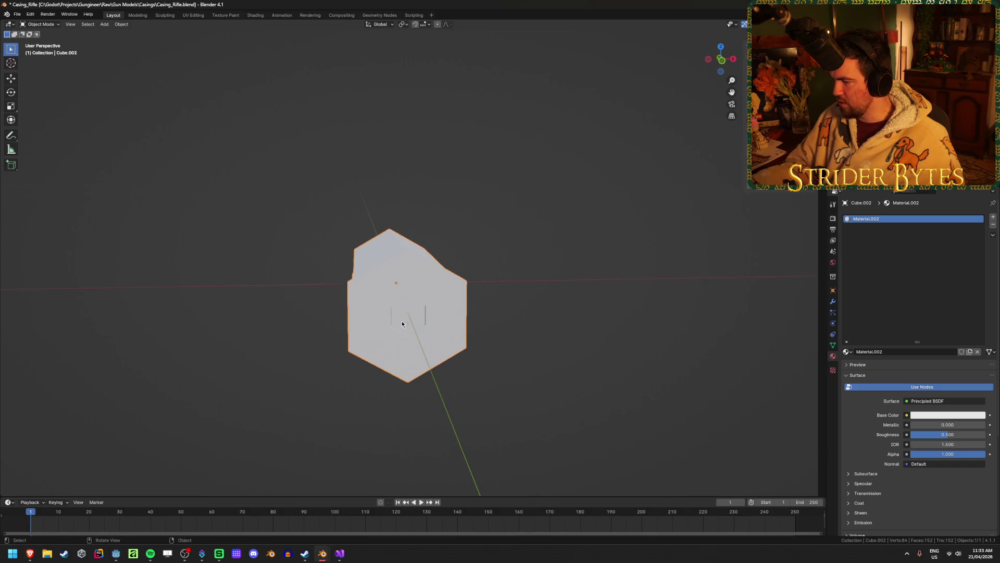
pyautogui.moveTo(402, 320)
pyautogui.mouseDown(button='middle')
pyautogui.moveTo(292, 246)
pyautogui.moveTo(314, 270)
pyautogui.mouseUp(button='middle')
pyautogui.press('Tab')
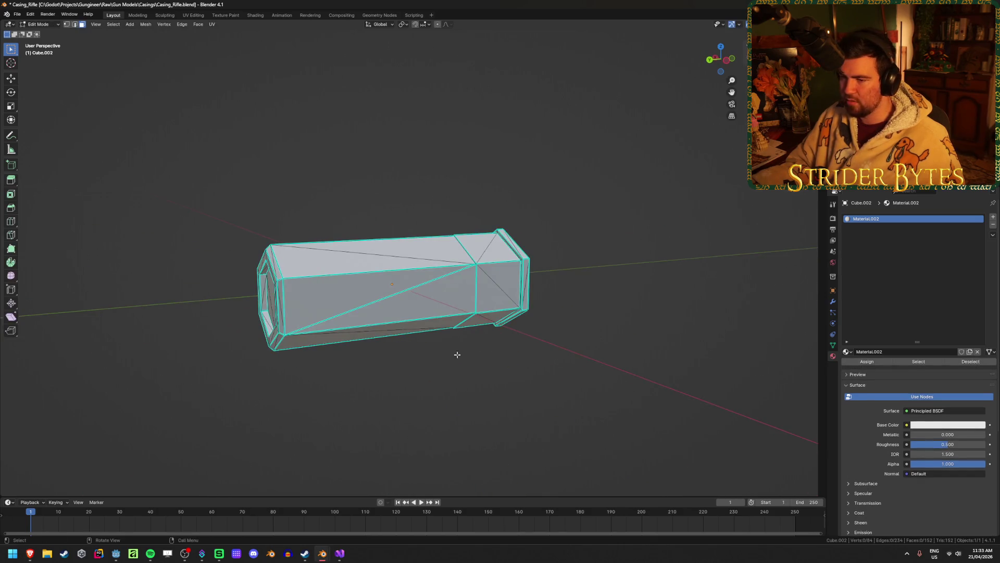
# Step: Add material slots, set slot one to Material.006, and create a new red material in slot two
pyautogui.click(993, 218)
pyautogui.click(992, 219)
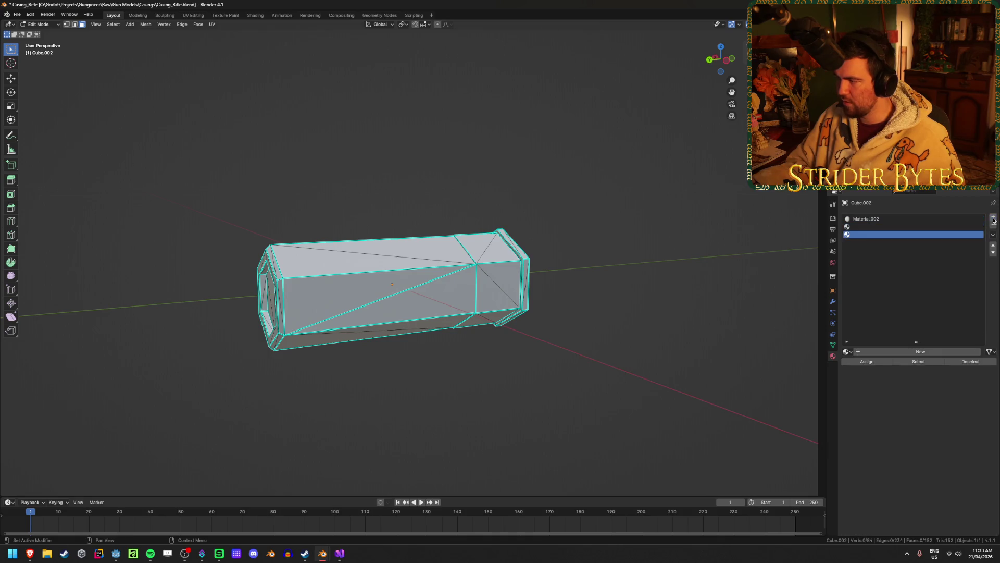
pyautogui.click(870, 226)
pyautogui.click(871, 219)
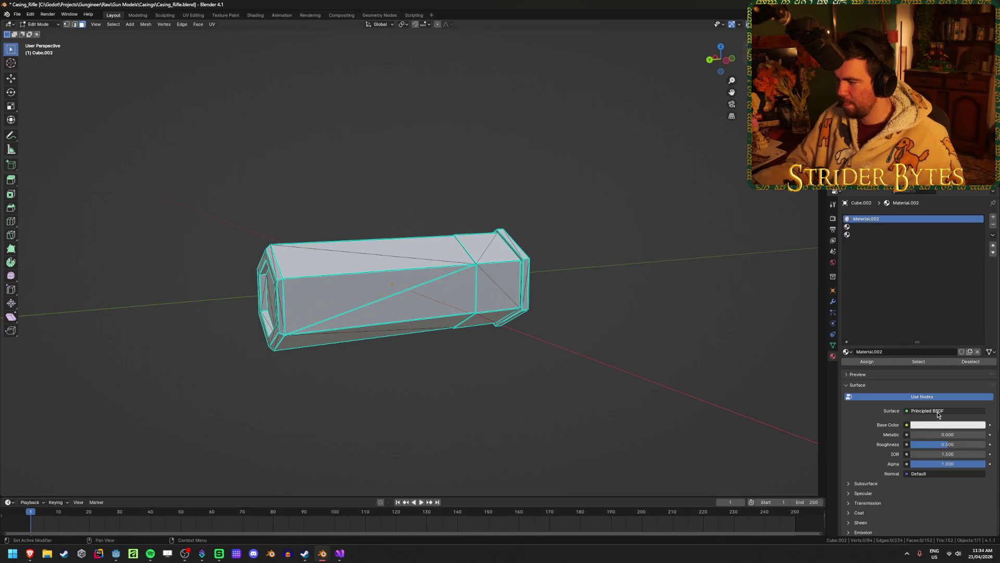
pyautogui.click(940, 425)
pyautogui.moveTo(927, 368); pyautogui.dragTo(912, 347)
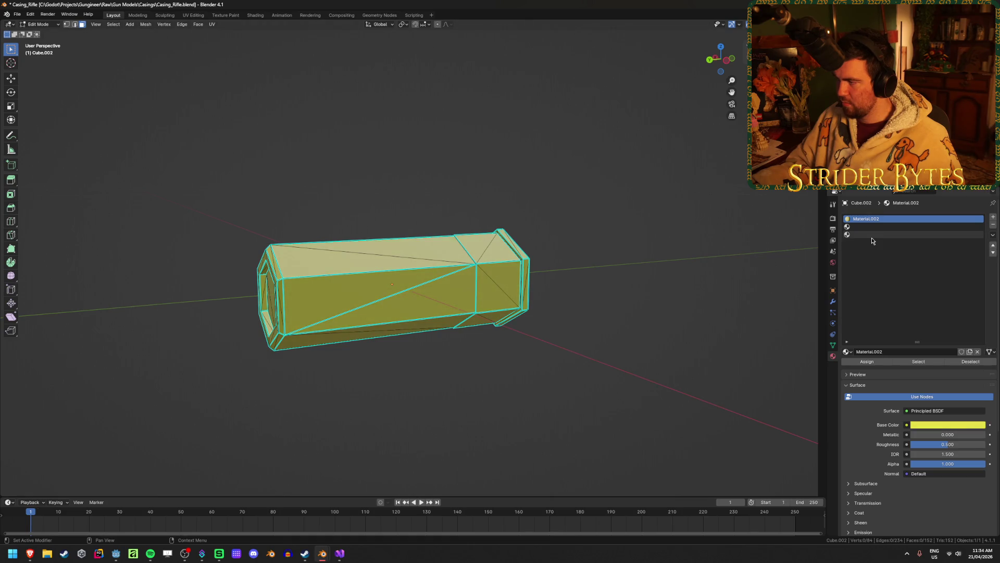
pyautogui.click(845, 352)
pyautogui.click(861, 393)
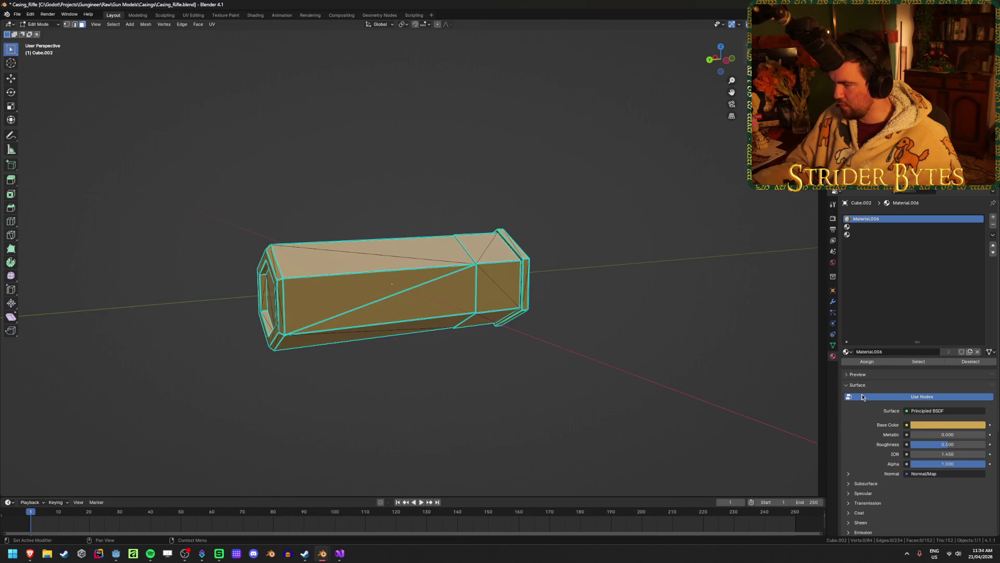
pyautogui.moveTo(533, 308)
pyautogui.mouseDown(button='middle')
pyautogui.moveTo(407, 309)
pyautogui.moveTo(514, 308)
pyautogui.mouseUp(button='middle')
pyautogui.click(894, 227)
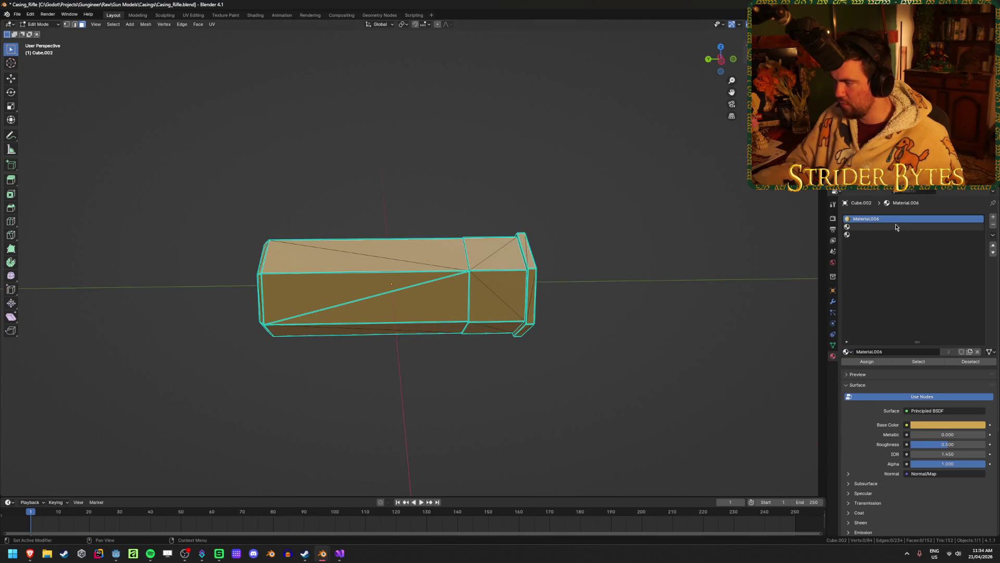
pyautogui.click(933, 352)
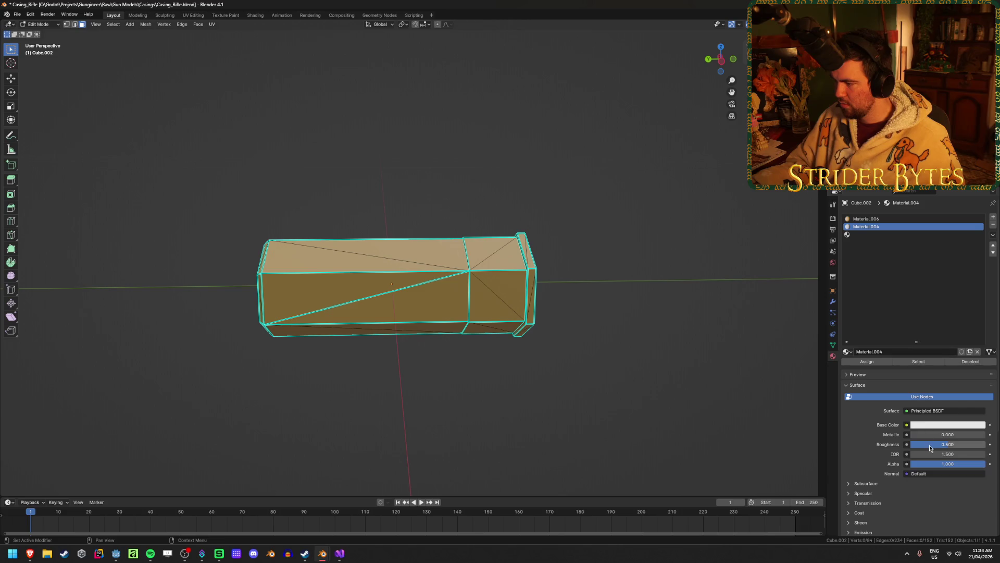
pyautogui.click(934, 425)
pyautogui.moveTo(943, 341); pyautogui.dragTo(940, 366)
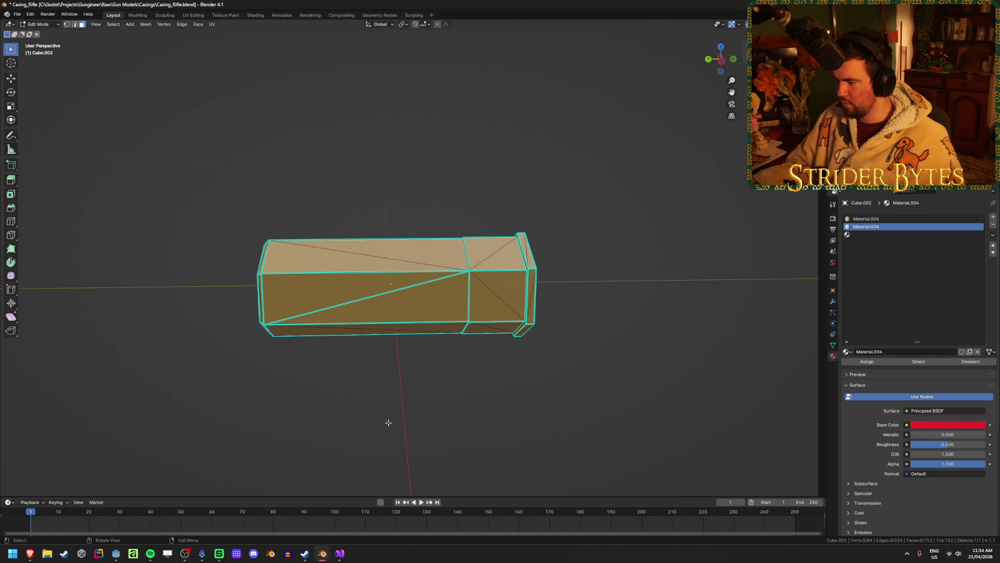
# Step: Box-select the casing's hexagonal end in X-ray, grow the selection, and assign red Material.004
pyautogui.press('Tab')
pyautogui.press('Tab')
pyautogui.press('1')
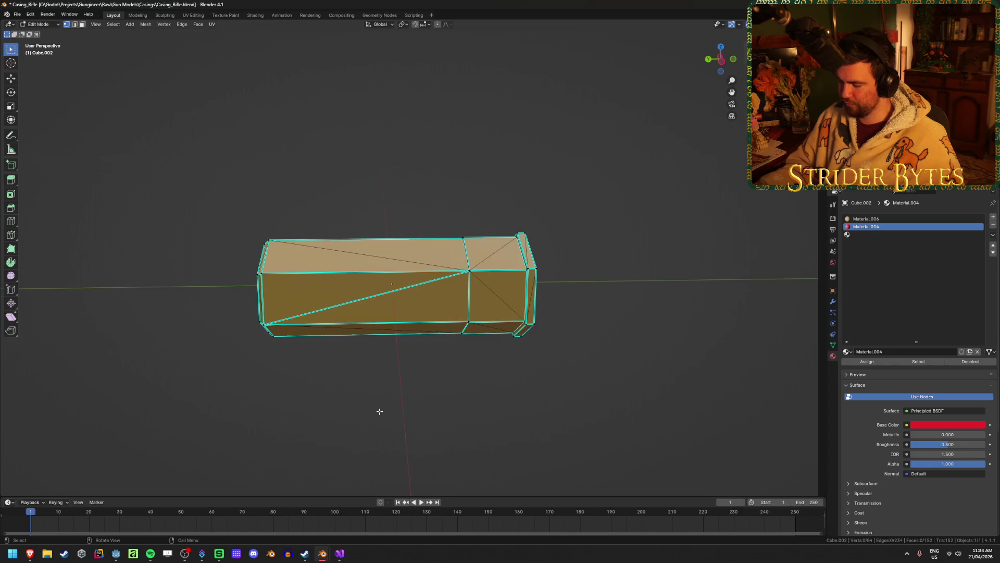
pyautogui.press('KP_1')
pyautogui.press('KP_3')
pyautogui.hotkey('shift', 'z')
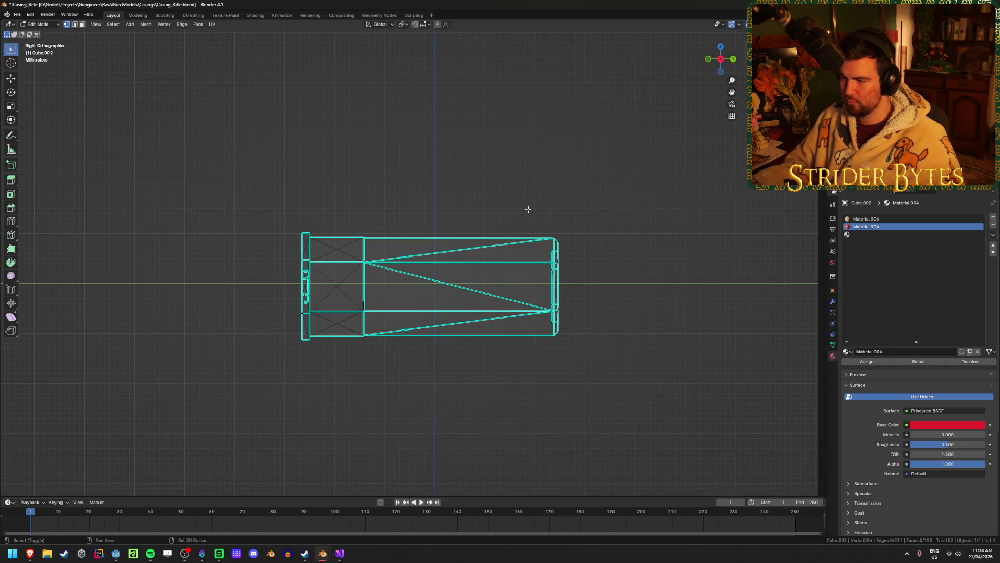
pyautogui.moveTo(519, 194); pyautogui.dragTo(606, 399)
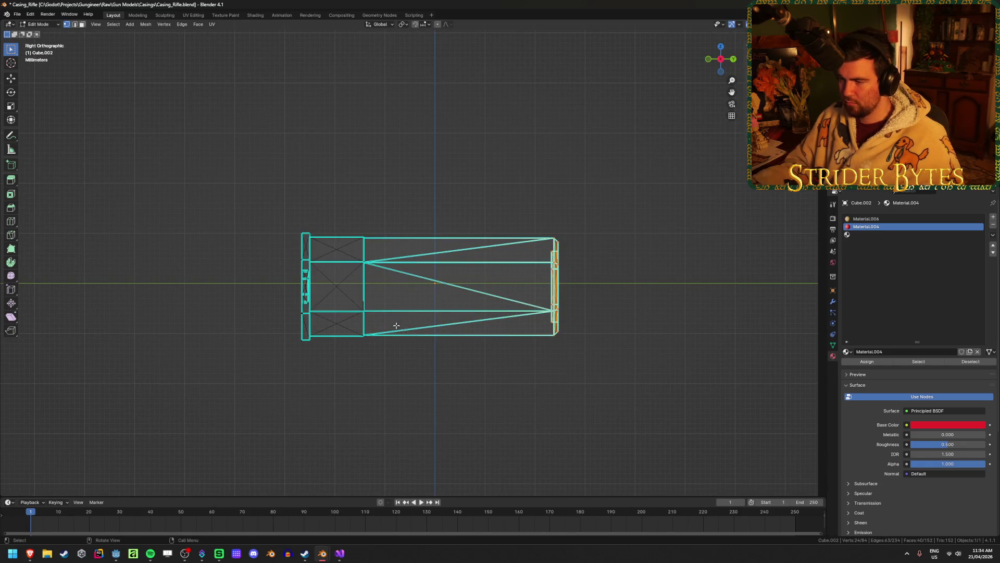
pyautogui.hotkey('shift', 'z')
pyautogui.moveTo(393, 319); pyautogui.dragTo(426, 300, button='middle')
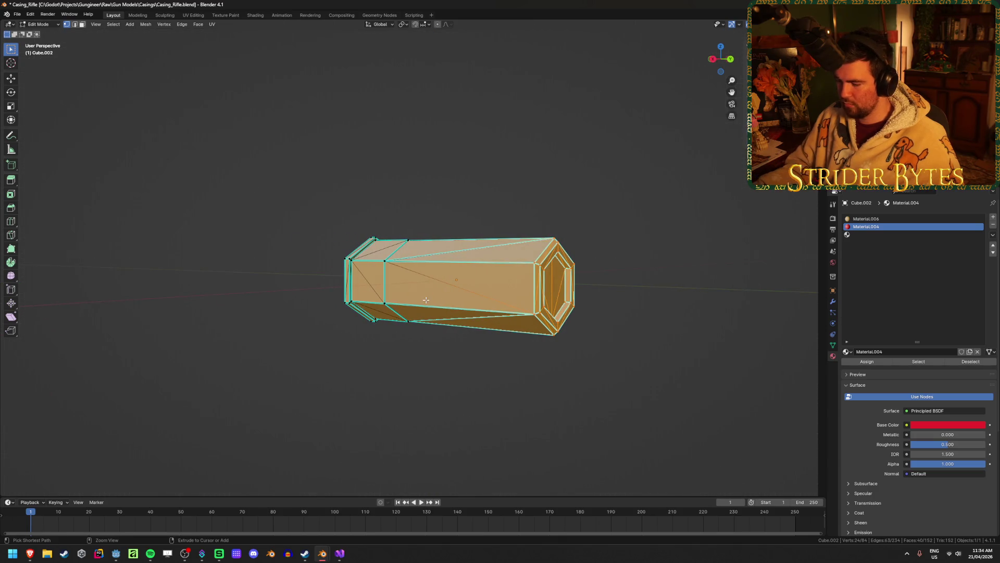
pyautogui.press('ctrl+KP_Add')
pyautogui.scroll(5, 426, 299)
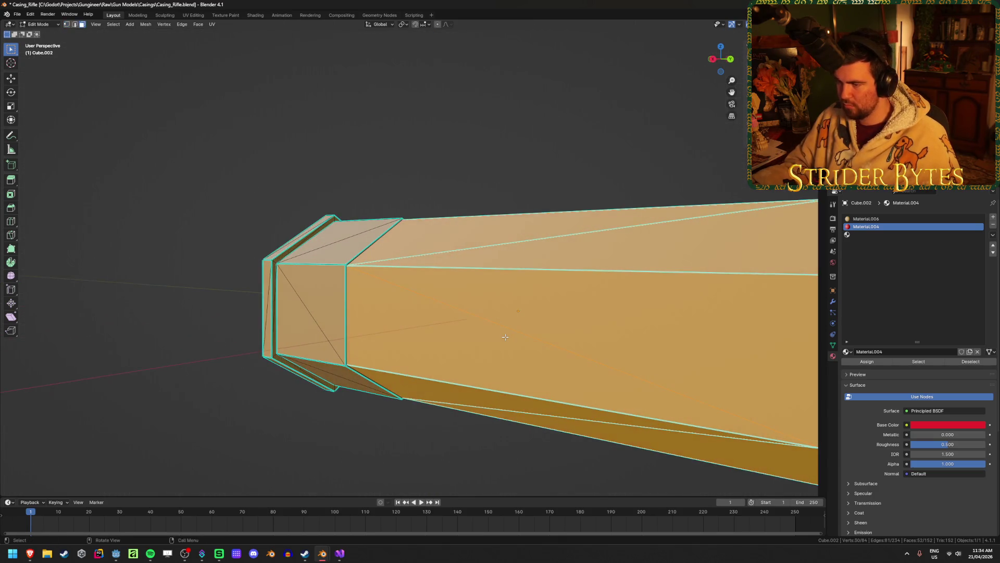
pyautogui.scroll(-5, 504, 337)
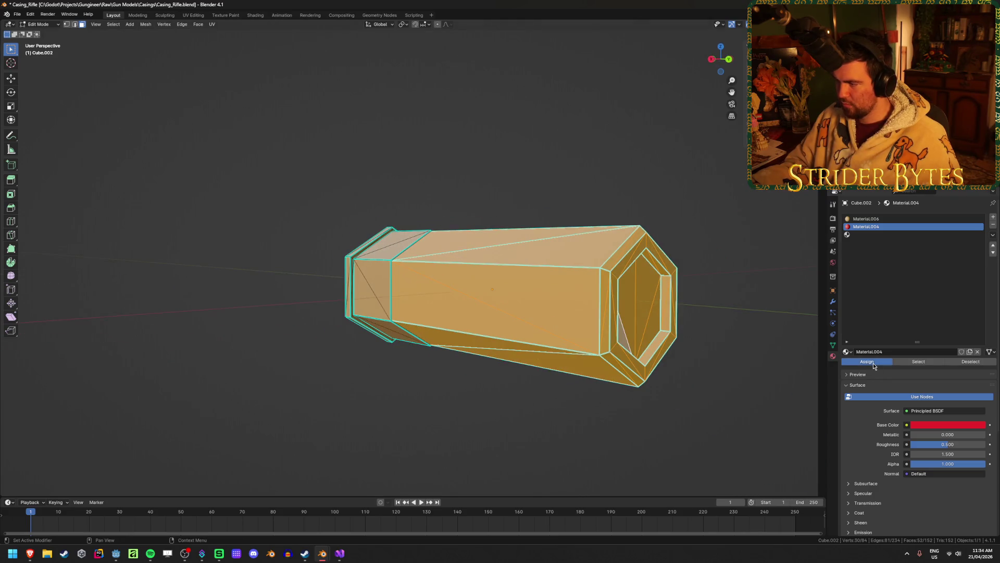
pyautogui.click(867, 361)
pyautogui.press('Tab')
# Step: Select the inner hexagon faces on the casing's base and grow the selection
pyautogui.moveTo(341, 390); pyautogui.dragTo(431, 366, button='middle')
pyautogui.scroll(3, 430, 366)
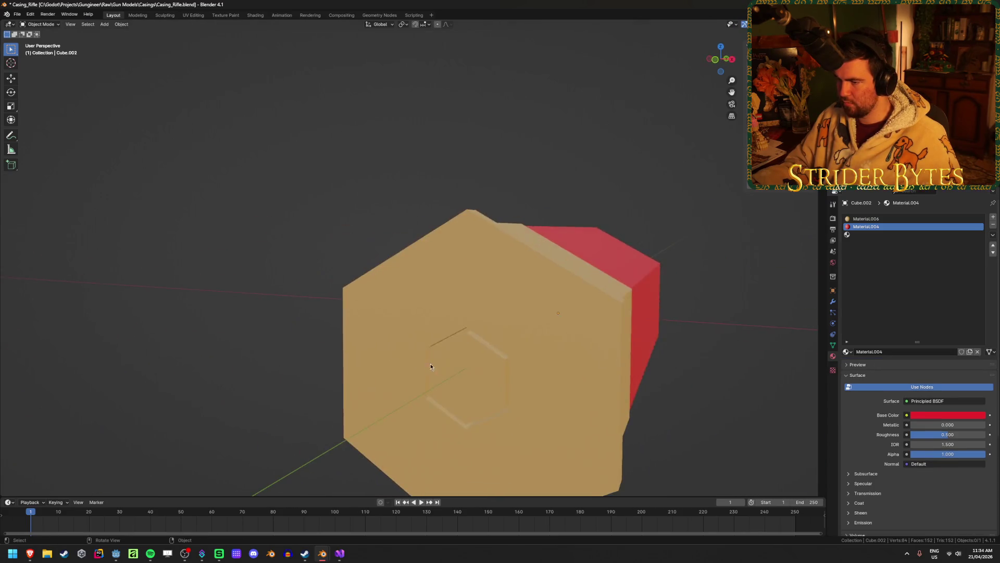
pyautogui.press('Tab')
pyautogui.click(494, 367)
pyautogui.keyDown('ctrl'); pyautogui.click(440, 368); pyautogui.keyUp('ctrl')
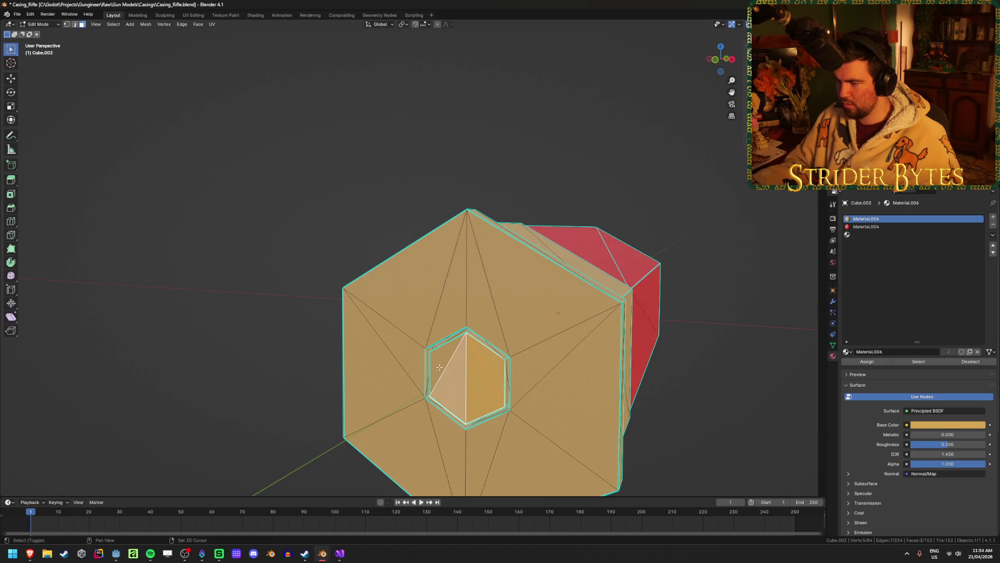
pyautogui.press('ctrl+KP_Add')
pyautogui.moveTo(440, 368)
pyautogui.mouseDown(button='middle')
pyautogui.moveTo(536, 346)
pyautogui.moveTo(505, 330)
pyautogui.moveTo(456, 413)
pyautogui.moveTo(427, 417)
pyautogui.moveTo(462, 422)
pyautogui.moveTo(475, 241)
pyautogui.moveTo(521, 270)
pyautogui.mouseUp(button='middle')
pyautogui.hotkey('alt', 'z')
# Step: Assign the pale grey Material.003 in a new slot to the inner hexagon faces
pyautogui.click(903, 235)
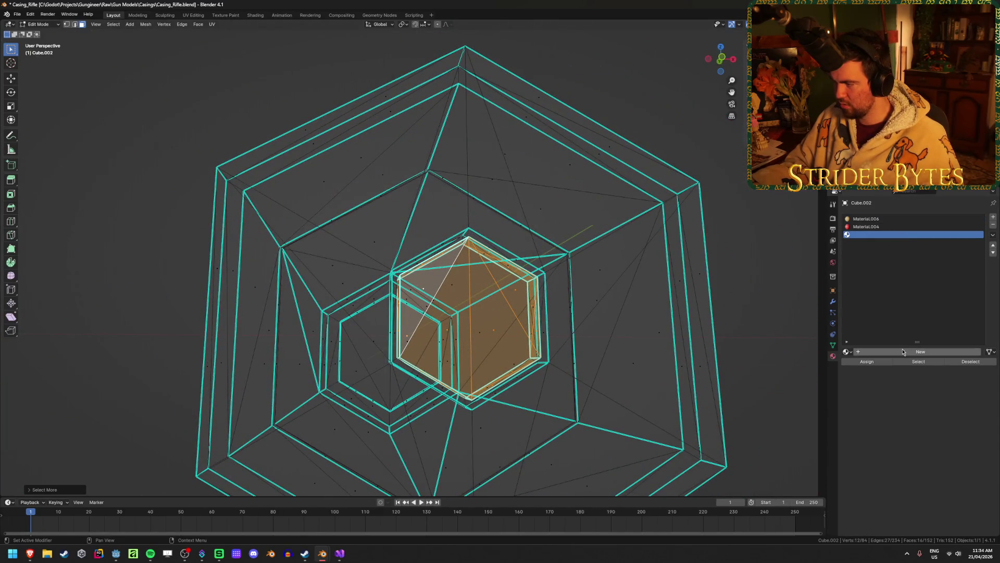
pyautogui.click(846, 351)
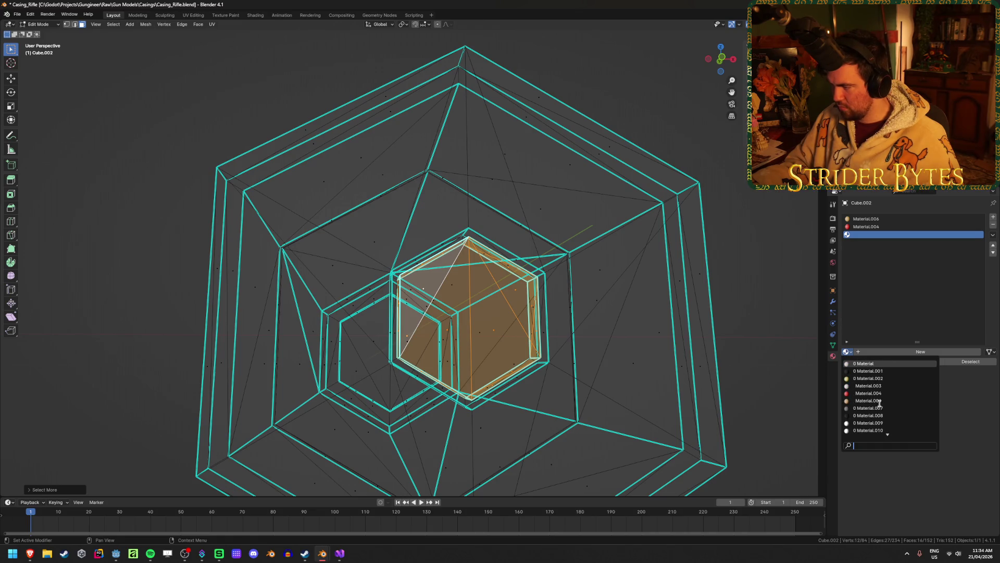
pyautogui.press('Escape')
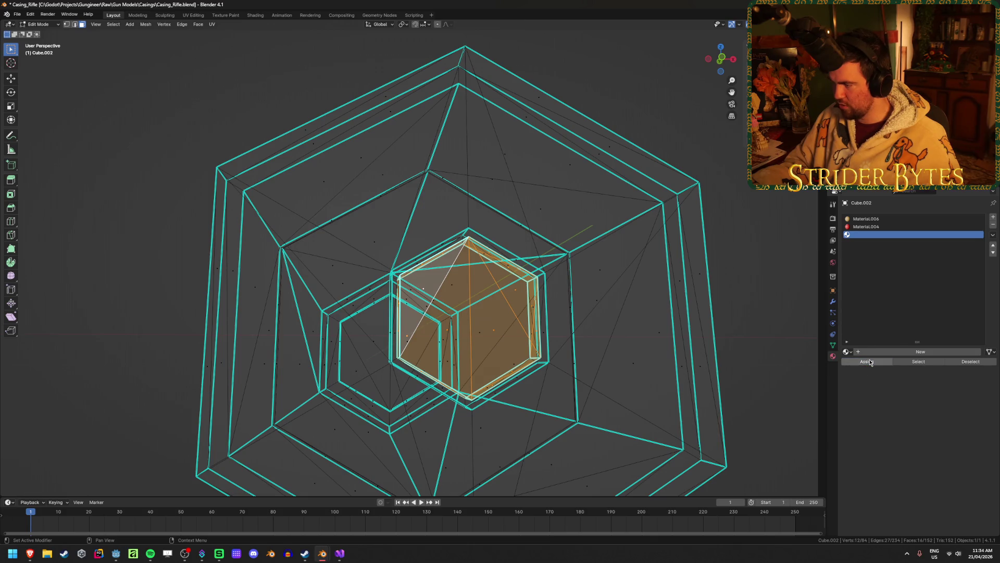
pyautogui.click(846, 352)
pyautogui.click(875, 383)
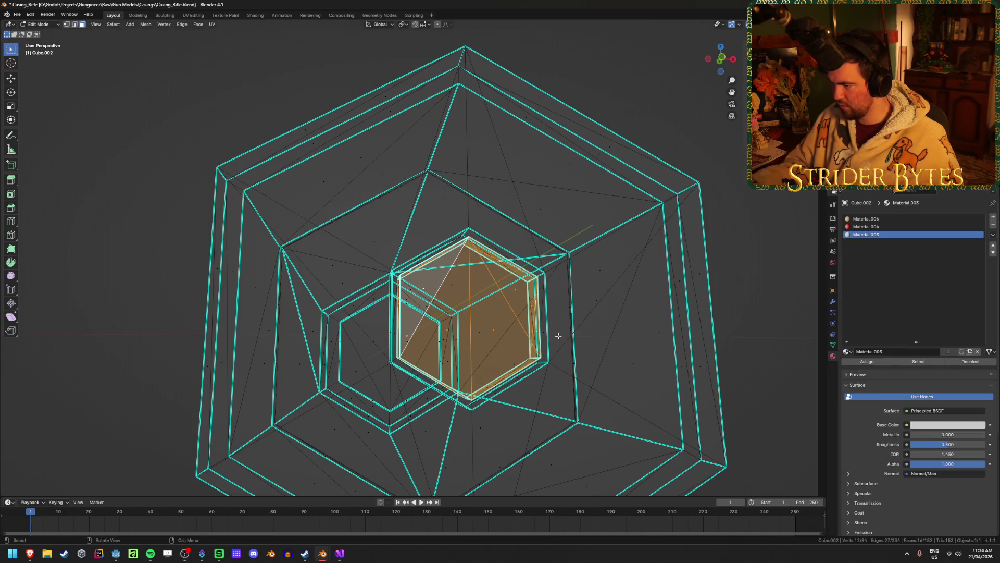
pyautogui.press('Tab')
pyautogui.scroll(-4, 654, 351)
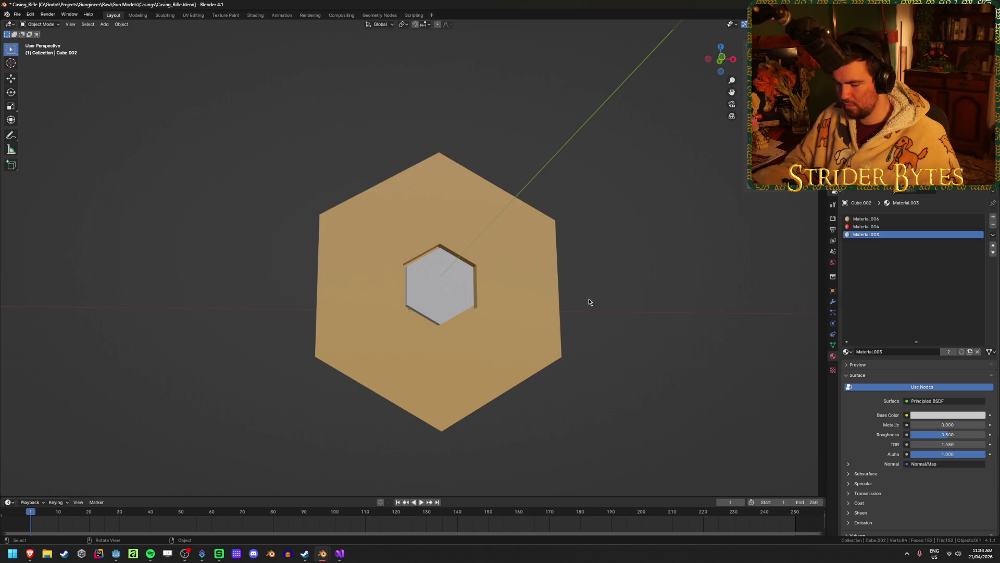
pyautogui.moveTo(588, 301); pyautogui.dragTo(584, 350, button='middle')
pyautogui.click(518, 353)
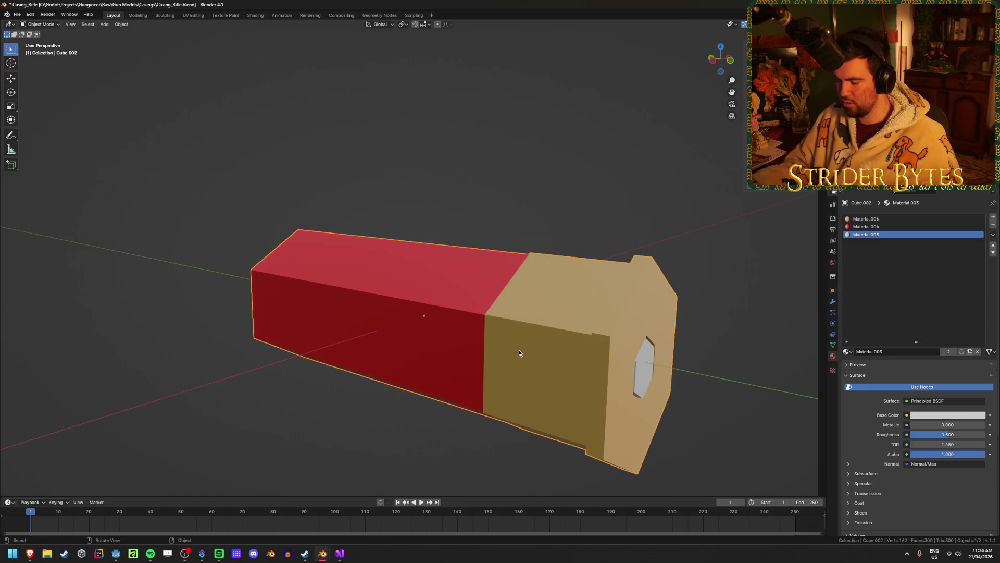
pyautogui.press('Delete')
pyautogui.click(514, 343)
pyautogui.click(883, 219)
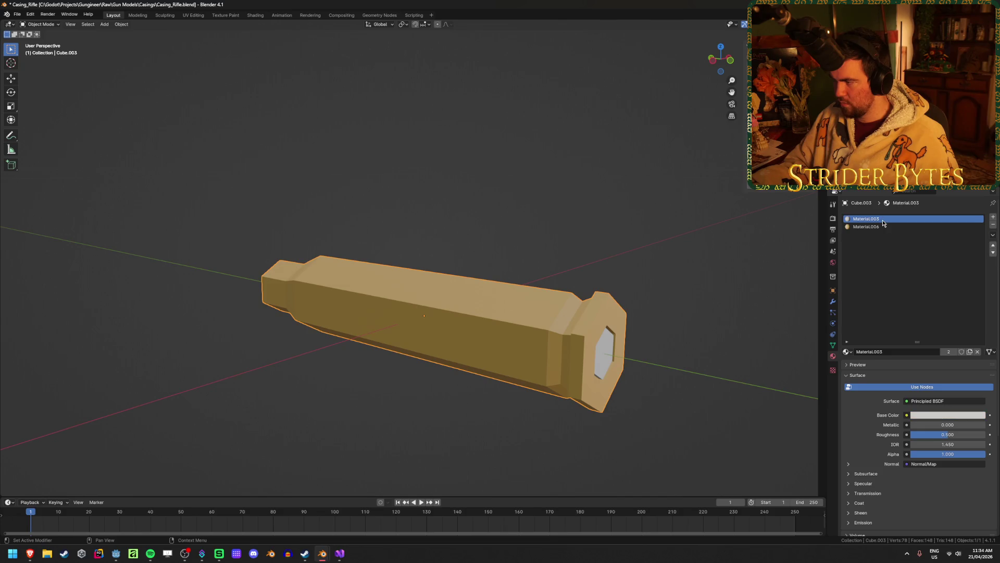
pyautogui.click(886, 226)
pyautogui.click(887, 219)
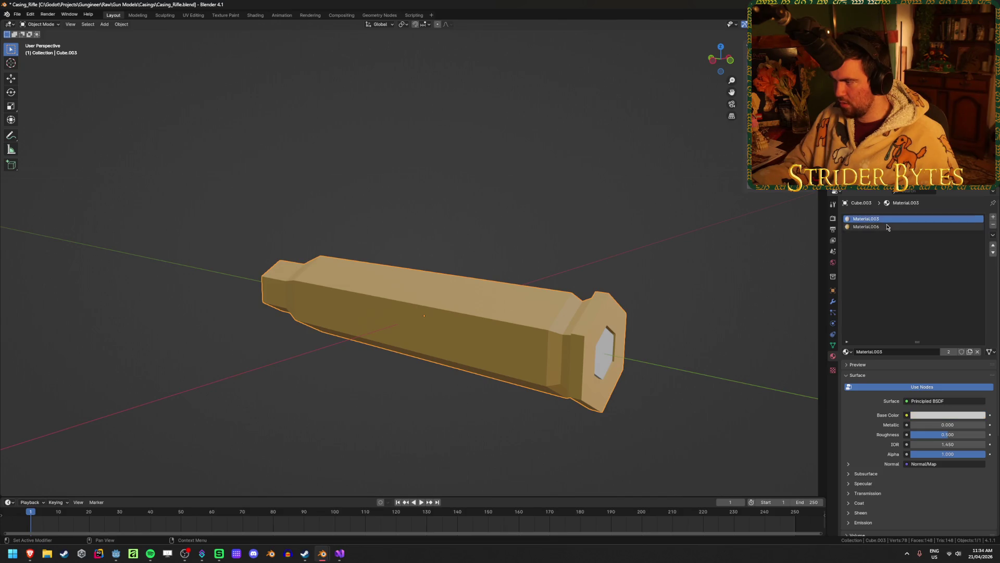
pyautogui.click(889, 226)
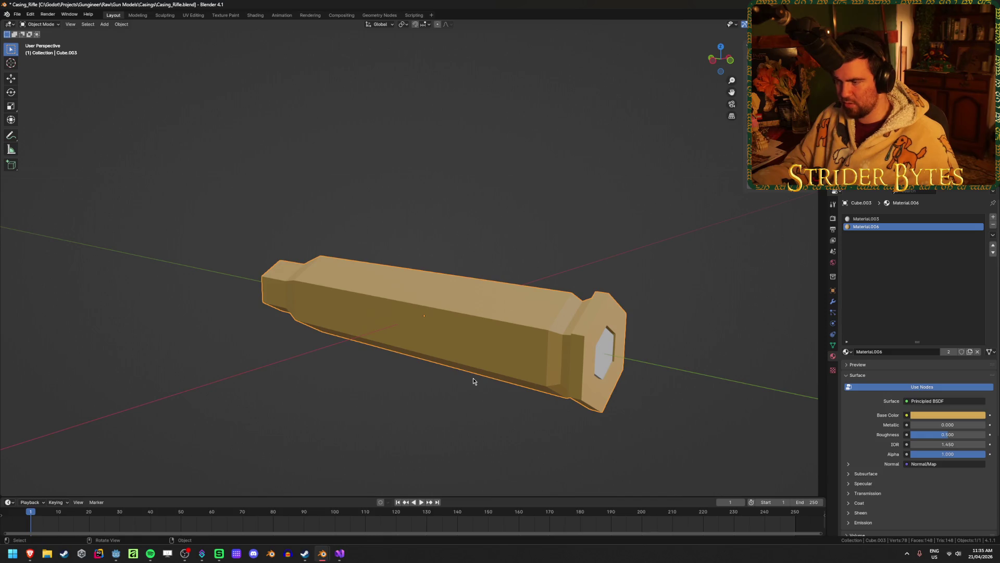
pyautogui.hotkey('alt', 'h')
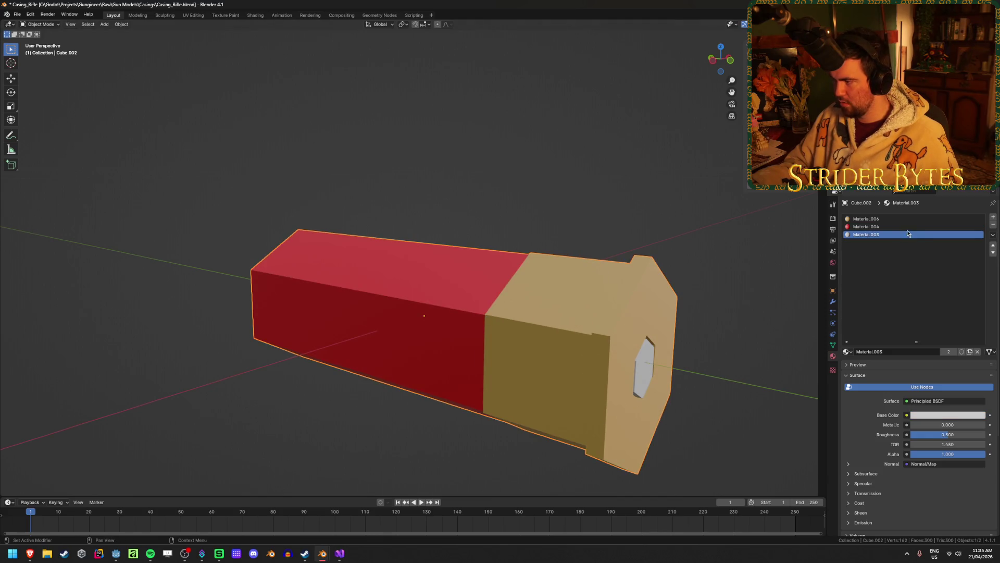
pyautogui.click(901, 219)
pyautogui.click(902, 234)
pyautogui.click(898, 227)
pyautogui.click(897, 219)
pyautogui.click(896, 227)
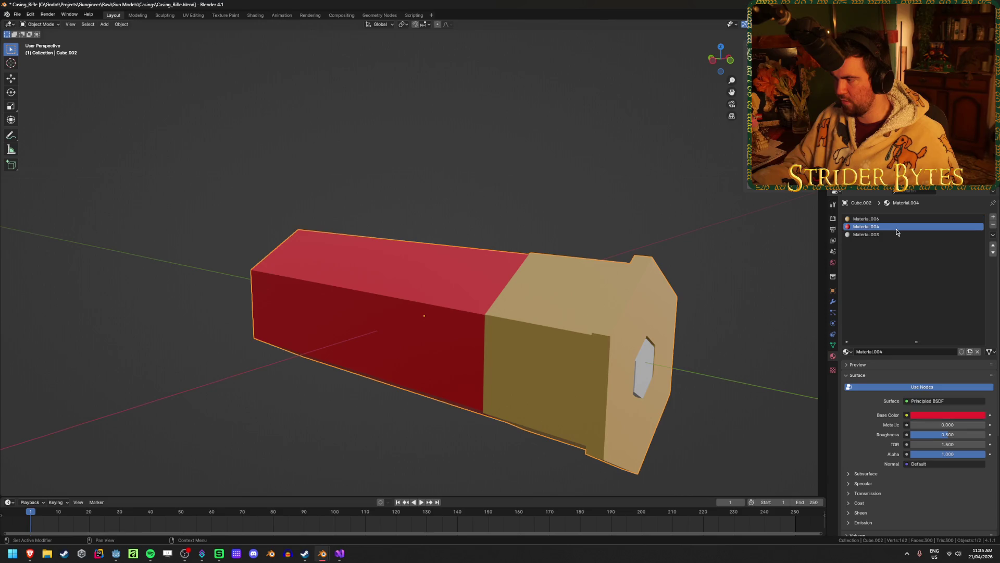
pyautogui.moveTo(521, 341); pyautogui.dragTo(709, 339, button='middle')
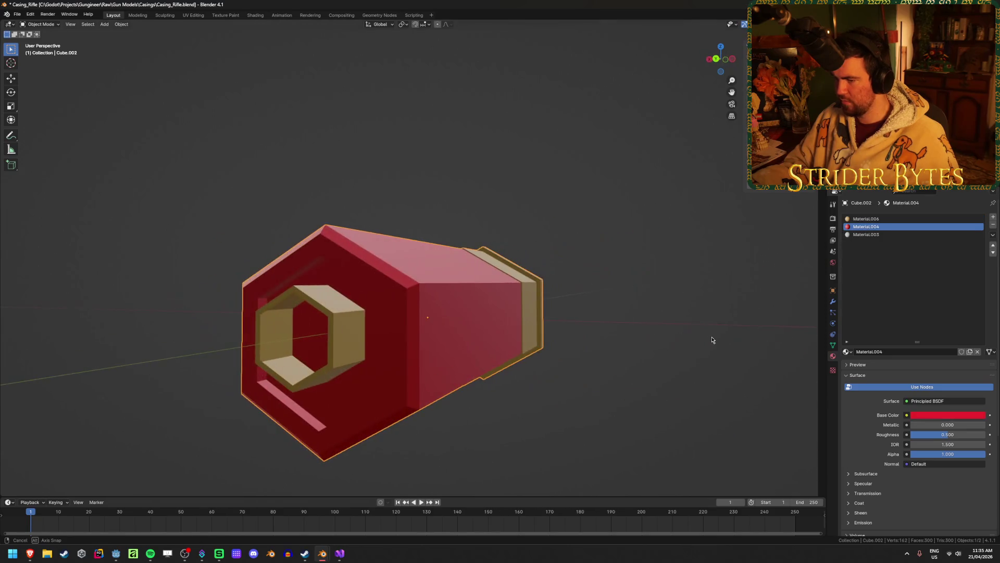
pyautogui.moveTo(331, 345)
pyautogui.mouseDown(button='middle')
pyautogui.moveTo(480, 341)
pyautogui.moveTo(311, 342)
pyautogui.mouseUp(button='middle')
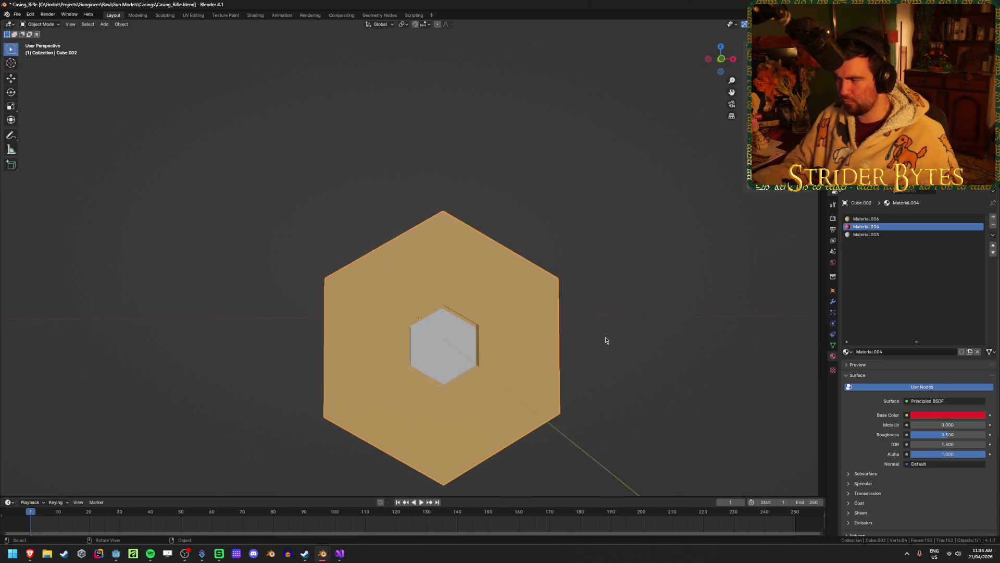
pyautogui.moveTo(565, 344)
pyautogui.mouseDown(button='middle')
pyautogui.moveTo(643, 380)
pyautogui.moveTo(570, 364)
pyautogui.moveTo(610, 343)
pyautogui.moveTo(649, 283)
pyautogui.moveTo(712, 341)
pyautogui.moveTo(698, 344)
pyautogui.mouseUp(button='middle')
pyautogui.click(944, 414)
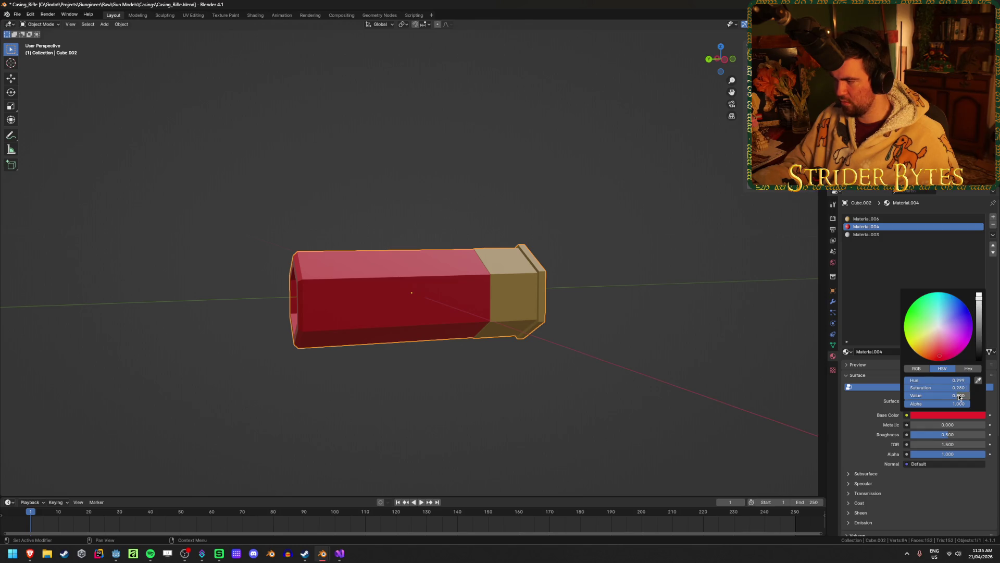
# Step: Lower the red's saturation, set its value to 0.5, and set the material's roughness to 1.000
pyautogui.moveTo(956, 389); pyautogui.dragTo(949, 388)
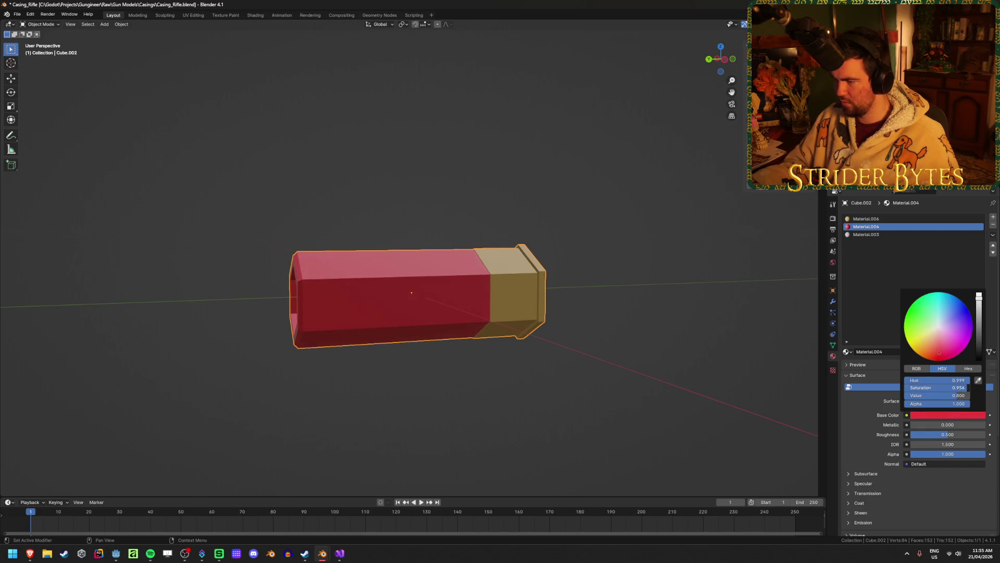
pyautogui.write('0.5')
pyautogui.press('Return')
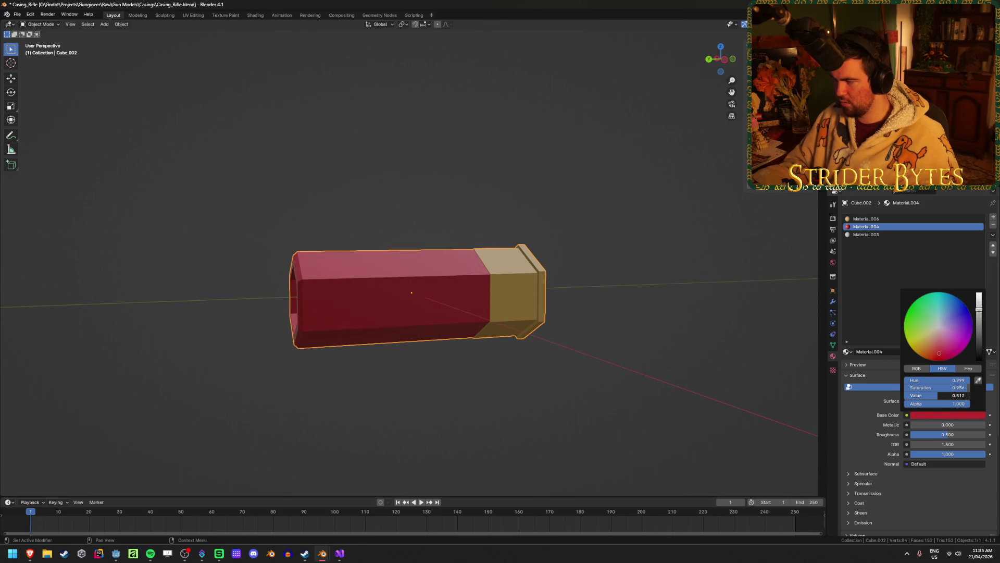
pyautogui.moveTo(442, 375)
pyautogui.mouseDown(button='middle')
pyautogui.moveTo(605, 337)
pyautogui.moveTo(675, 367)
pyautogui.moveTo(695, 440)
pyautogui.moveTo(576, 368)
pyautogui.moveTo(534, 370)
pyautogui.mouseUp(button='middle')
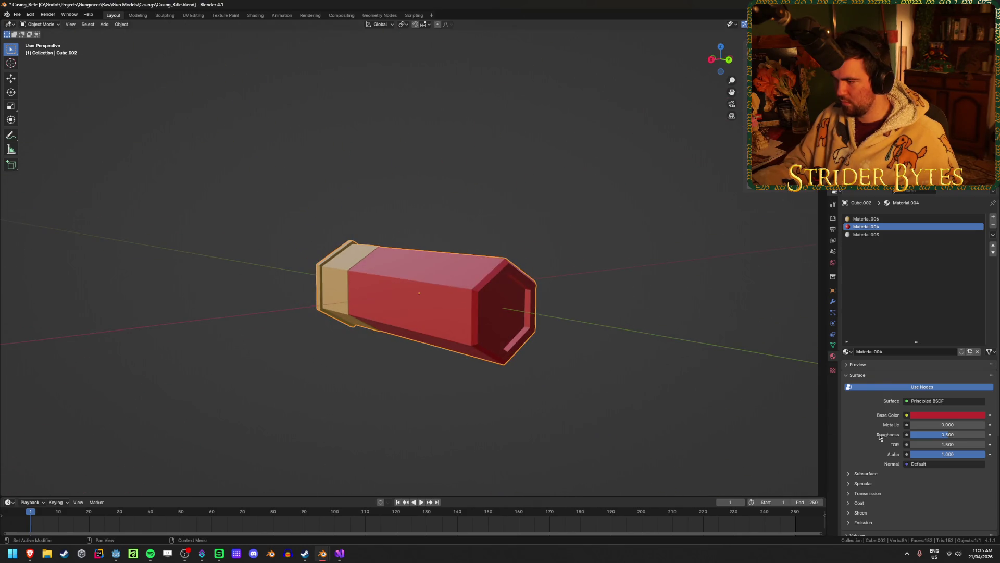
pyautogui.moveTo(879, 436); pyautogui.dragTo(990, 435)
pyautogui.moveTo(677, 365)
pyautogui.mouseDown(button='middle')
pyautogui.moveTo(586, 335)
pyautogui.moveTo(355, 302)
pyautogui.moveTo(386, 314)
pyautogui.moveTo(289, 369)
pyautogui.moveTo(243, 286)
pyautogui.moveTo(539, 351)
pyautogui.moveTo(527, 348)
pyautogui.mouseUp(button='middle')
# Step: Fine-tune the red's saturation and brightness in the base colour picker
pyautogui.click(948, 415)
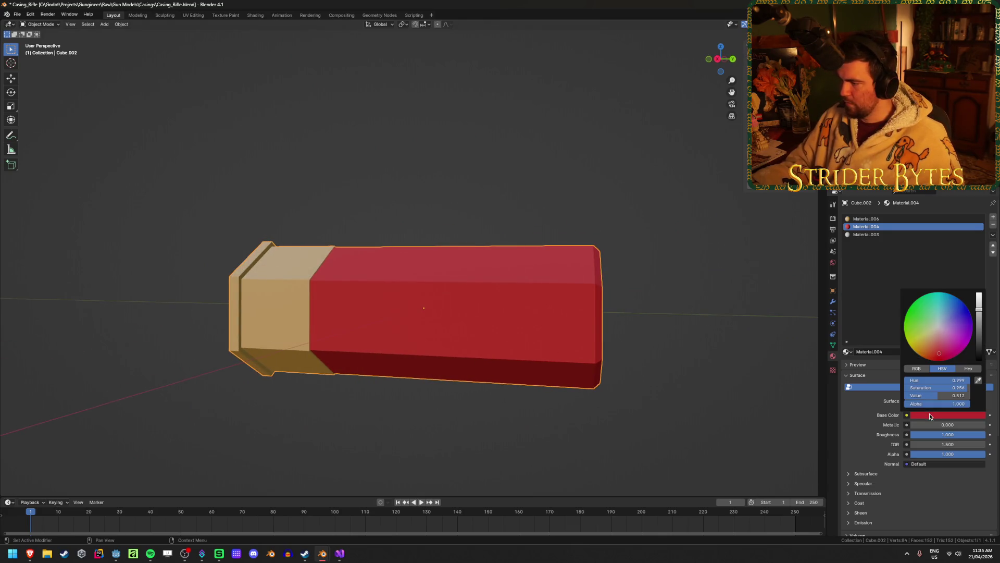
pyautogui.click(949, 389)
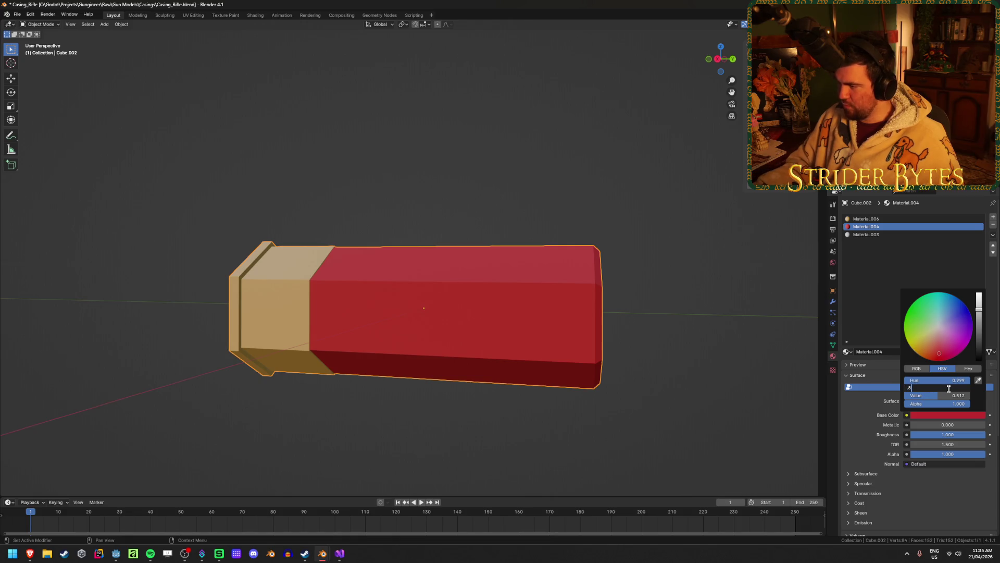
pyautogui.press('Tab')
pyautogui.press('Return')
pyautogui.moveTo(521, 323)
pyautogui.mouseDown(button='middle')
pyautogui.moveTo(573, 291)
pyautogui.moveTo(641, 326)
pyautogui.mouseUp(button='middle')
# Step: Set the red's saturation to 0.875, darken its brightness, and save the file
pyautogui.click(962, 415)
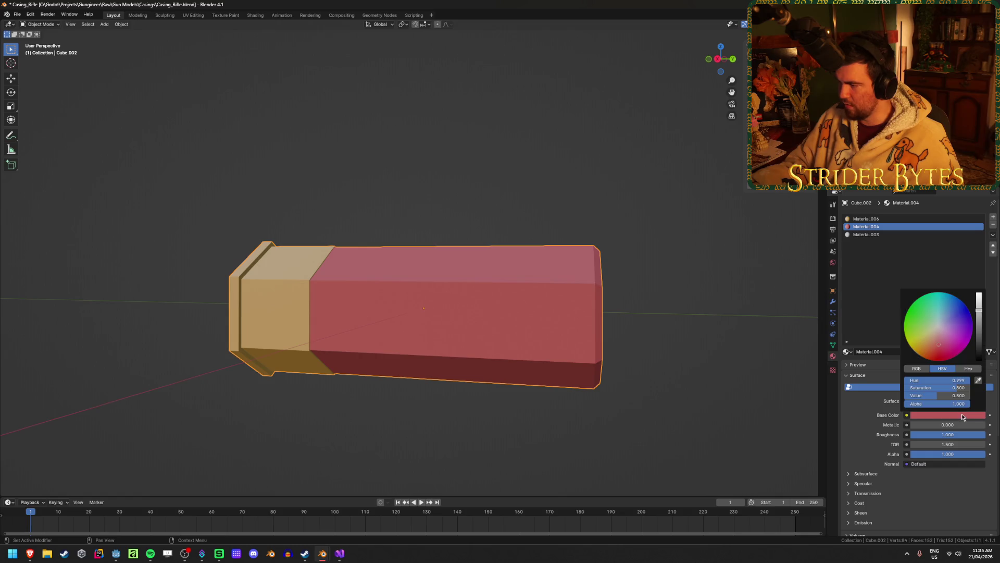
pyautogui.moveTo(955, 387); pyautogui.dragTo(959, 387)
pyautogui.click(962, 387)
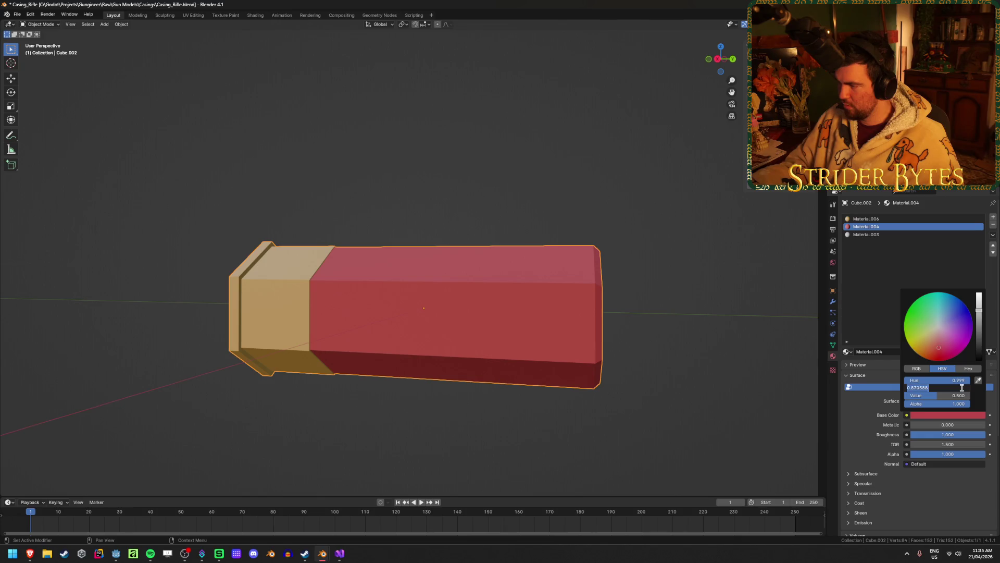
pyautogui.write('5')
pyautogui.press('Return')
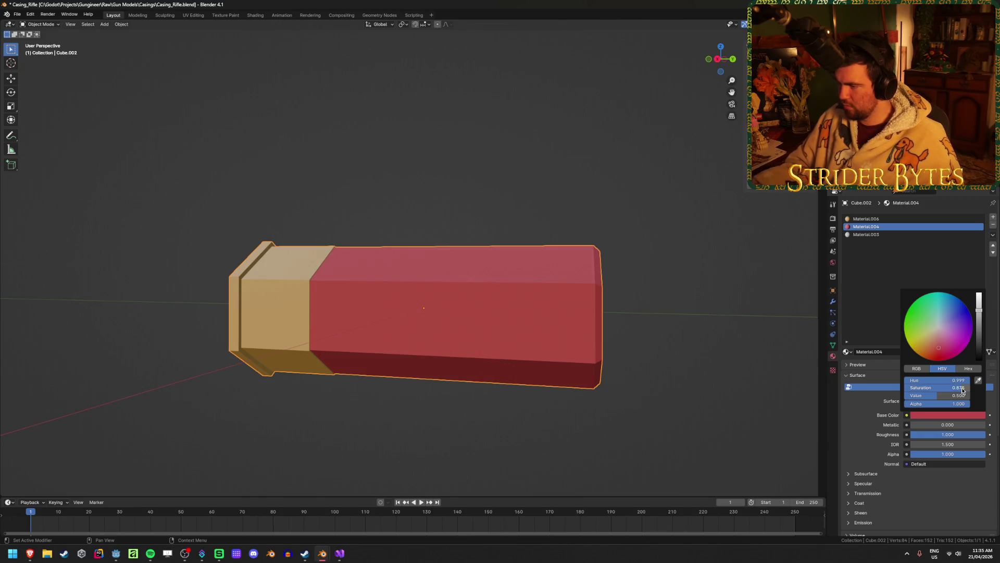
pyautogui.moveTo(961, 396)
pyautogui.mouseDown()
pyautogui.moveTo(919, 396)
pyautogui.moveTo(945, 396)
pyautogui.mouseUp()
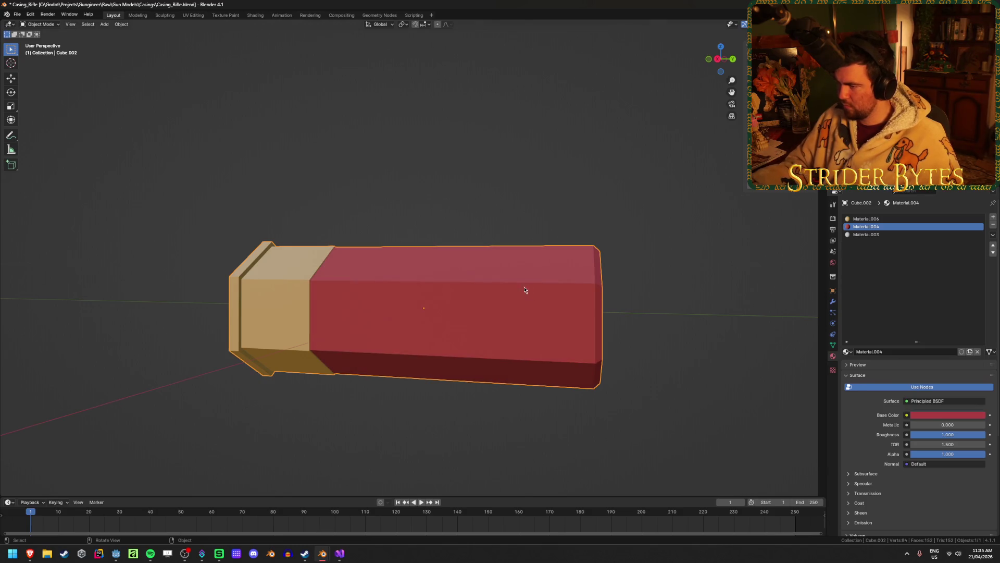
pyautogui.moveTo(525, 290)
pyautogui.mouseDown(button='middle')
pyautogui.moveTo(439, 295)
pyautogui.moveTo(518, 319)
pyautogui.mouseUp(button='middle')
pyautogui.hotkey('ctrl', 's')
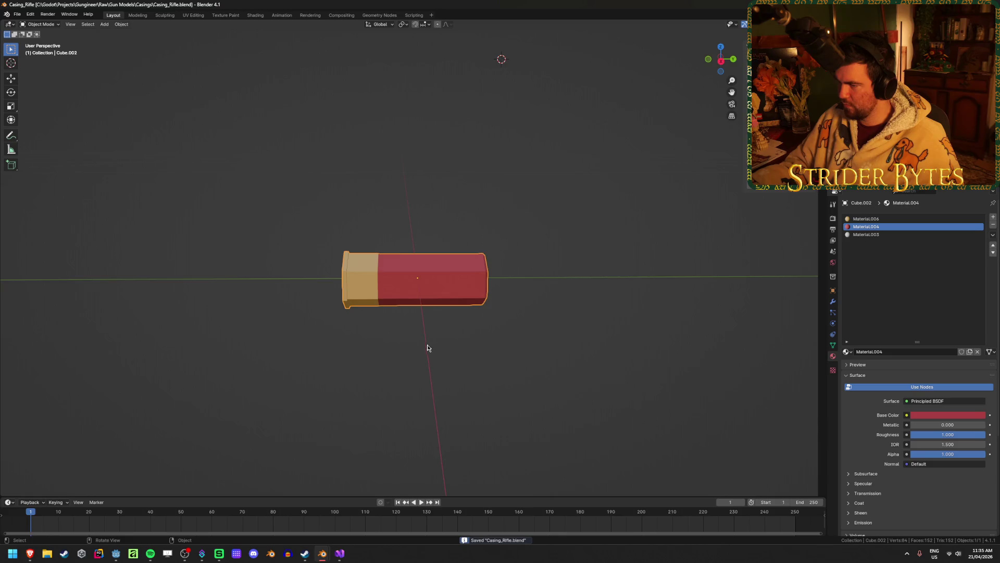
# Step: Set saturation to 0.9 and hue to 1.000, darken the red further, and save
pyautogui.moveTo(427, 348)
pyautogui.mouseDown(button='middle')
pyautogui.moveTo(511, 267)
pyautogui.moveTo(585, 350)
pyautogui.moveTo(431, 339)
pyautogui.moveTo(448, 359)
pyautogui.mouseUp(button='middle')
pyautogui.click(960, 415)
pyautogui.moveTo(962, 387)
pyautogui.mouseDown()
pyautogui.moveTo(960, 398)
pyautogui.moveTo(973, 398)
pyautogui.moveTo(930, 399)
pyautogui.moveTo(966, 390)
pyautogui.mouseUp()
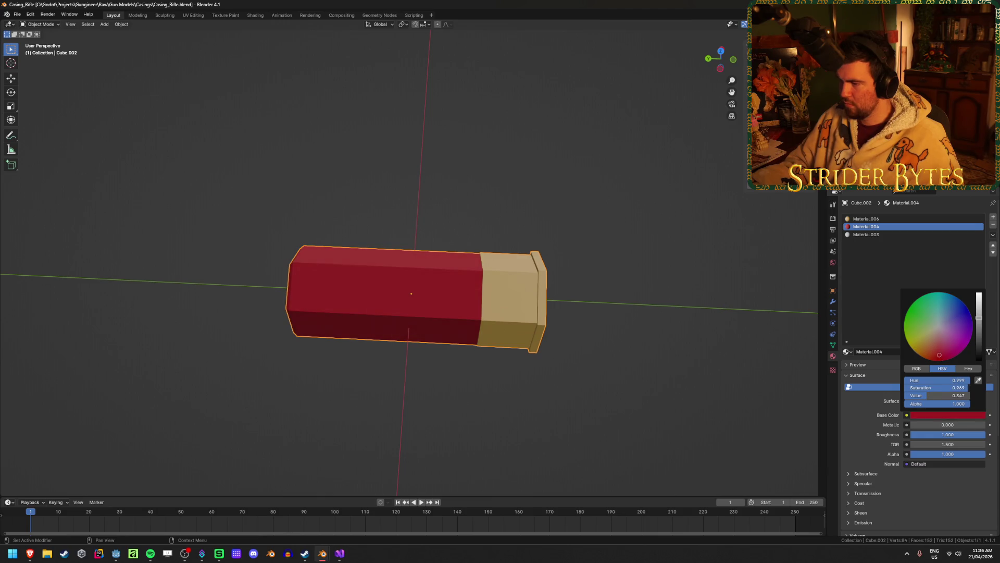
pyautogui.click(966, 390)
pyautogui.write('0.9')
pyautogui.press('Return')
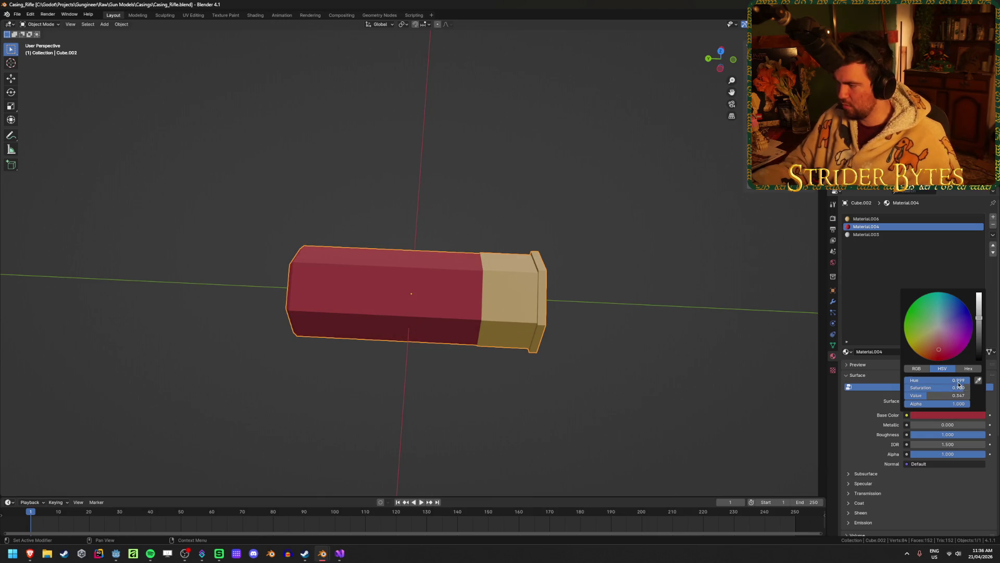
pyautogui.click(957, 381)
pyautogui.write('1')
pyautogui.press('Return')
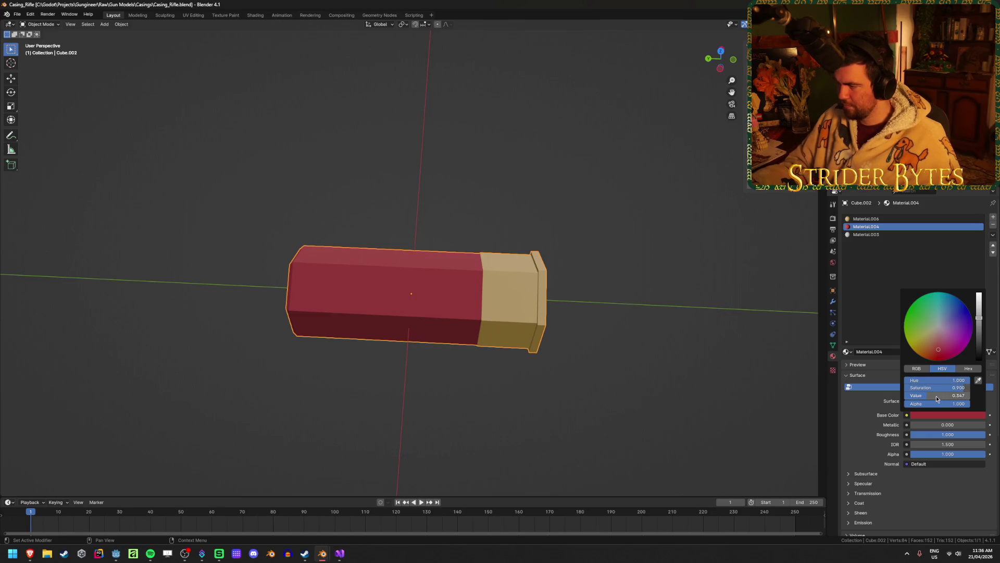
pyautogui.moveTo(958, 395)
pyautogui.mouseDown()
pyautogui.moveTo(917, 396)
pyautogui.moveTo(933, 396)
pyautogui.mouseUp()
pyautogui.moveTo(408, 327)
pyautogui.mouseDown(button='middle')
pyautogui.moveTo(554, 306)
pyautogui.moveTo(535, 323)
pyautogui.moveTo(482, 322)
pyautogui.moveTo(365, 286)
pyautogui.moveTo(444, 291)
pyautogui.mouseUp(button='middle')
pyautogui.hotkey('ctrl', 's')
# Step: Reveal all hidden shell parts, then briefly hide and restore the red outer shell
pyautogui.hotkey('alt', 'h')
pyautogui.click(523, 358)
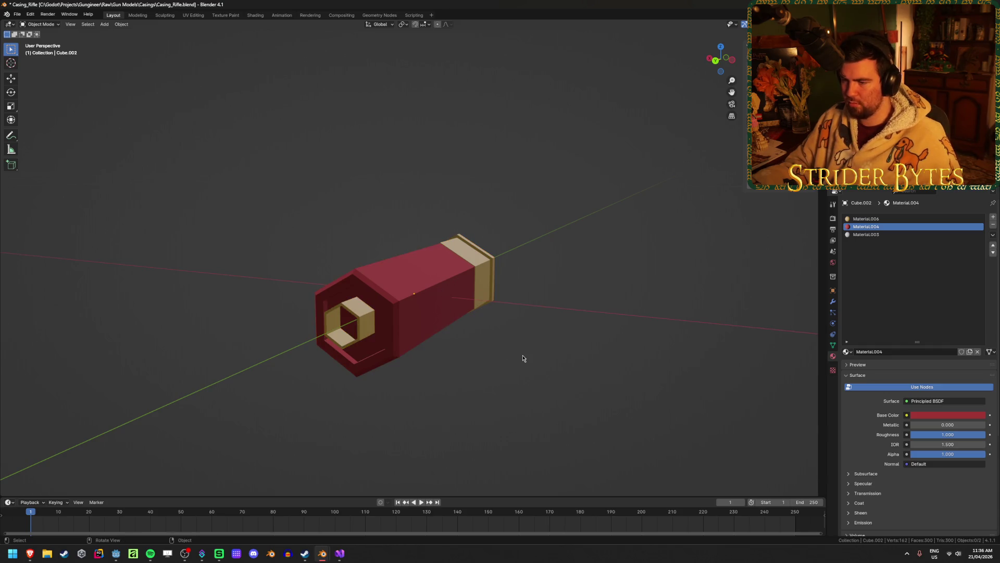
pyautogui.click(448, 325)
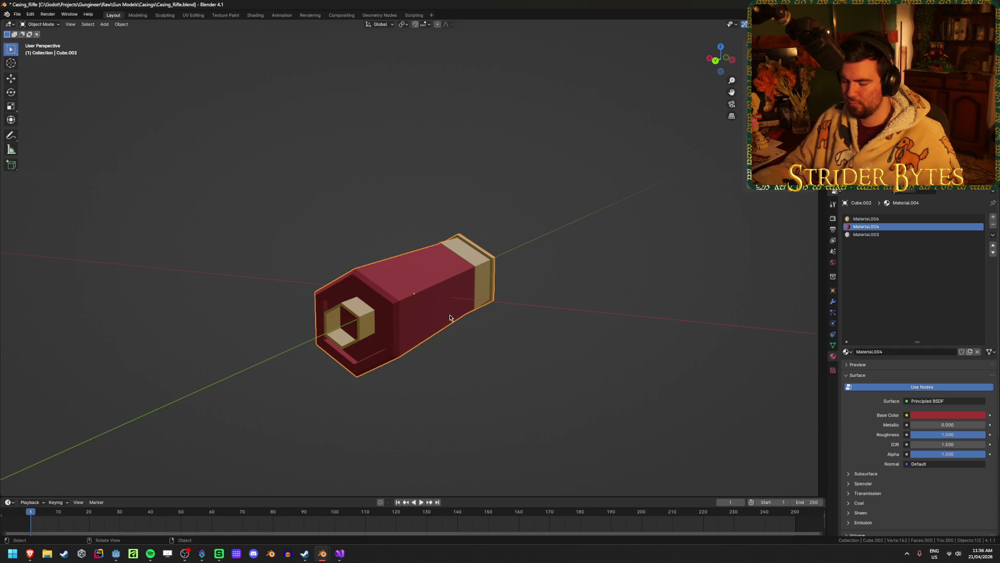
pyautogui.press('h')
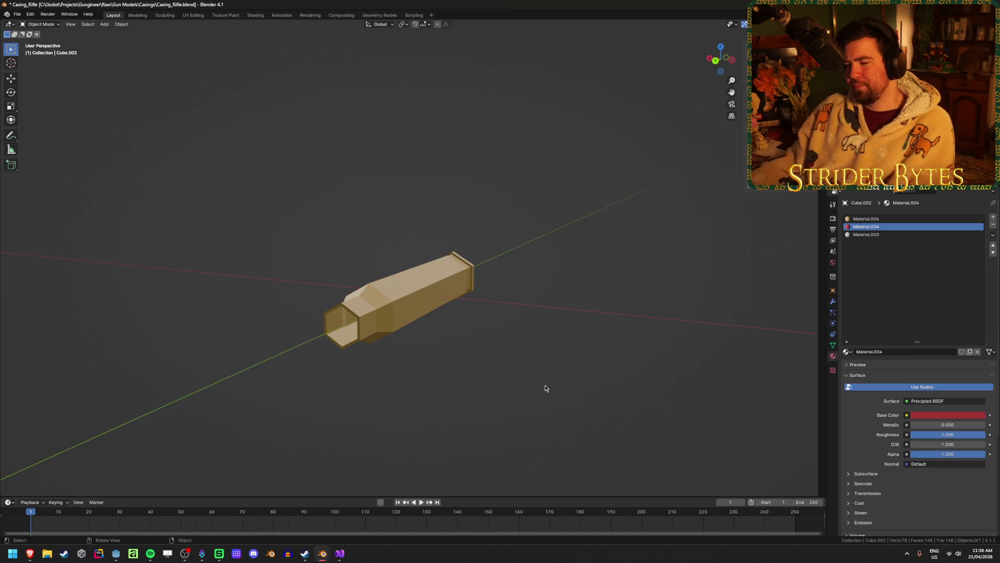
pyautogui.hotkey('alt', 'h')
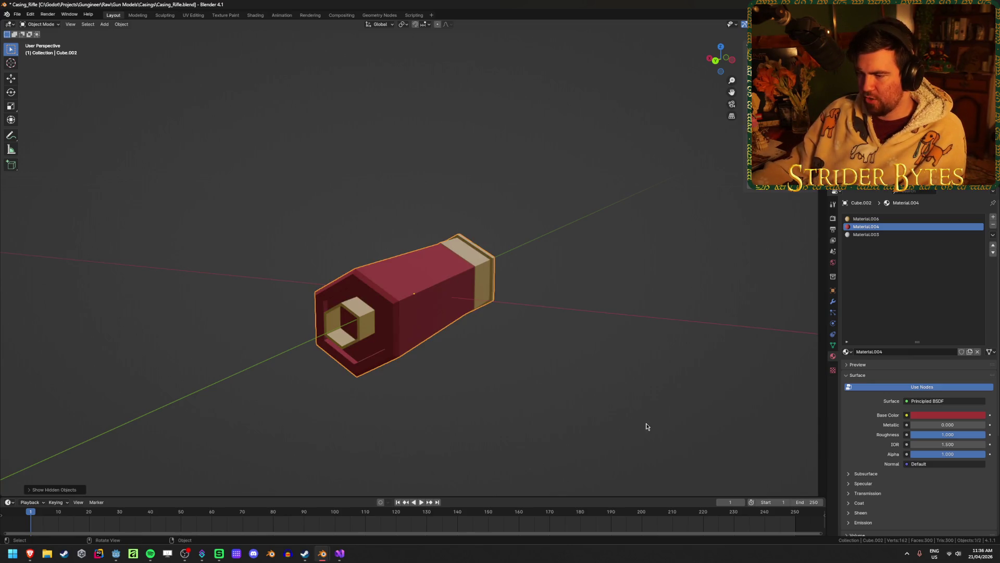
# Step: Select the red shell and isolate it on its own with Shift+H
pyautogui.moveTo(469, 372); pyautogui.dragTo(496, 360, button='middle')
pyautogui.scroll(2, 496, 360)
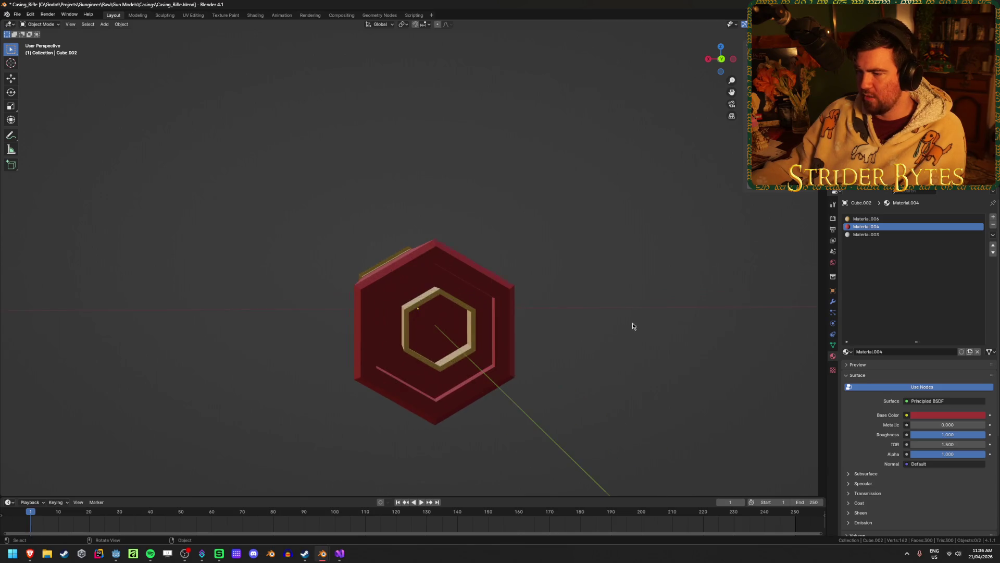
pyautogui.moveTo(634, 327); pyautogui.dragTo(464, 349, button='middle')
pyautogui.click(463, 349)
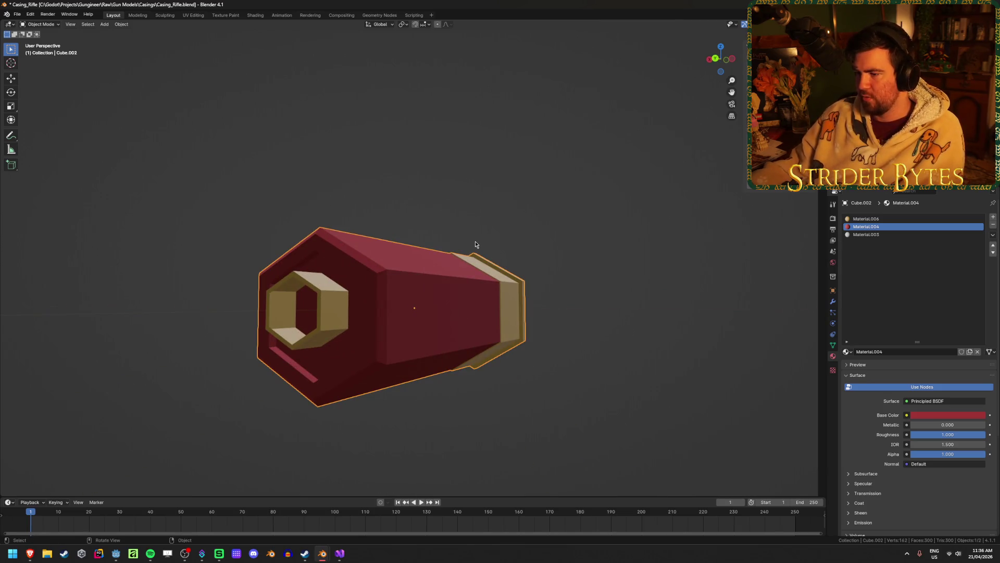
pyautogui.press('Tab')
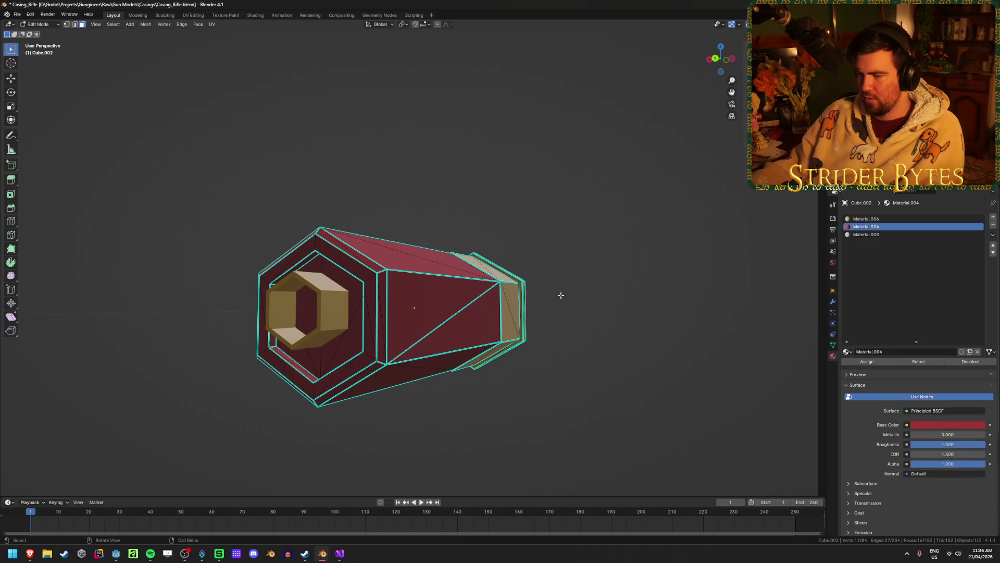
pyautogui.press('Tab')
pyautogui.press('Tab')
pyautogui.press('Tab')
pyautogui.hotkey('shift', 'h')
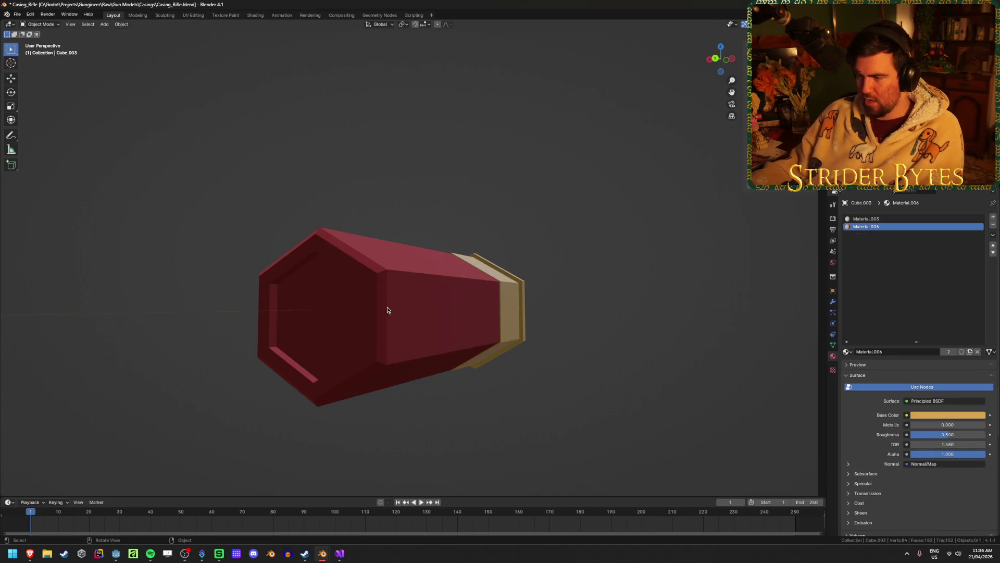
# Step: Snap the 3D cursor midway between two opposite corner vertices of the shell's hexagonal end
pyautogui.press('Tab')
pyautogui.moveTo(339, 287)
pyautogui.mouseDown(button='middle')
pyautogui.moveTo(380, 299)
pyautogui.moveTo(383, 320)
pyautogui.moveTo(433, 266)
pyautogui.moveTo(461, 259)
pyautogui.moveTo(501, 286)
pyautogui.mouseUp(button='middle')
pyautogui.click(379, 281)
pyautogui.keyDown('shift'); pyautogui.click(382, 319); pyautogui.keyUp('shift')
pyautogui.press('KP_Decimal')
pyautogui.press('`')
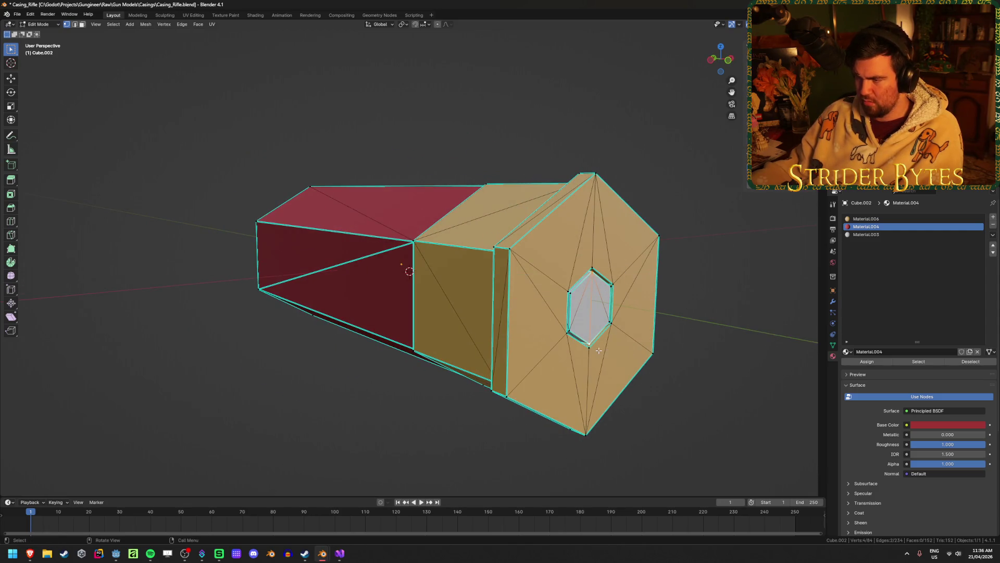
pyautogui.press('Tab')
pyautogui.moveTo(599, 304); pyautogui.dragTo(421, 290, button='middle')
# Step: Set the shell's origin to the 3D cursor, then reset its location
pyautogui.rightClick(421, 290)
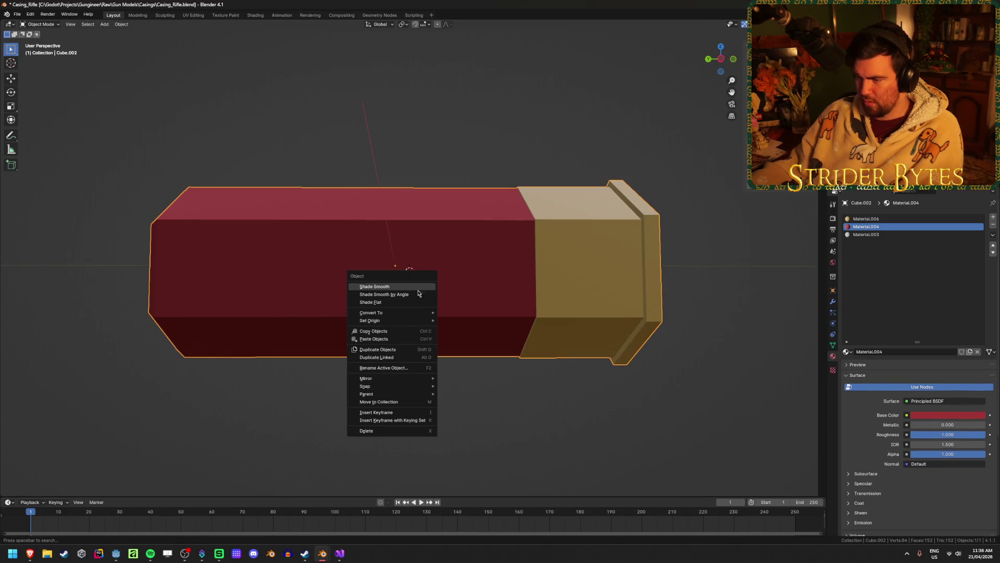
pyautogui.moveTo(402, 320)
pyautogui.click(482, 336)
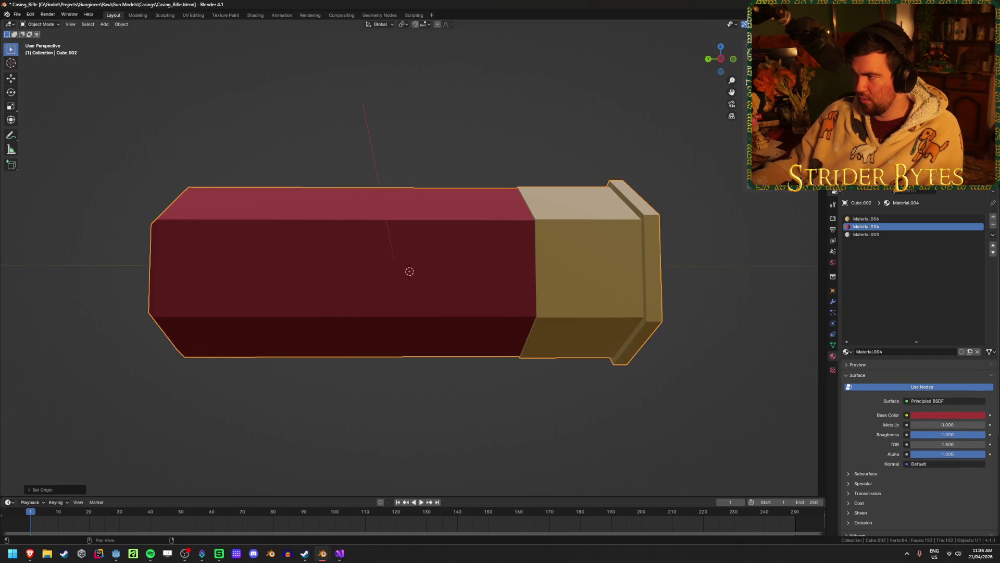
pyautogui.hotkey('ctrl', 'z')
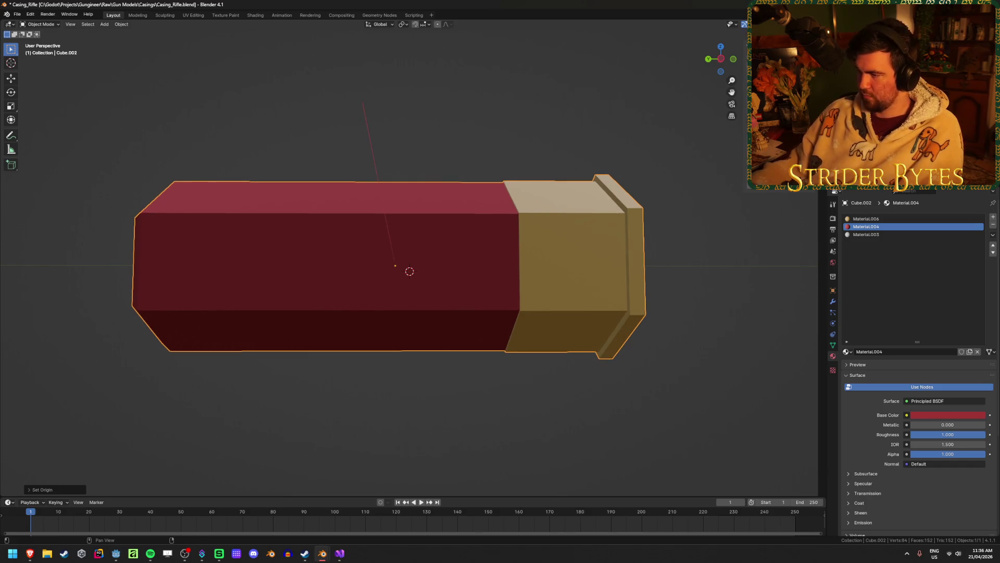
pyautogui.press('KP_3')
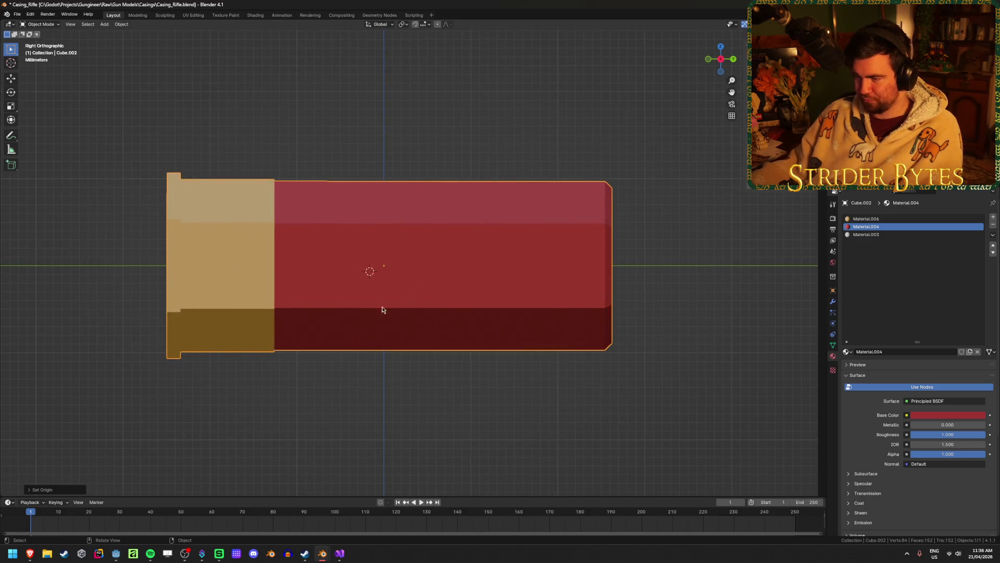
# Step: Snap the 3D cursor to the shell's origin and reselect the shell
pyautogui.hotkey('shift', 's')
pyautogui.click(426, 429)
pyautogui.click(506, 436)
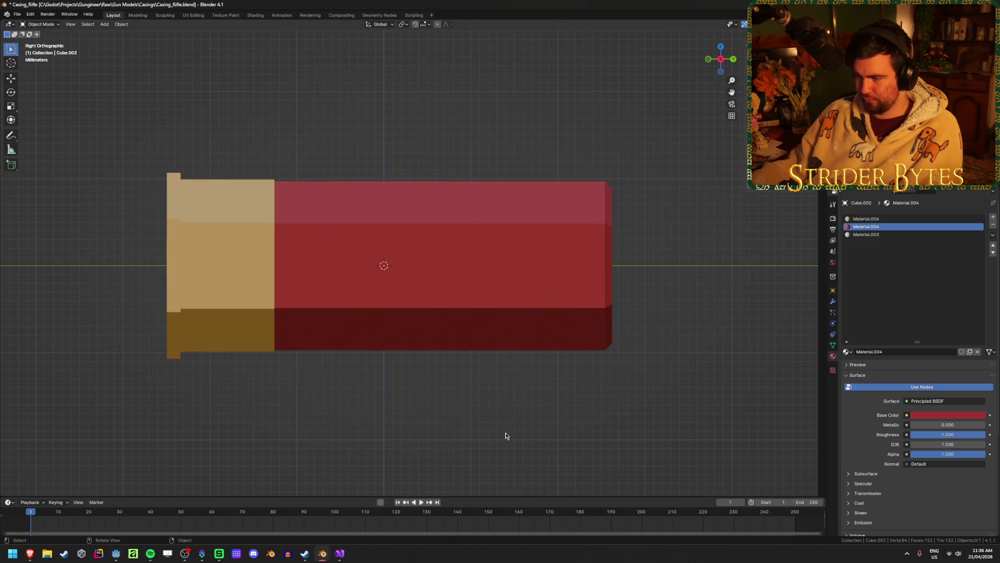
pyautogui.click(589, 278)
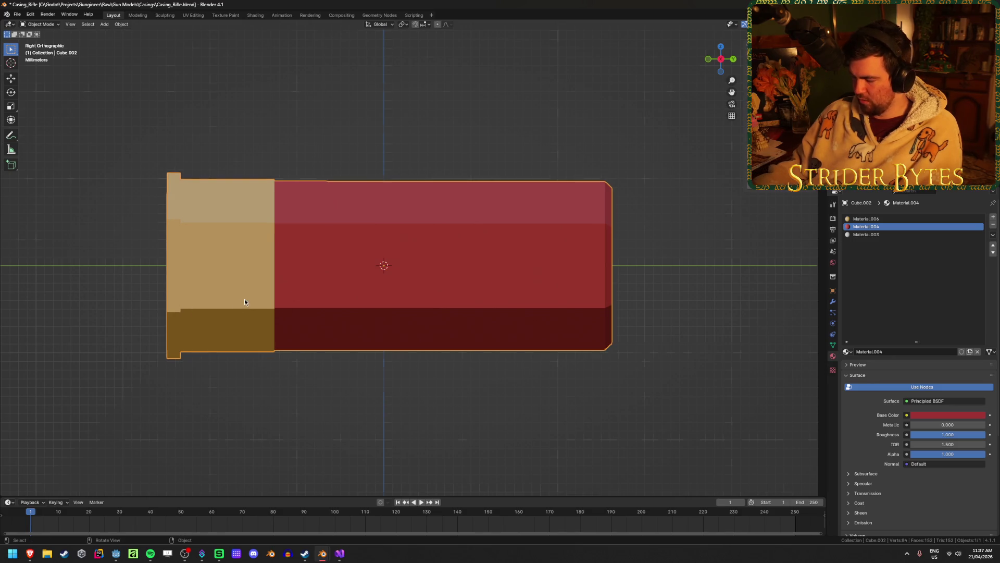
pyautogui.press('KP_1')
# Step: Orbit around the shell to inspect its side and brass end, then reselect it
pyautogui.moveTo(245, 301)
pyautogui.mouseDown(button='middle')
pyautogui.moveTo(330, 292)
pyautogui.moveTo(270, 292)
pyautogui.moveTo(311, 349)
pyautogui.mouseUp(button='middle')
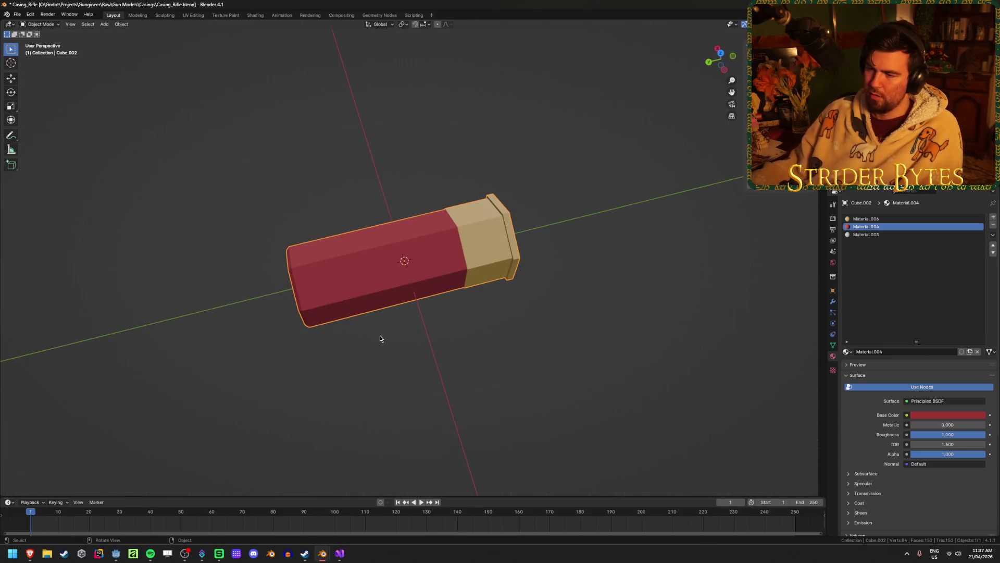
pyautogui.scroll(-5, 383, 339)
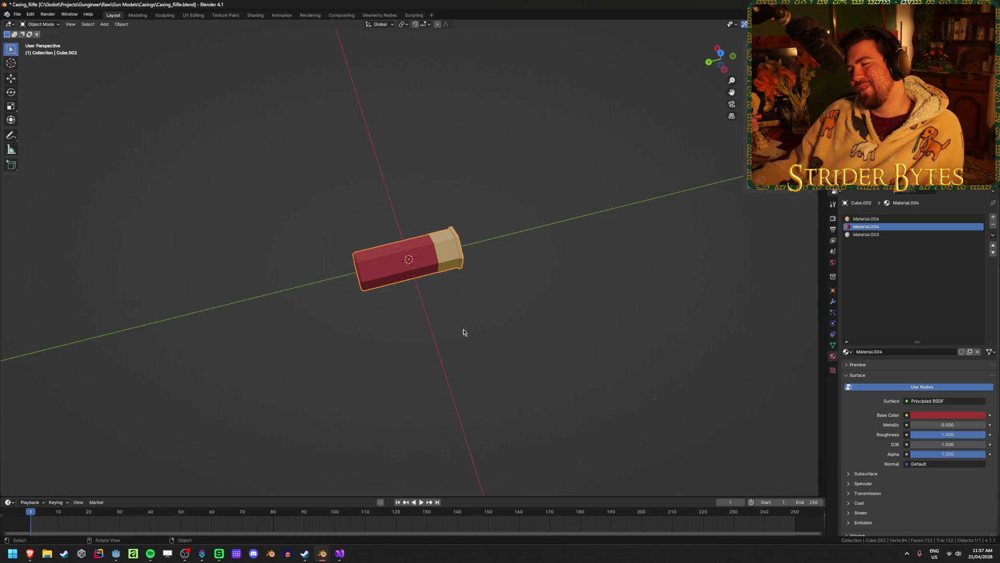
pyautogui.scroll(2, 463, 332)
pyautogui.moveTo(527, 328); pyautogui.dragTo(558, 277, button='middle')
pyautogui.scroll(3, 520, 295)
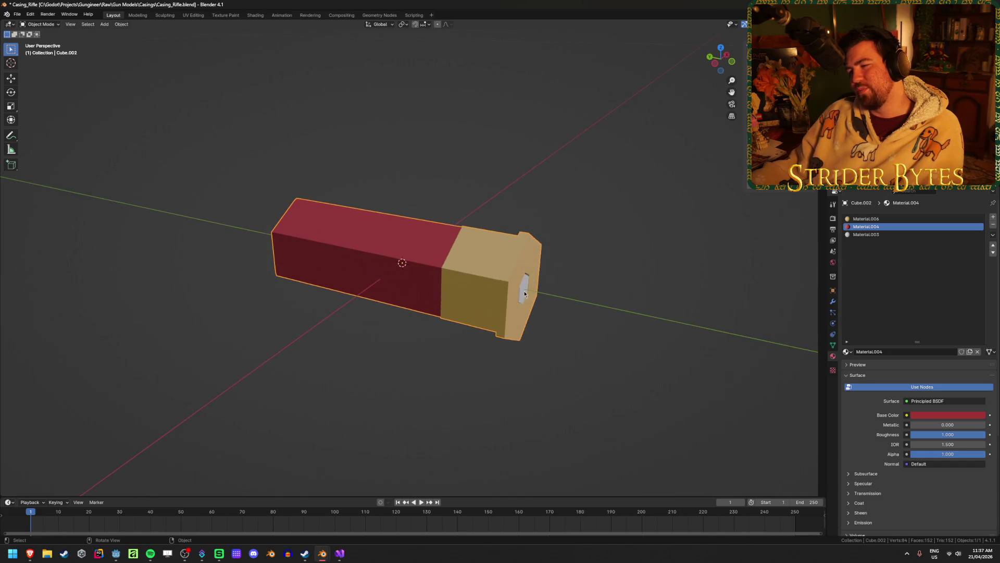
pyautogui.click(650, 399)
pyautogui.moveTo(649, 399); pyautogui.dragTo(335, 379, button='middle')
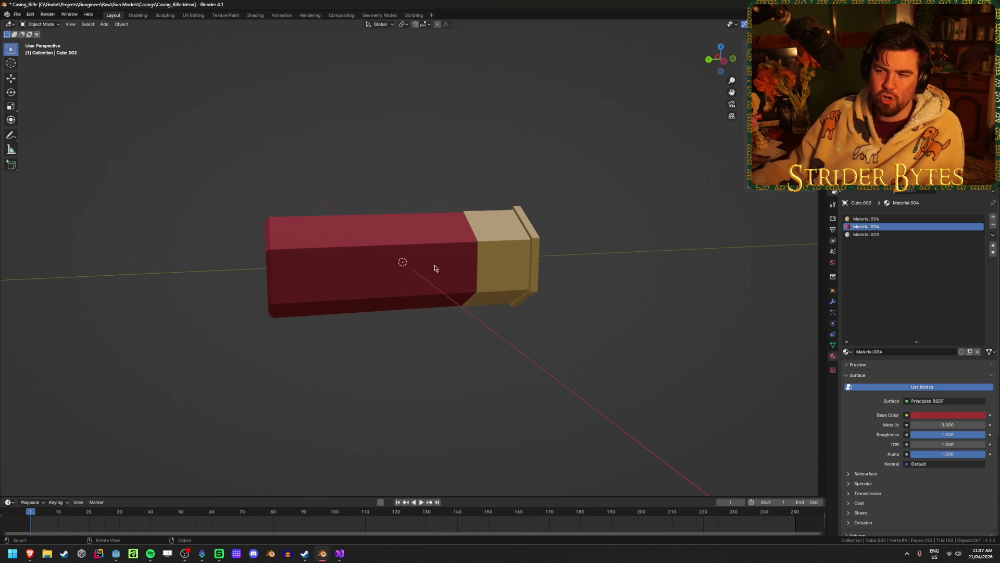
pyautogui.click(424, 256)
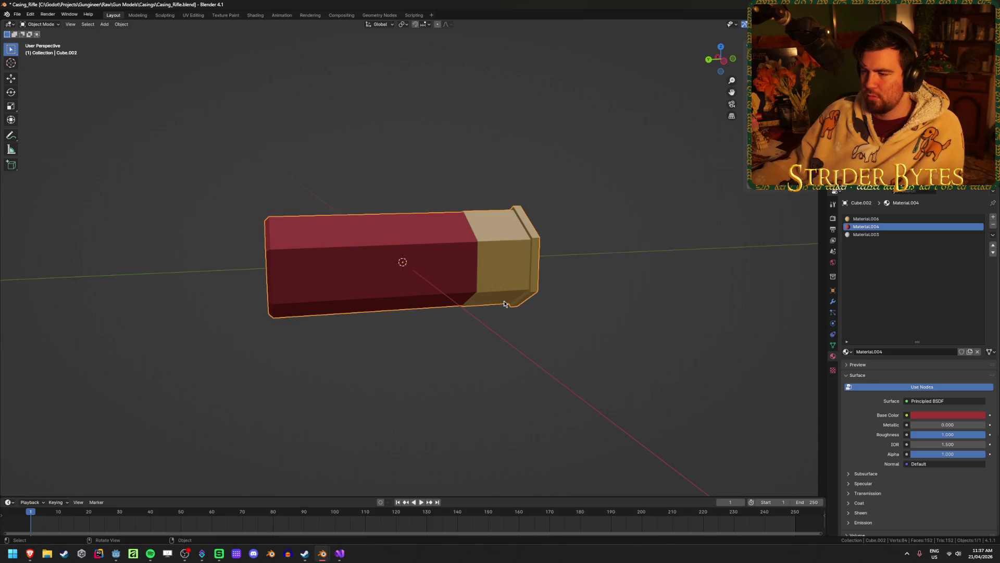
# Step: Snap the 3D cursor to a corner vertex of the shell's hexagonal end
pyautogui.press('KP_3')
pyautogui.press('KP_1')
pyautogui.press('Tab')
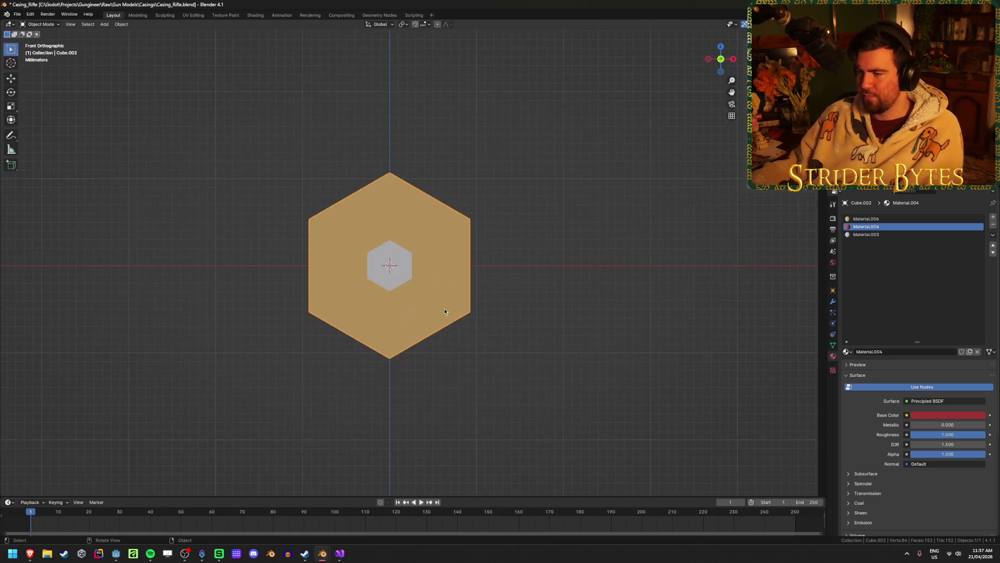
pyautogui.moveTo(442, 310); pyautogui.dragTo(396, 292, button='middle')
pyautogui.click(551, 373)
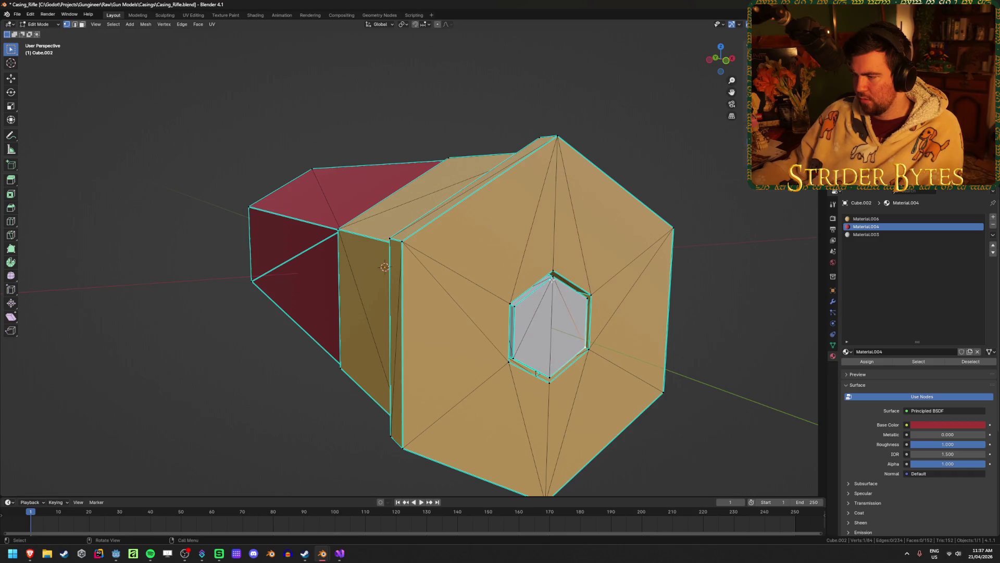
pyautogui.hotkey('shift', 's')
pyautogui.click(552, 401)
pyautogui.press('Tab')
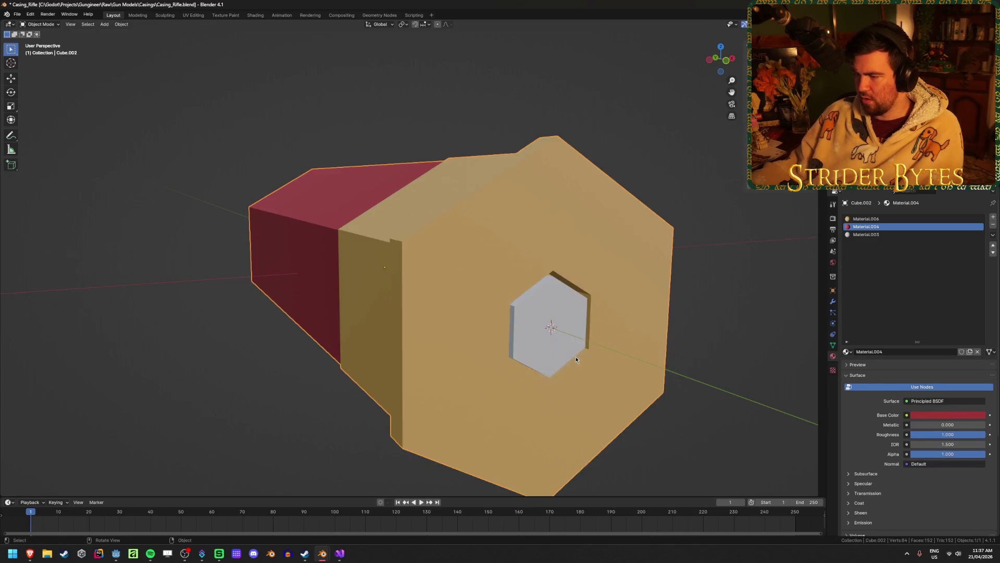
# Step: Set the shell's origin to the 3D cursor
pyautogui.rightClick(576, 356)
pyautogui.moveTo(576, 357)
pyautogui.click(655, 373)
pyautogui.moveTo(655, 374)
pyautogui.mouseDown(button='middle')
pyautogui.moveTo(319, 292)
pyautogui.moveTo(405, 290)
pyautogui.mouseUp(button='middle')
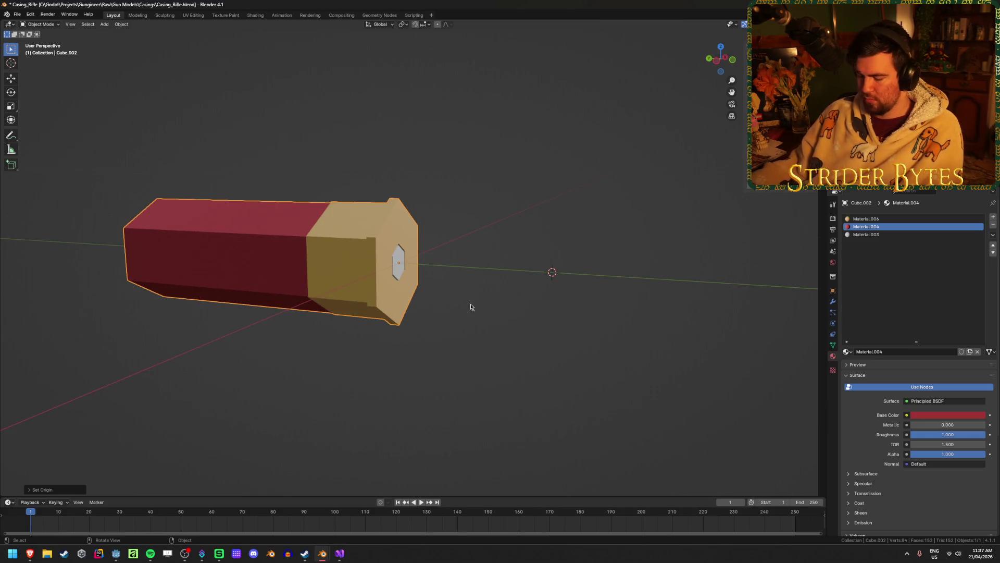
# Step: Reveal the hidden inner casing and toggle into and back out of Edit Mode
pyautogui.hotkey('alt', 'h')
pyautogui.moveTo(477, 304)
pyautogui.mouseDown(button='middle')
pyautogui.moveTo(527, 324)
pyautogui.moveTo(513, 318)
pyautogui.mouseUp(button='middle')
pyautogui.scroll(4, 514, 318)
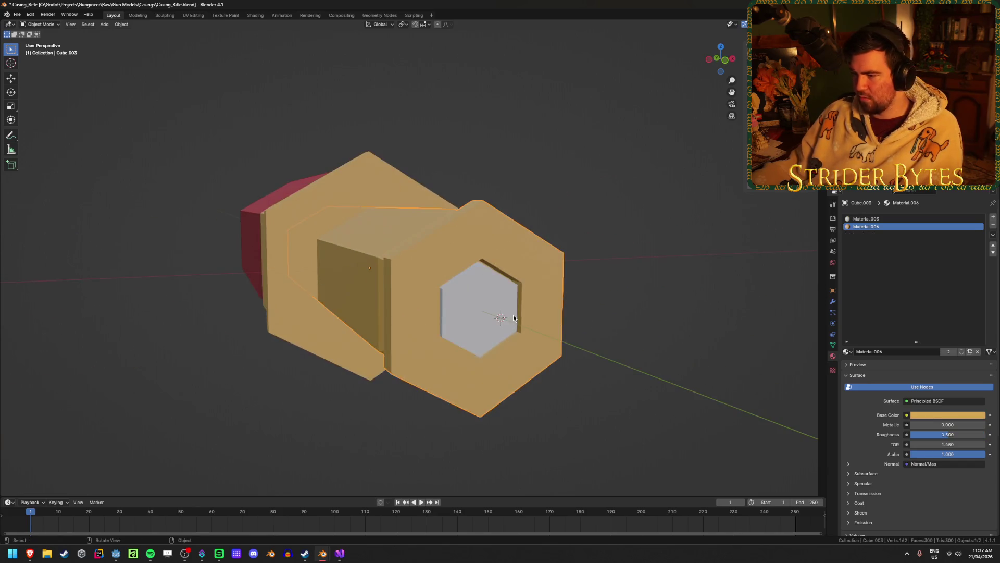
pyautogui.press('Tab')
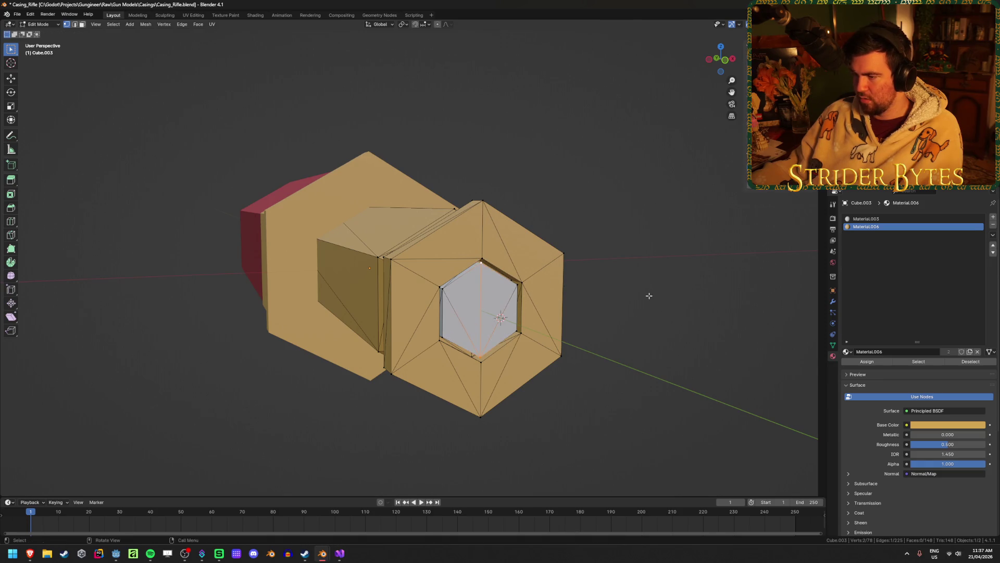
pyautogui.hotkey('ctrl', 'Tab')
pyautogui.click(616, 308)
# Step: Set the inner casing's origin to the 3D cursor, clear its location, save, then undo
pyautogui.rightClick(617, 308)
pyautogui.moveTo(625, 302)
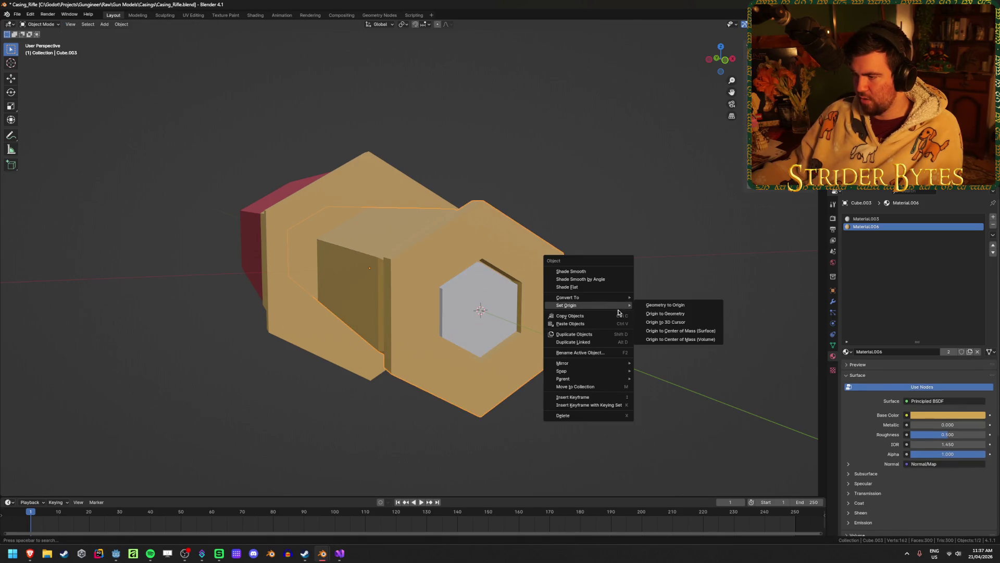
pyautogui.click(692, 324)
pyautogui.moveTo(692, 324); pyautogui.dragTo(711, 143, button='middle')
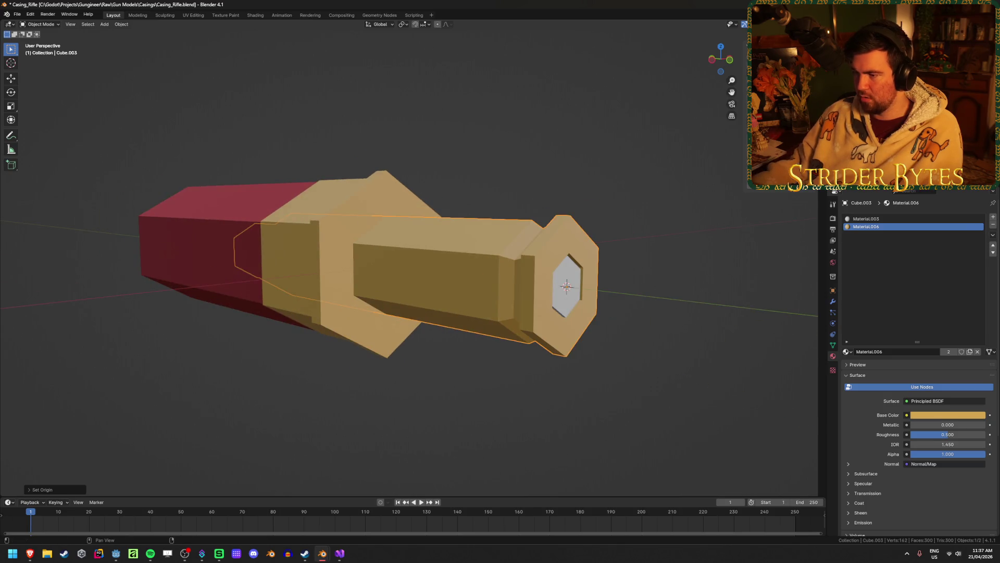
pyautogui.hotkey('alt', 'g')
pyautogui.hotkey('ctrl', 's')
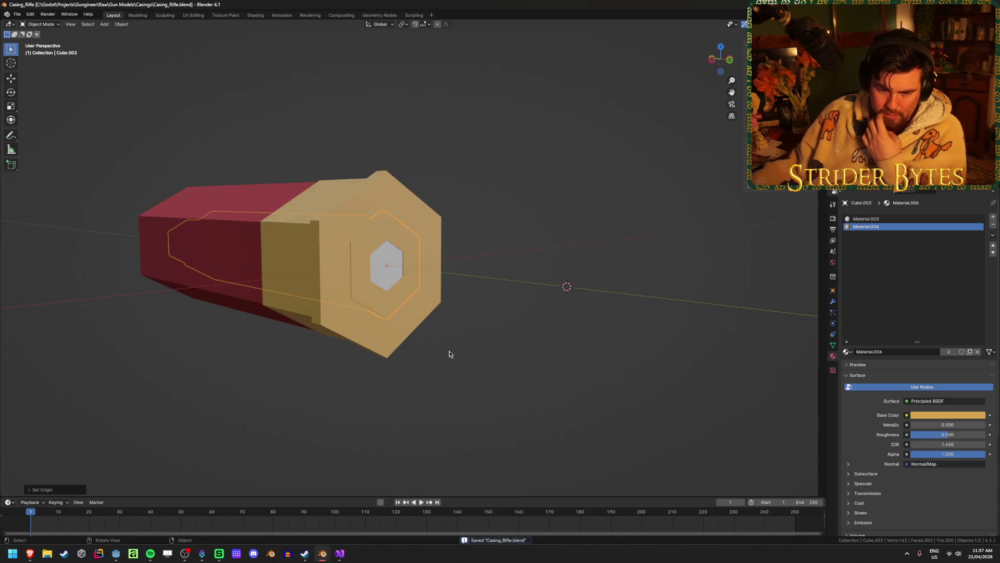
pyautogui.click(501, 360)
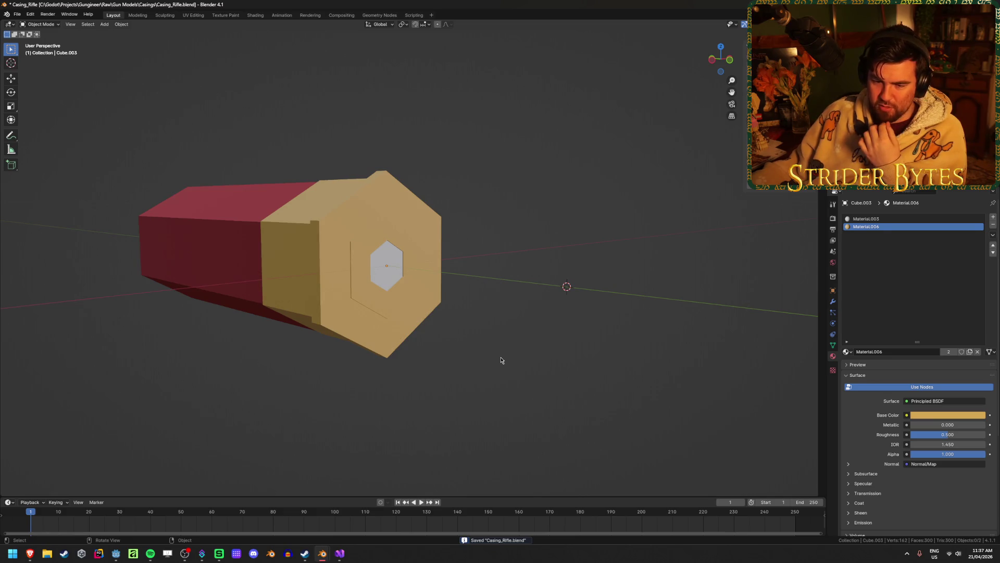
pyautogui.hotkey('ctrl', 'z')
pyautogui.hotkey('ctrl', 'z')
pyautogui.hotkey('ctrl', 'z')
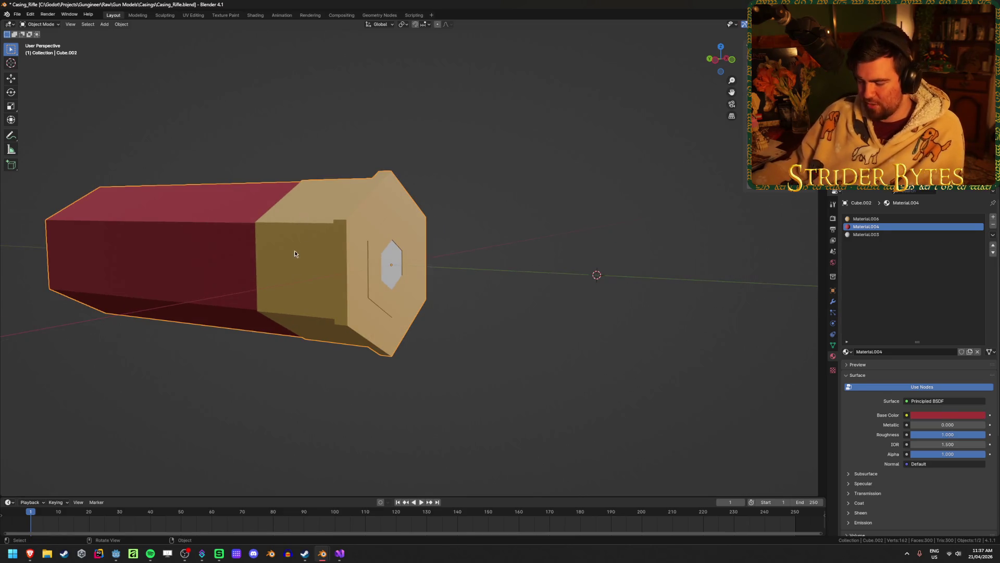
# Step: Undo once more, deselect the casing, and save Casing_Rifle.blend
pyautogui.hotkey('ctrl', 'z')
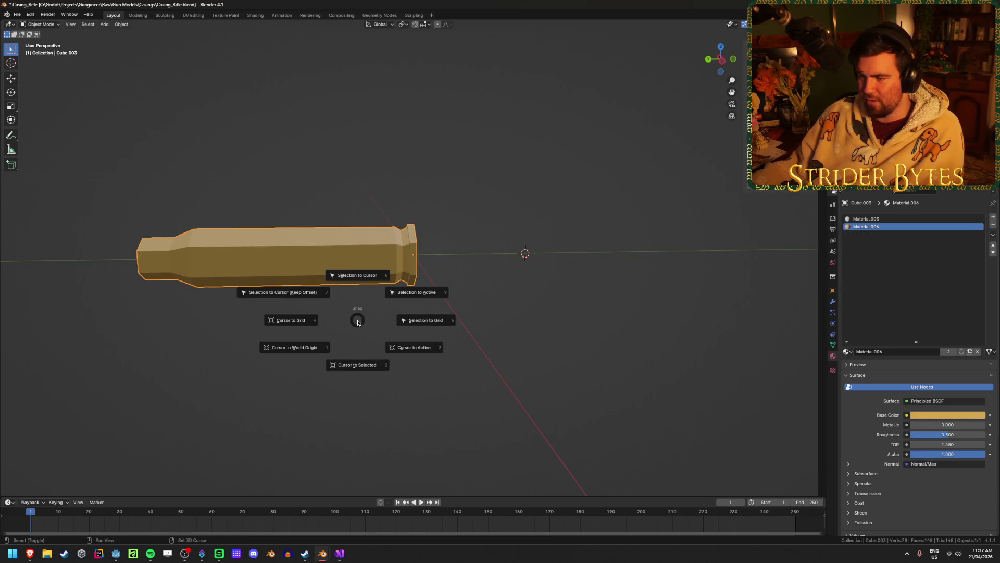
pyautogui.click(362, 364)
pyautogui.moveTo(297, 357)
pyautogui.mouseDown(button='middle')
pyautogui.moveTo(531, 366)
pyautogui.moveTo(415, 365)
pyautogui.mouseUp(button='middle')
pyautogui.hotkey('ctrl', 's')
pyautogui.moveTo(543, 322); pyautogui.dragTo(401, 283, button='middle')
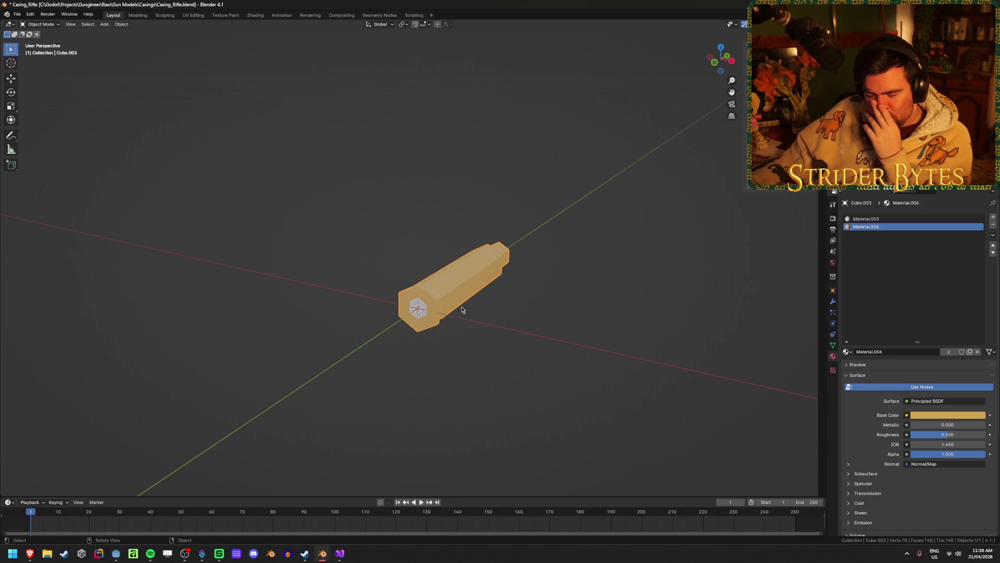
pyautogui.moveTo(461, 309)
pyautogui.mouseDown(button='middle')
pyautogui.moveTo(484, 283)
pyautogui.moveTo(429, 279)
pyautogui.mouseUp(button='middle')
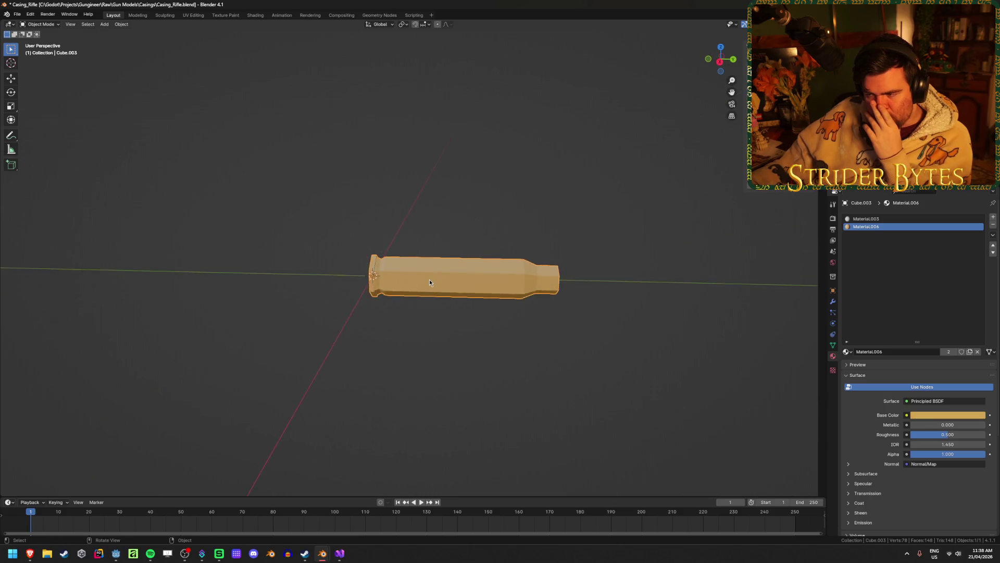
pyautogui.scroll(3, 429, 279)
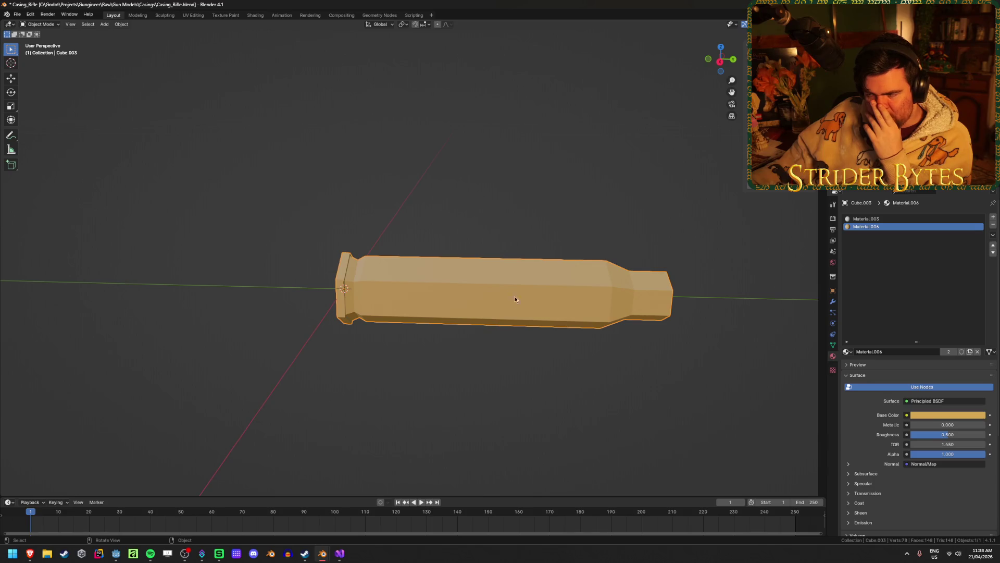
# Step: Rotate the casing to lie horizontally and save Casing_Rifle.blend again
pyautogui.click(448, 398)
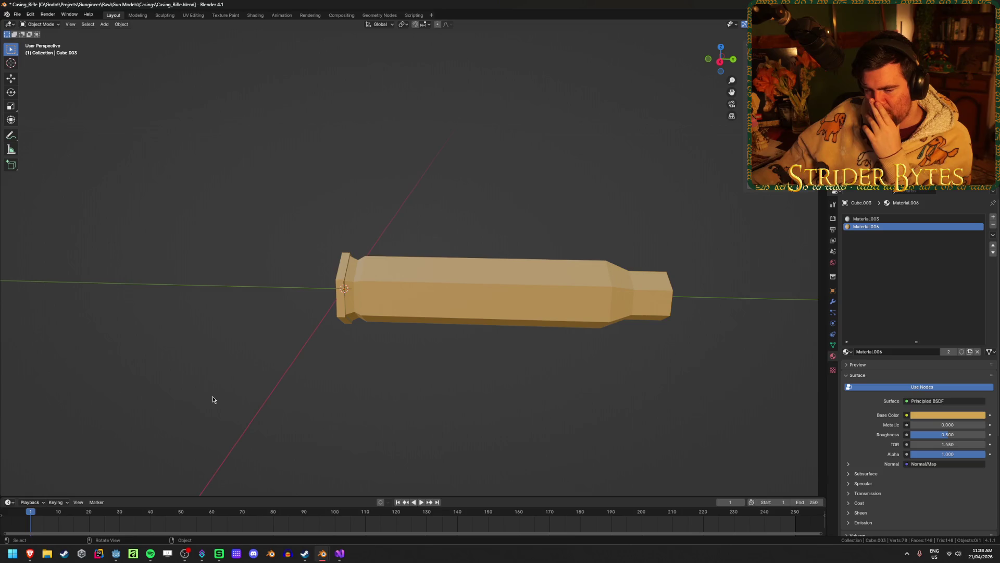
pyautogui.click(338, 298)
pyautogui.press('r')
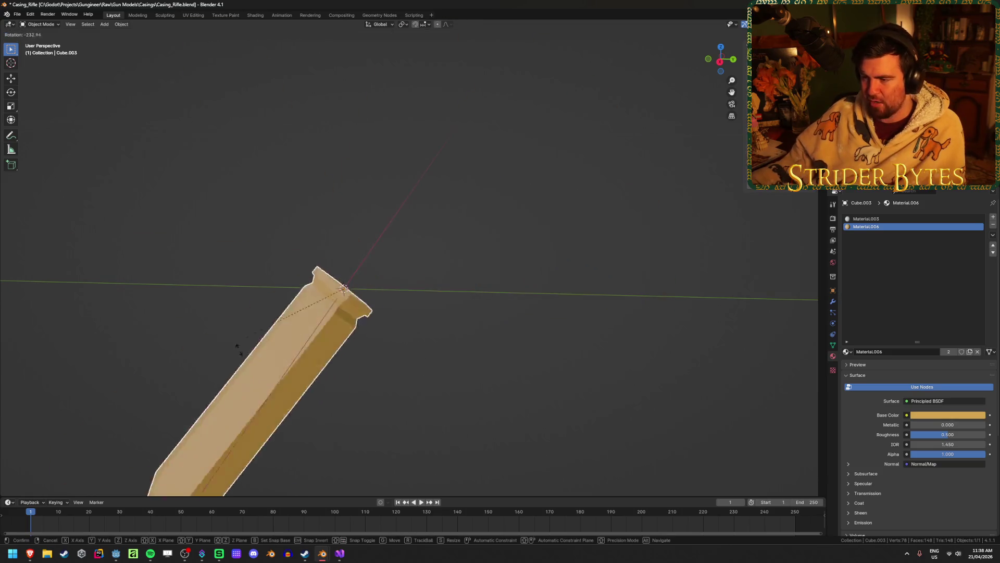
pyautogui.click(484, 332)
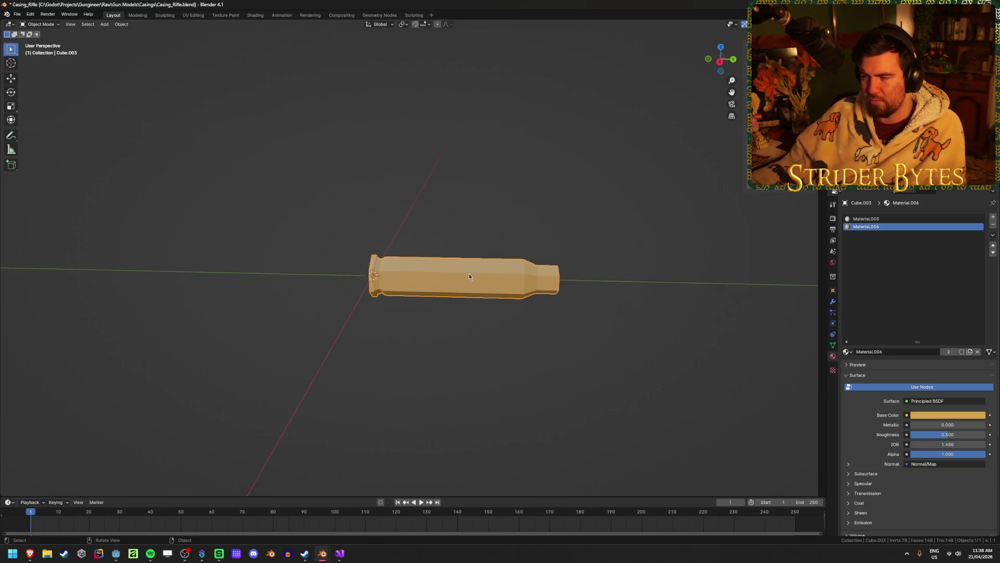
pyautogui.click(479, 367)
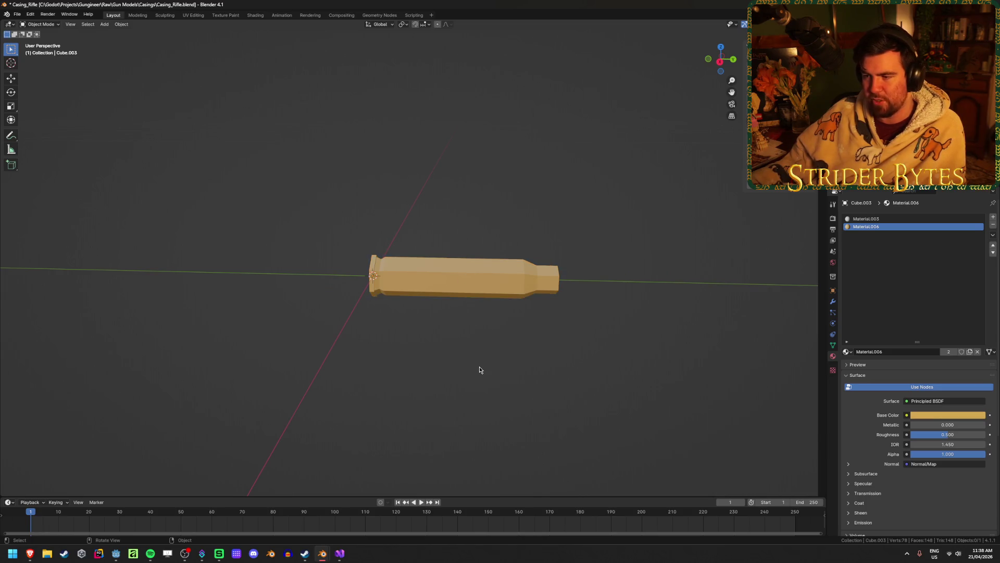
pyautogui.hotkey('ctrl', 's')
pyautogui.click(115, 553)
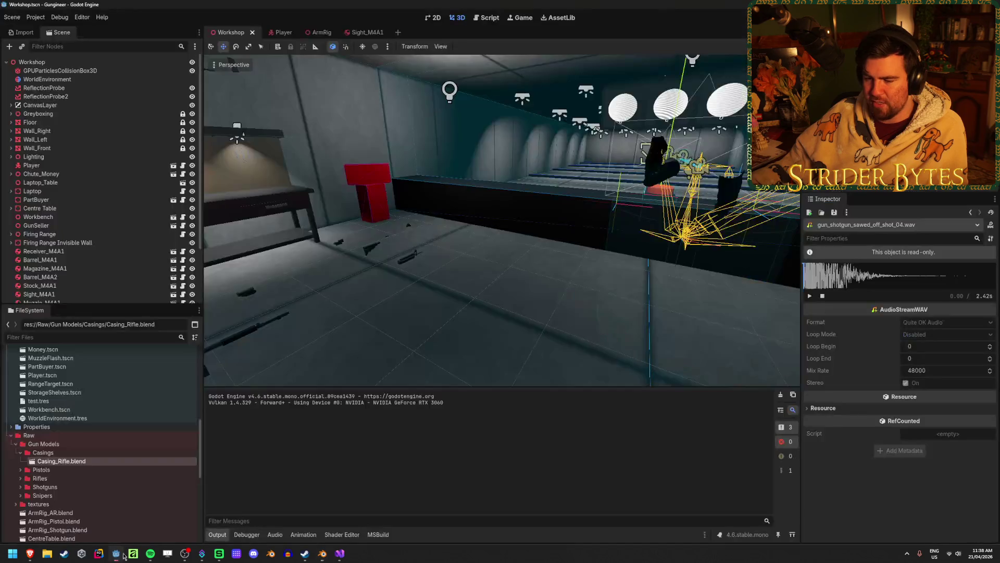
# Step: Check Casing_Rifle.blend's options in the FileSystem dock, then open CasingParticle.tscn
pyautogui.rightClick(95, 461)
pyautogui.scroll(5, 115, 451)
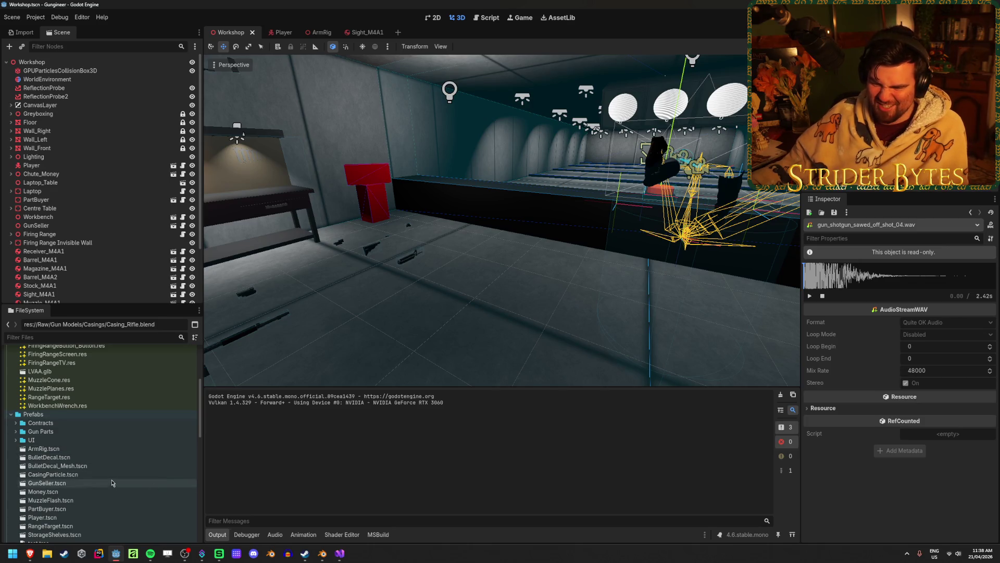
pyautogui.scroll(3, 114, 478)
pyautogui.scroll(-3, 115, 477)
pyautogui.scroll(-2, 104, 430)
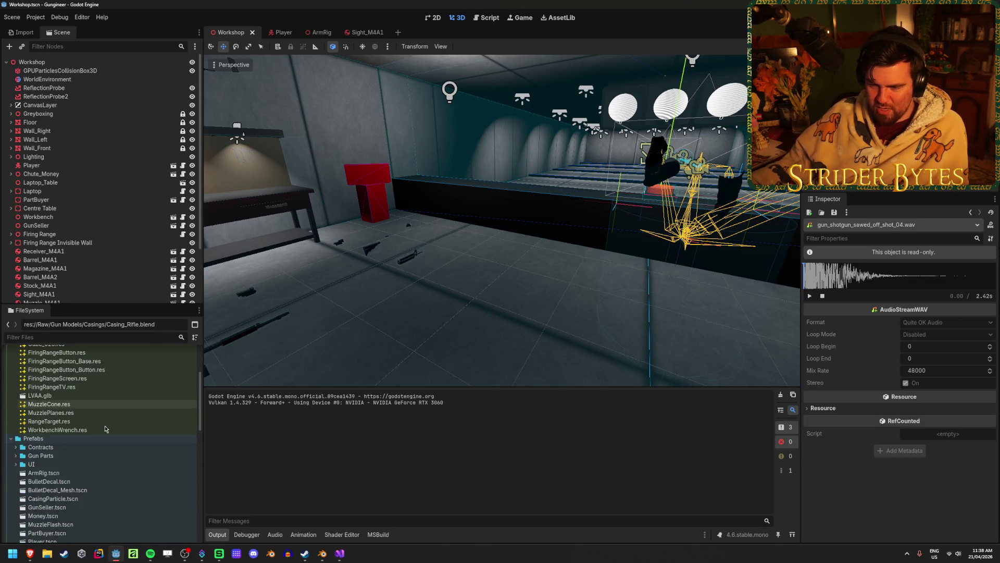
pyautogui.scroll(-2, 106, 429)
pyautogui.scroll(2, 104, 429)
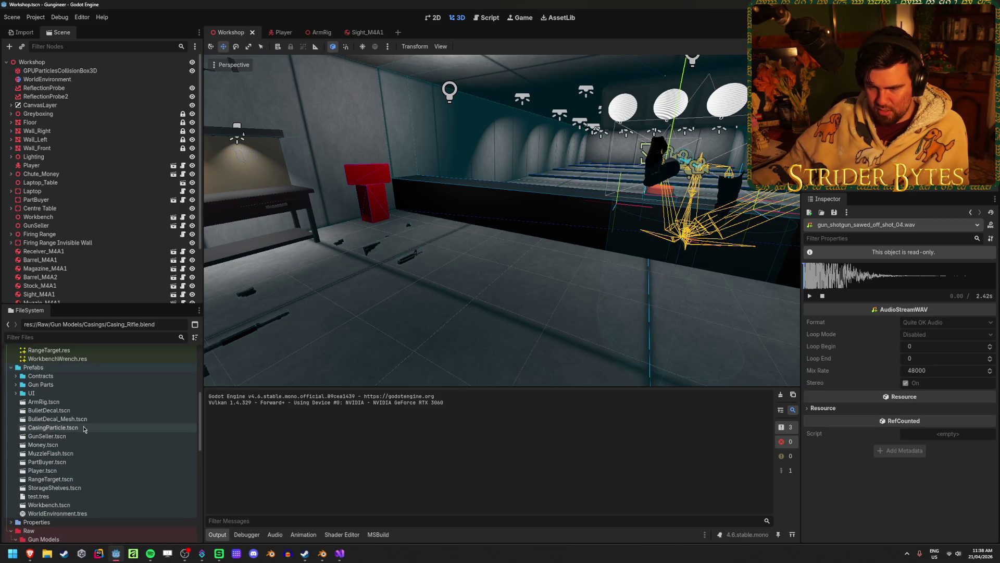
pyautogui.doubleClick(53, 428)
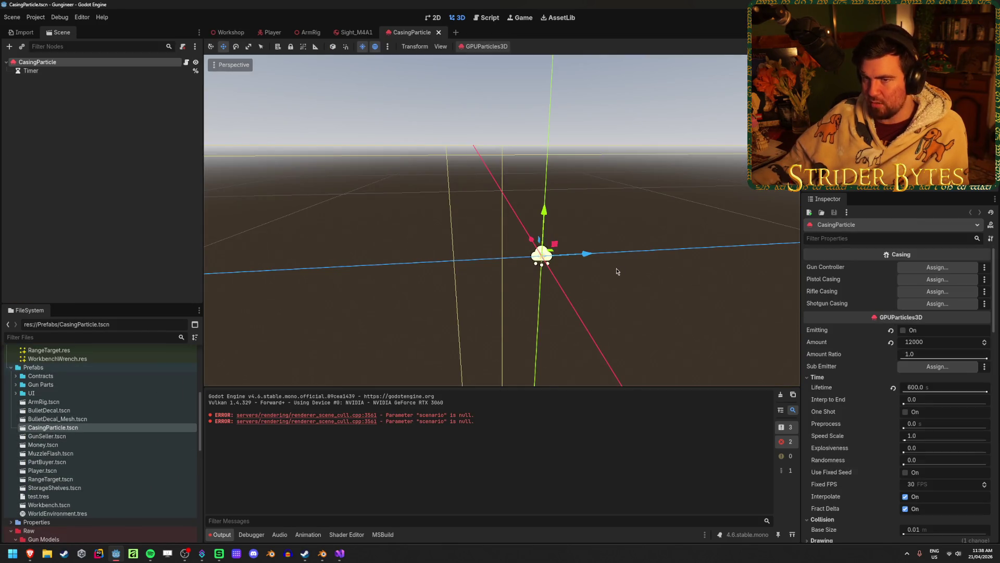
# Step: Turn on Emitting for the casing particles and orbit to watch them stream out
pyautogui.scroll(2, 502, 220)
pyautogui.moveTo(501, 220); pyautogui.dragTo(628, 275, button='middle')
pyautogui.scroll(2, 569, 261)
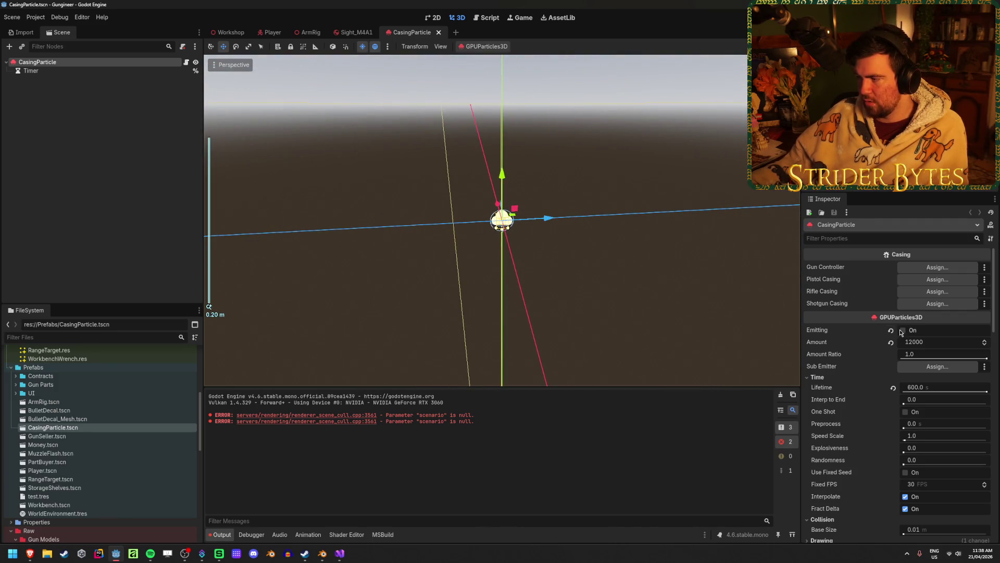
pyautogui.click(902, 331)
pyautogui.scroll(-5, 607, 243)
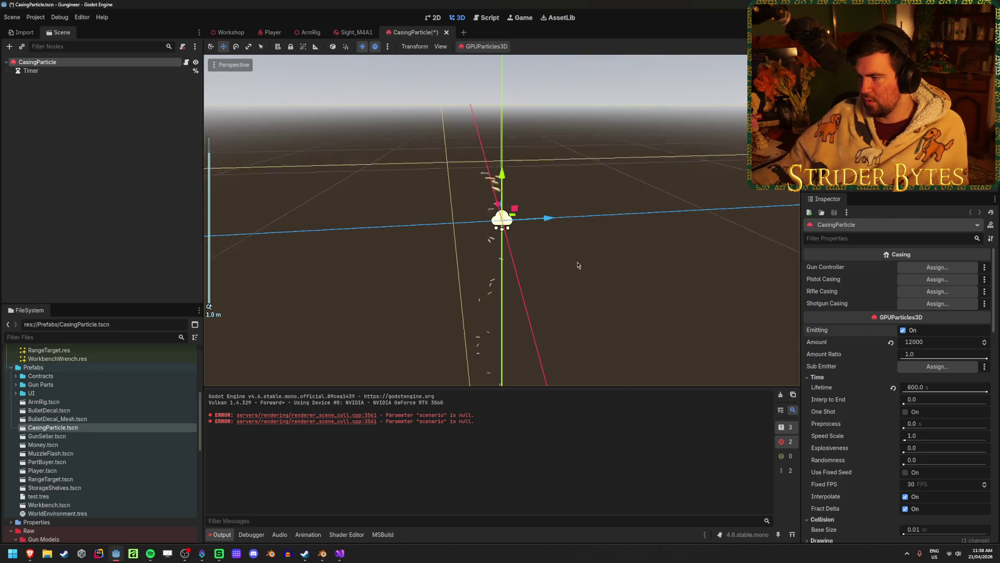
pyautogui.moveTo(578, 265); pyautogui.dragTo(407, 304, button='middle')
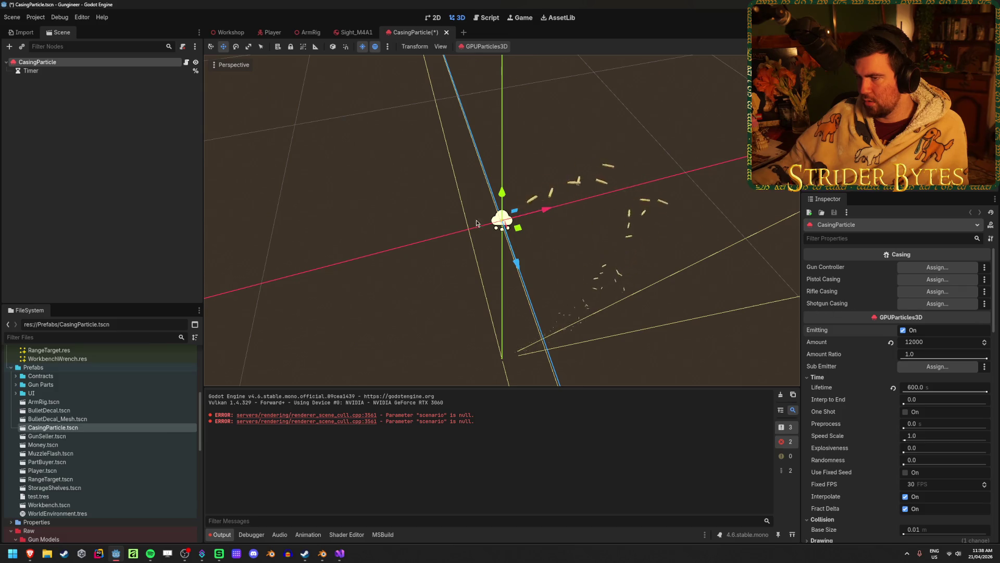
pyautogui.moveTo(476, 223); pyautogui.dragTo(572, 228, button='middle')
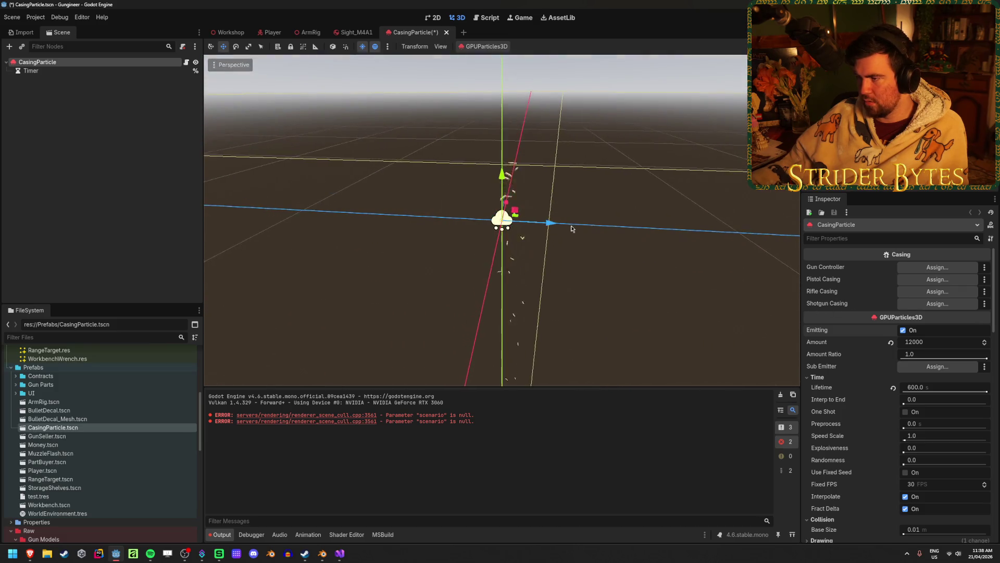
pyautogui.scroll(5, 561, 284)
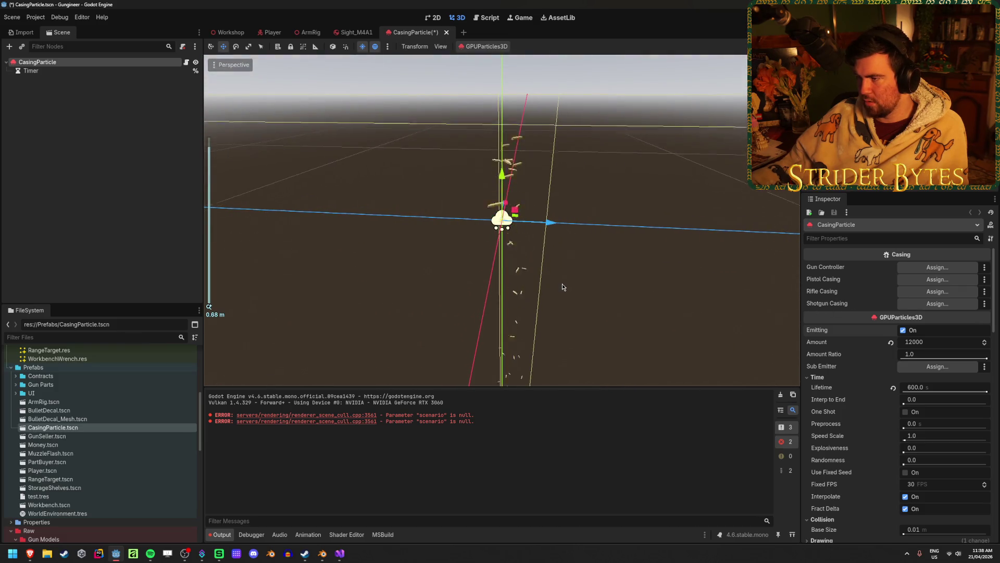
# Step: Stop emission, raise Velocity Pivot y to 0.715 under Velocity, then re-enable Emitting
pyautogui.click(904, 330)
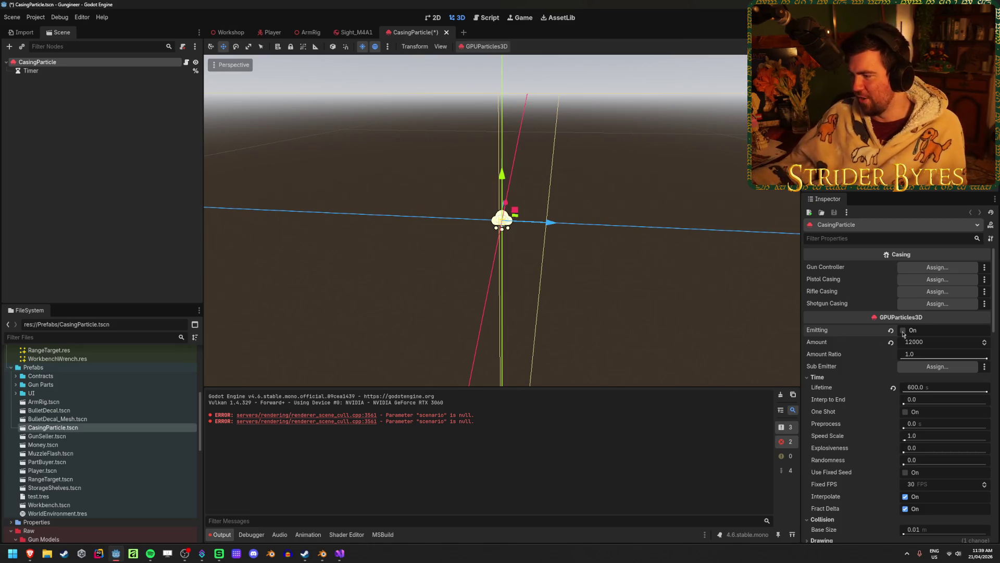
pyautogui.scroll(-3, 856, 369)
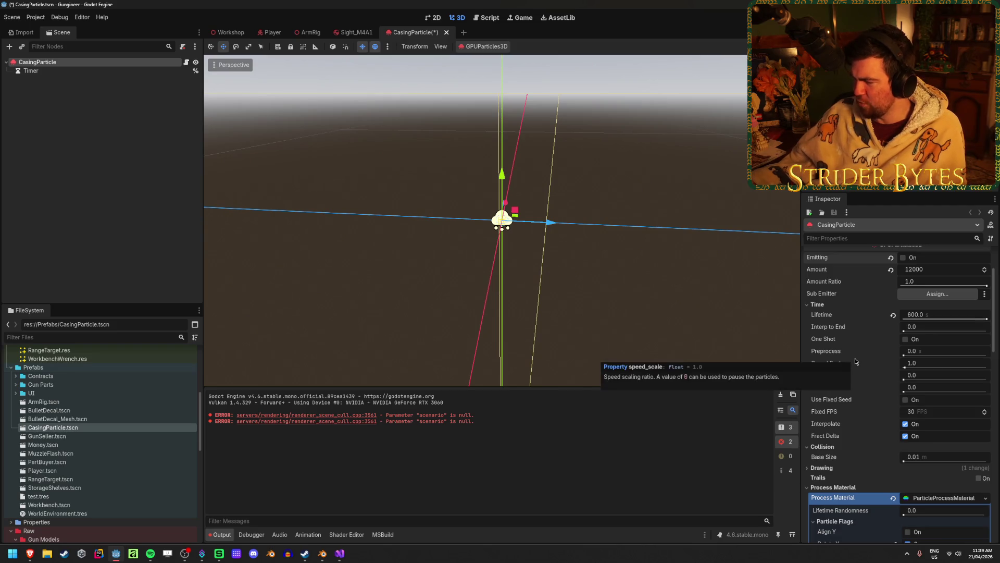
pyautogui.scroll(-5, 855, 361)
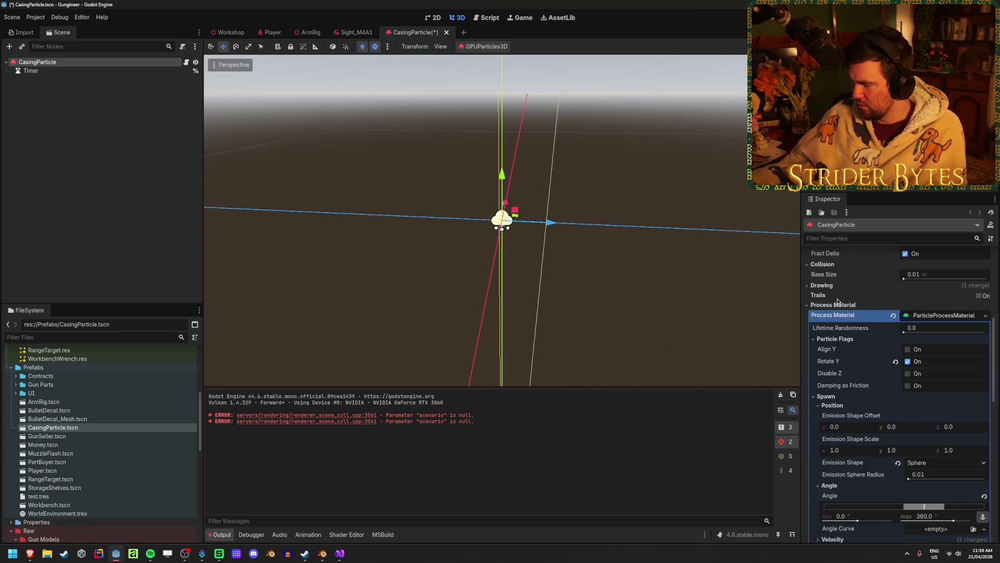
pyautogui.scroll(-4, 862, 366)
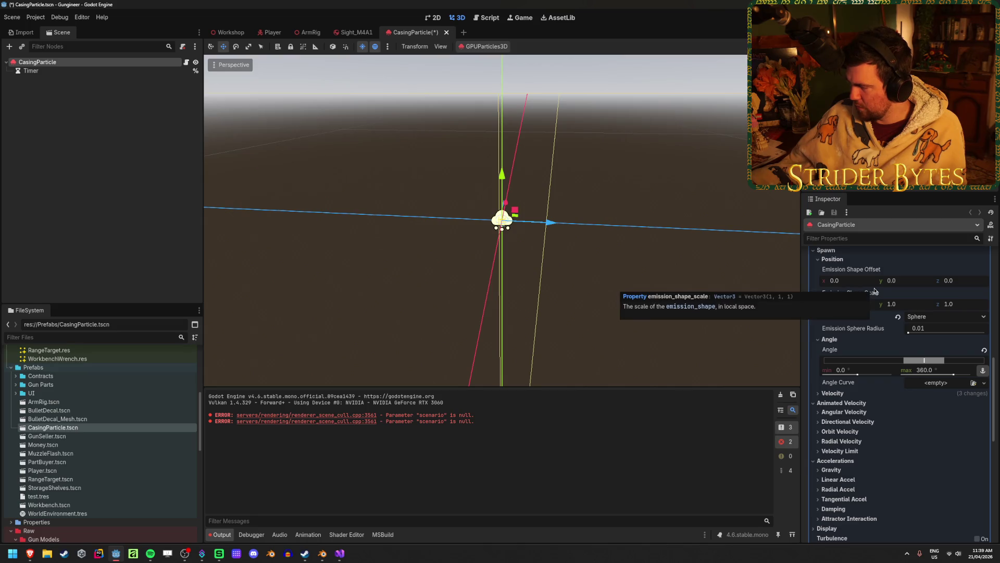
pyautogui.scroll(2, 932, 350)
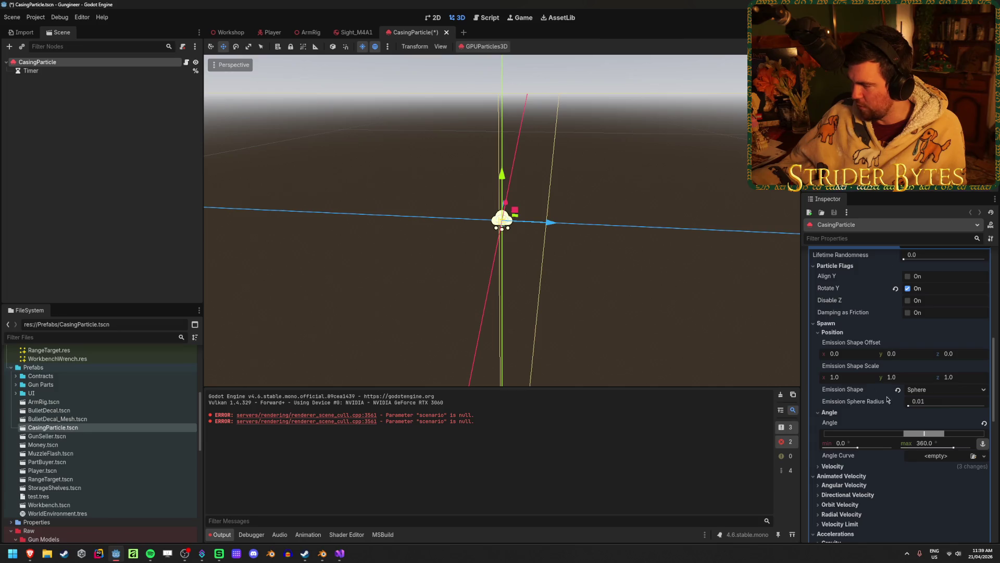
pyautogui.scroll(-3, 887, 399)
pyautogui.click(832, 356)
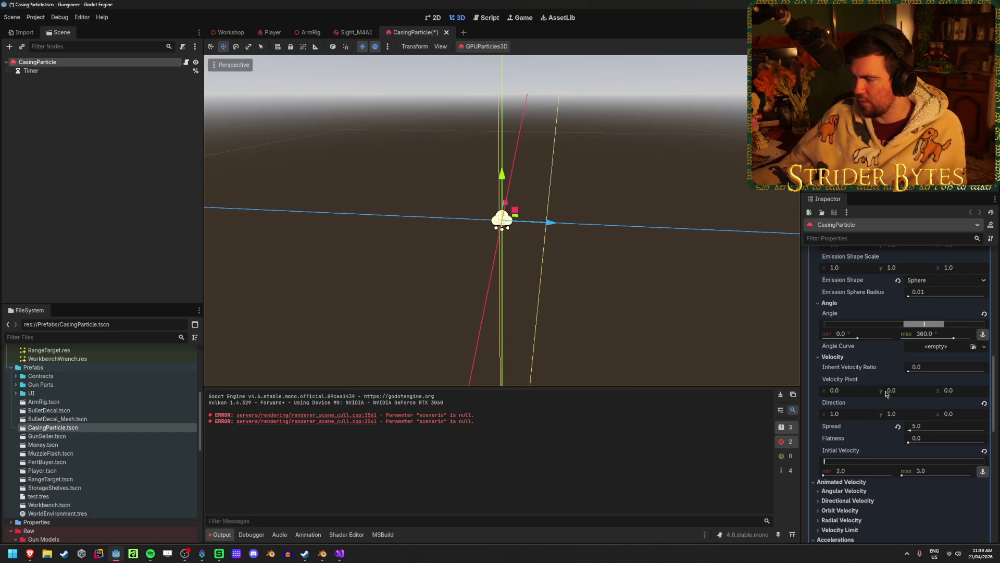
pyautogui.moveTo(892, 390); pyautogui.dragTo(906, 390)
pyautogui.scroll(3, 625, 321)
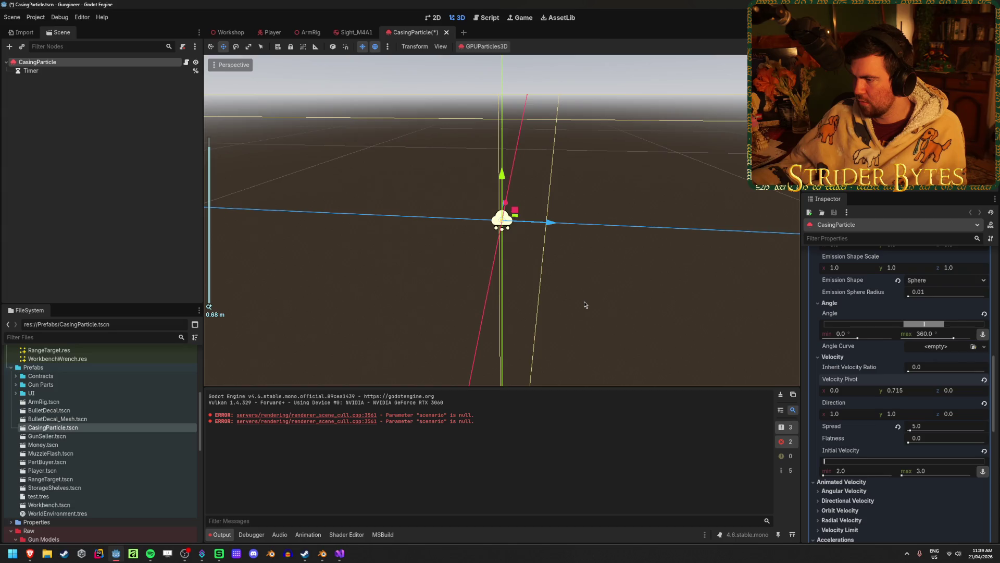
pyautogui.scroll(10, 852, 405)
pyautogui.click(904, 332)
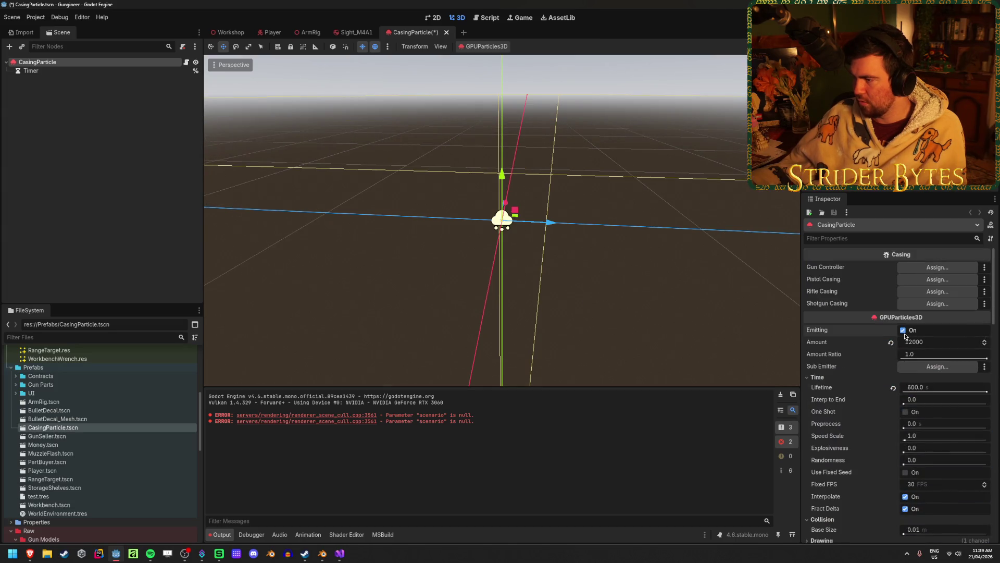
# Step: Set the casing particles' Velocity Pivot y and z to 0 and save the scene
pyautogui.moveTo(664, 247)
pyautogui.mouseDown(button='middle')
pyautogui.moveTo(555, 303)
pyautogui.moveTo(633, 284)
pyautogui.mouseUp(button='middle')
pyautogui.scroll(3, 555, 303)
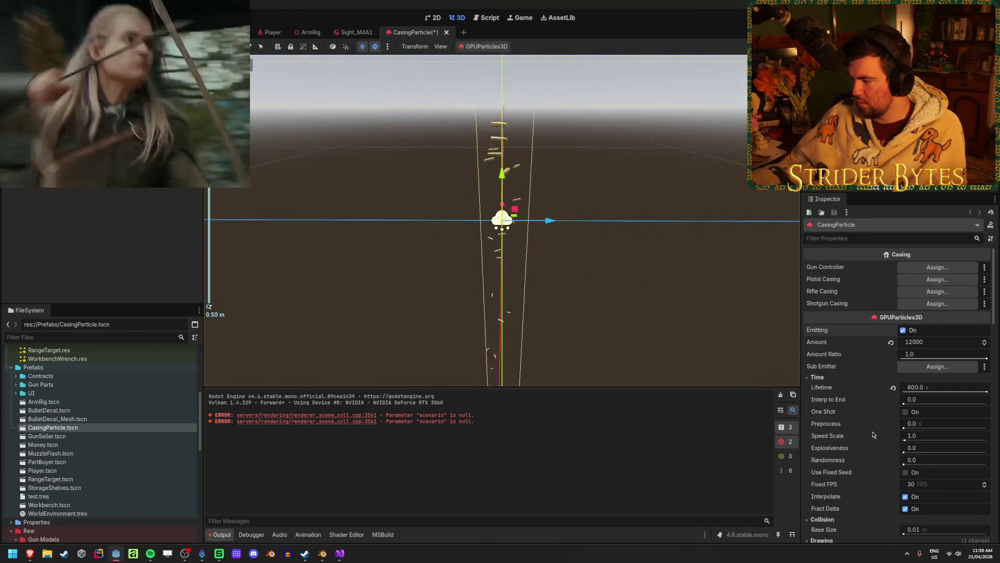
pyautogui.scroll(-4, 873, 435)
pyautogui.scroll(-4, 873, 435)
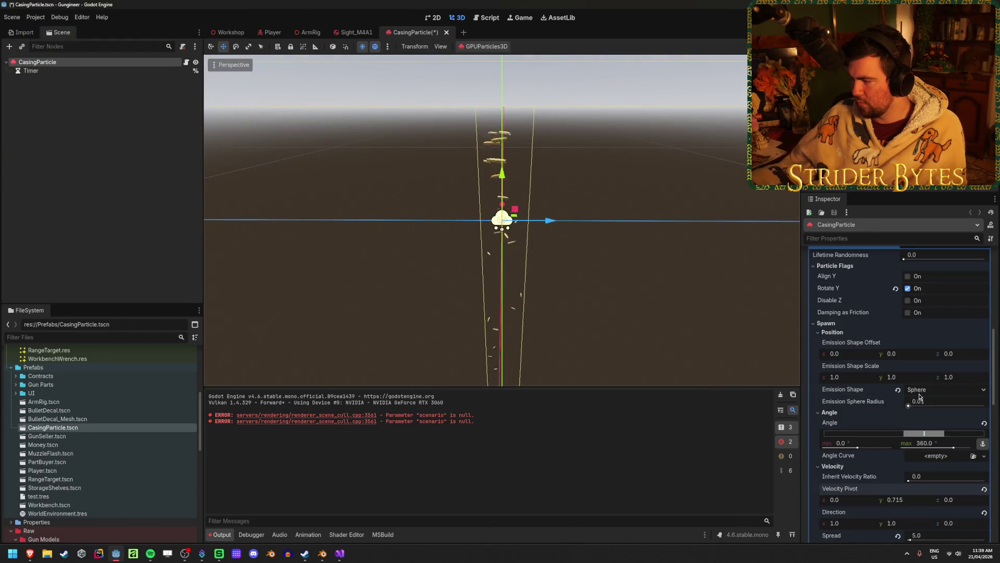
pyautogui.scroll(-3, 907, 357)
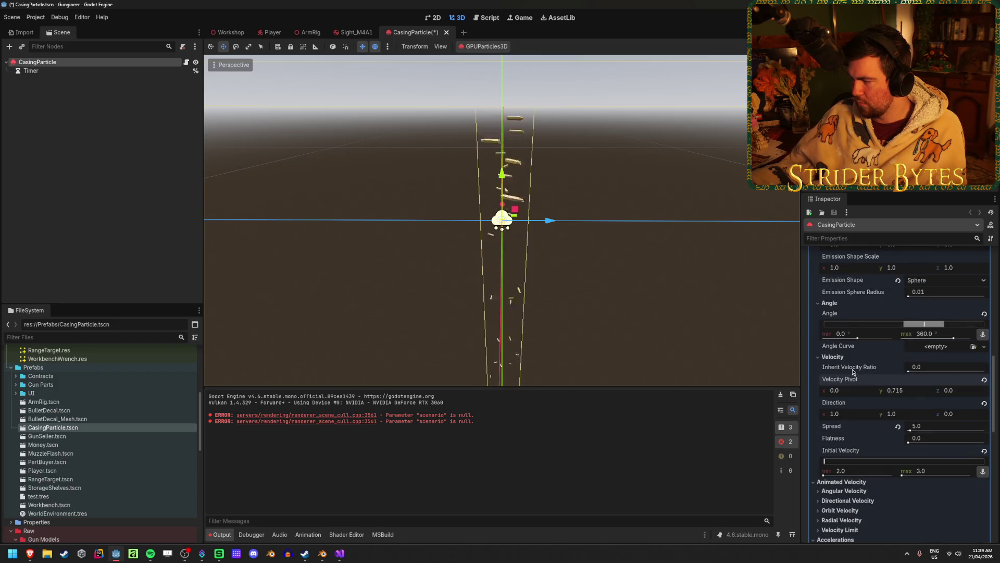
pyautogui.scroll(-2, 853, 371)
pyautogui.scroll(1, 853, 371)
pyautogui.moveTo(896, 353); pyautogui.dragTo(880, 353)
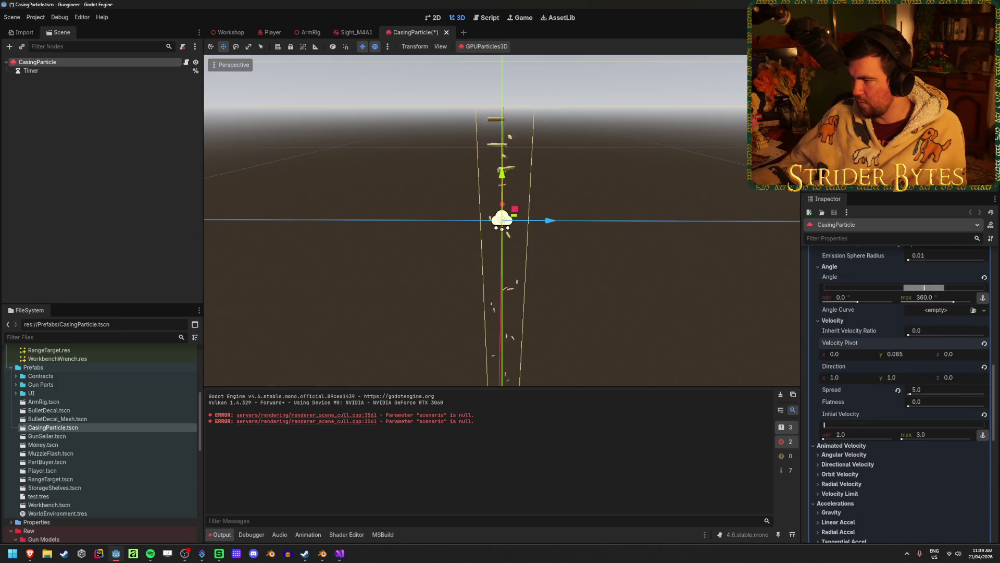
pyautogui.click(919, 356)
pyautogui.write('0')
pyautogui.press('Return')
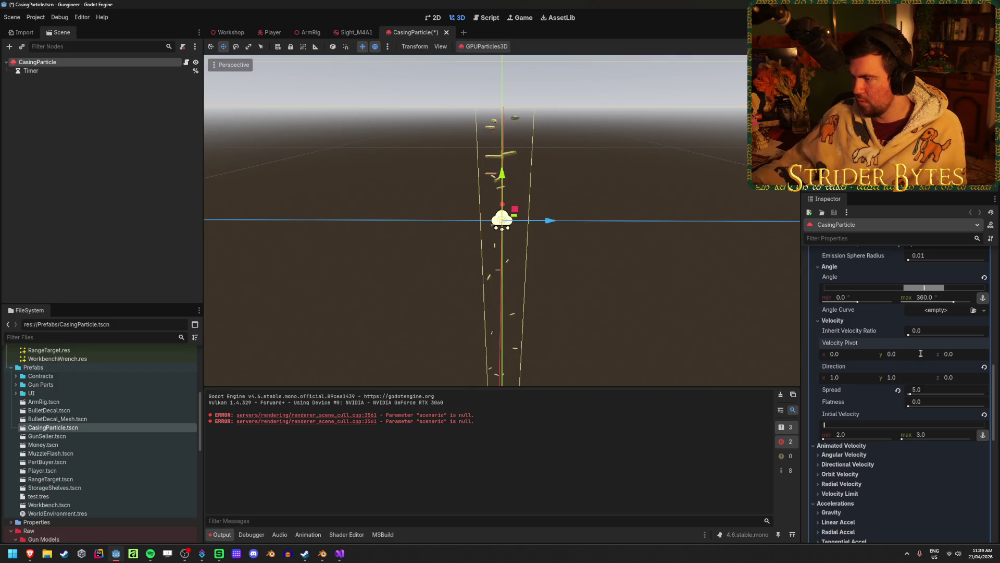
pyautogui.moveTo(952, 354); pyautogui.dragTo(974, 354)
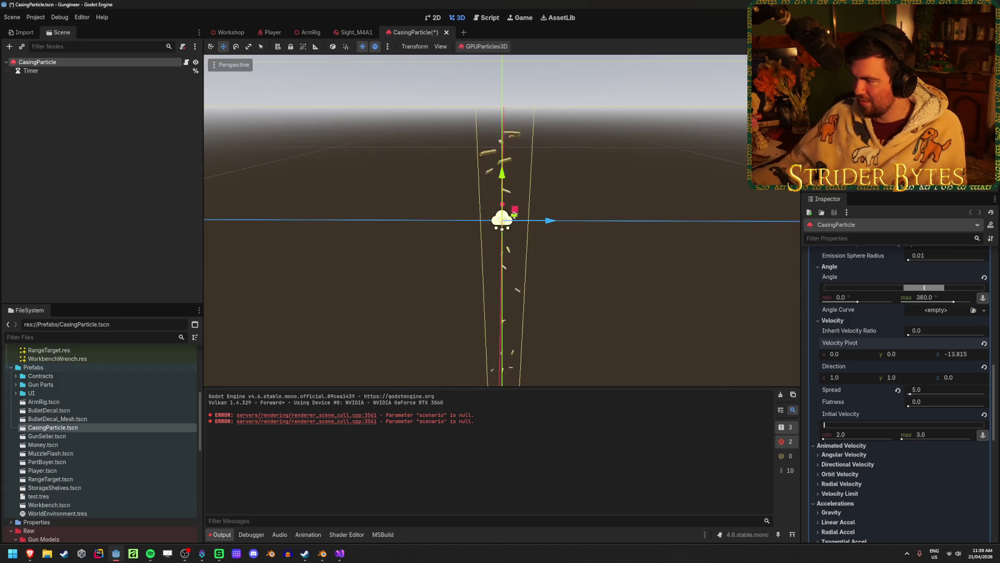
pyautogui.hotkey('ctrl', 's')
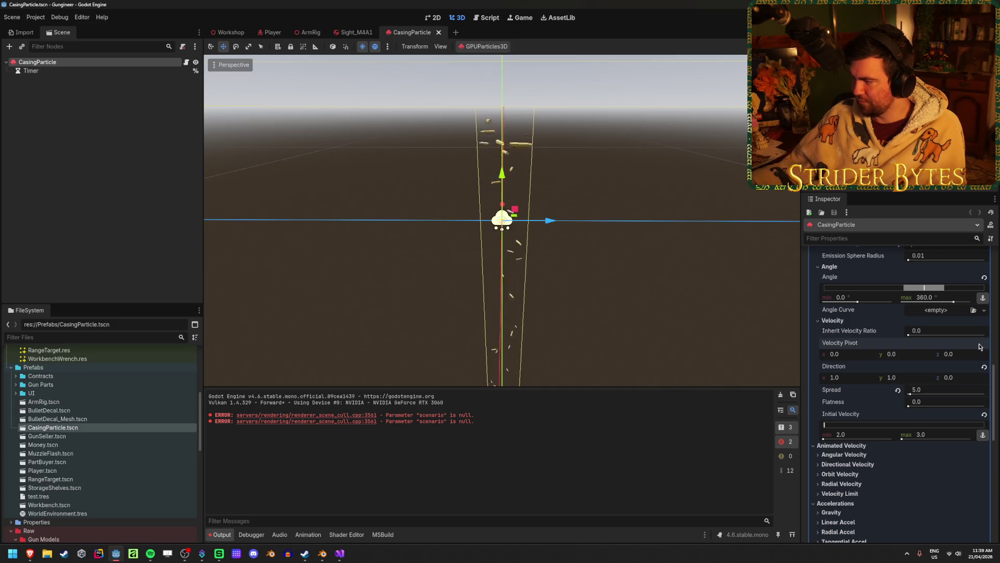
# Step: Stop the particles emitting, save CasingParticle again, and clear the node selection
pyautogui.moveTo(693, 244); pyautogui.dragTo(651, 208, button='middle')
pyautogui.scroll(10, 911, 434)
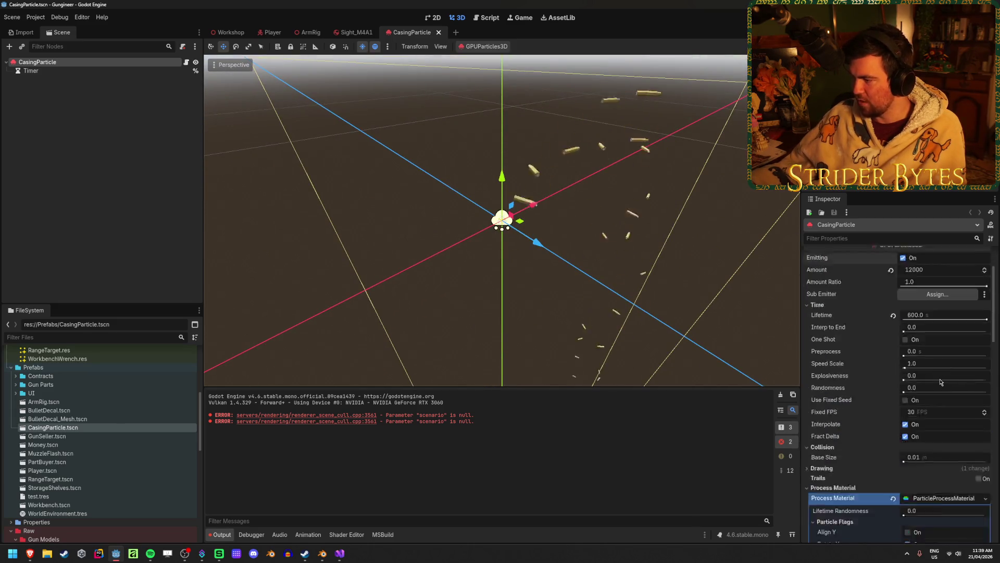
pyautogui.scroll(5, 815, 423)
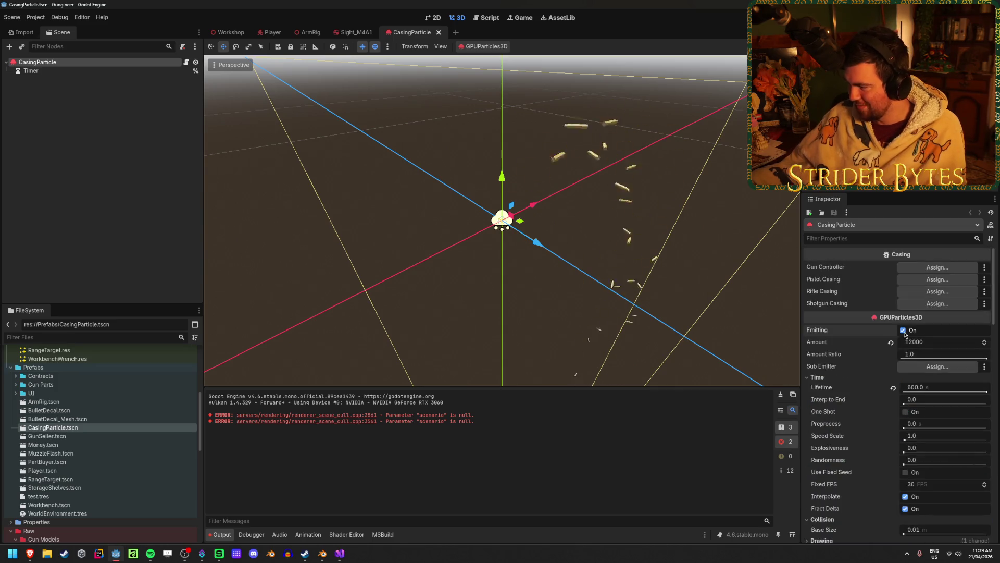
pyautogui.hotkey('ctrl', 's')
pyautogui.click(105, 254)
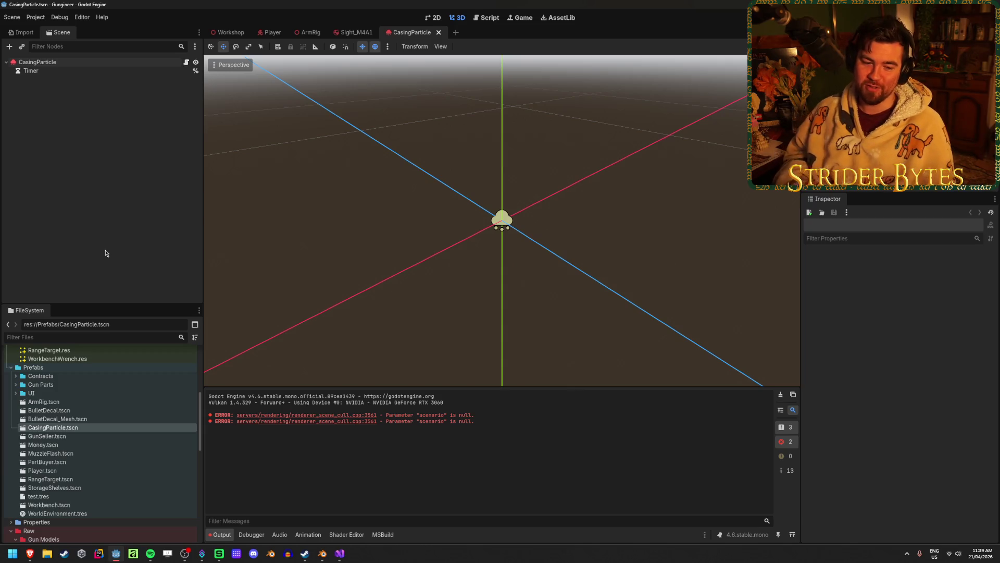
# Step: Select the CasingParticle node and check its Draw Pass 1 mesh preview
pyautogui.click(104, 61)
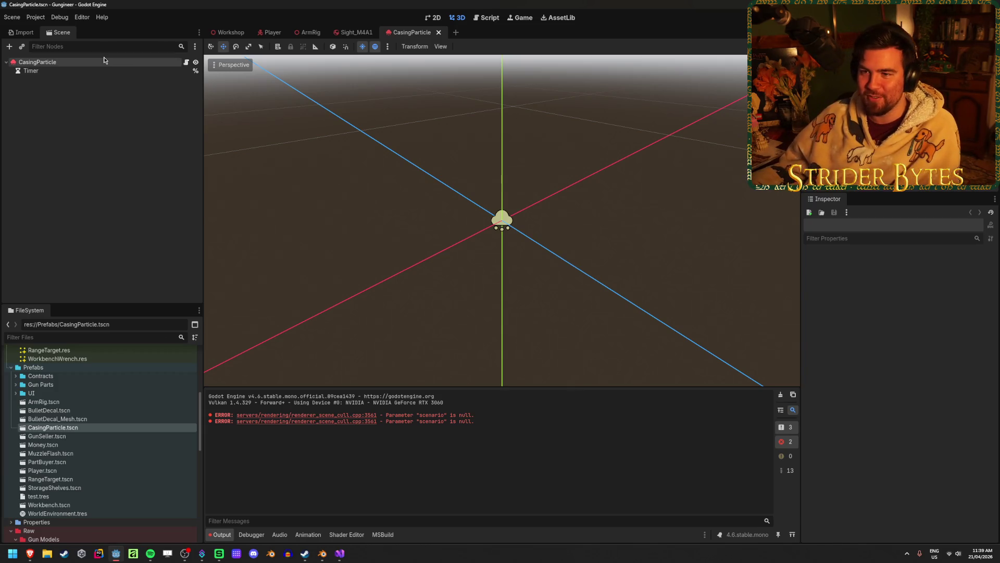
pyautogui.scroll(8, 459, 267)
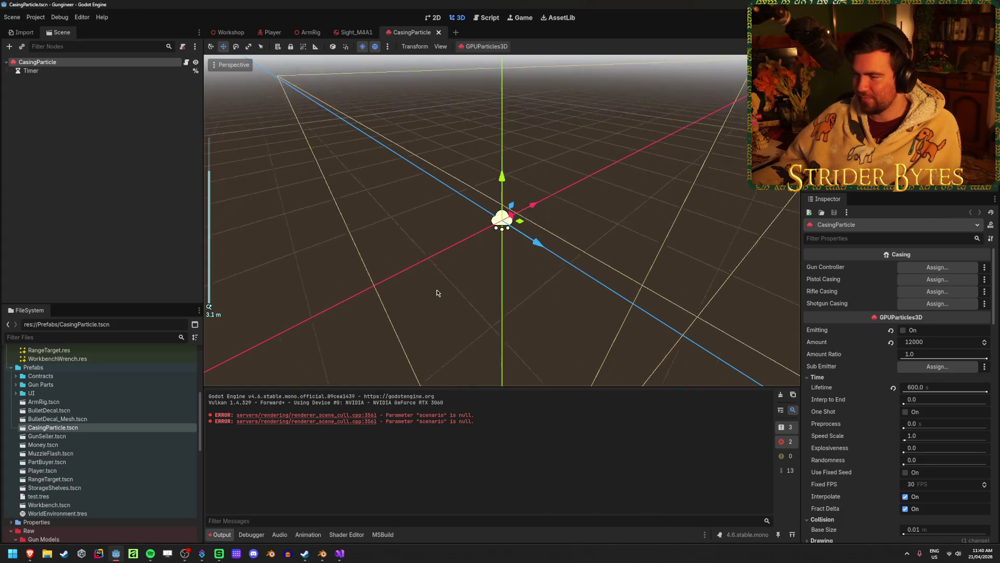
pyautogui.moveTo(437, 295); pyautogui.dragTo(444, 257, button='middle')
pyautogui.scroll(-3, 432, 292)
pyautogui.moveTo(432, 292); pyautogui.dragTo(442, 283, button='middle')
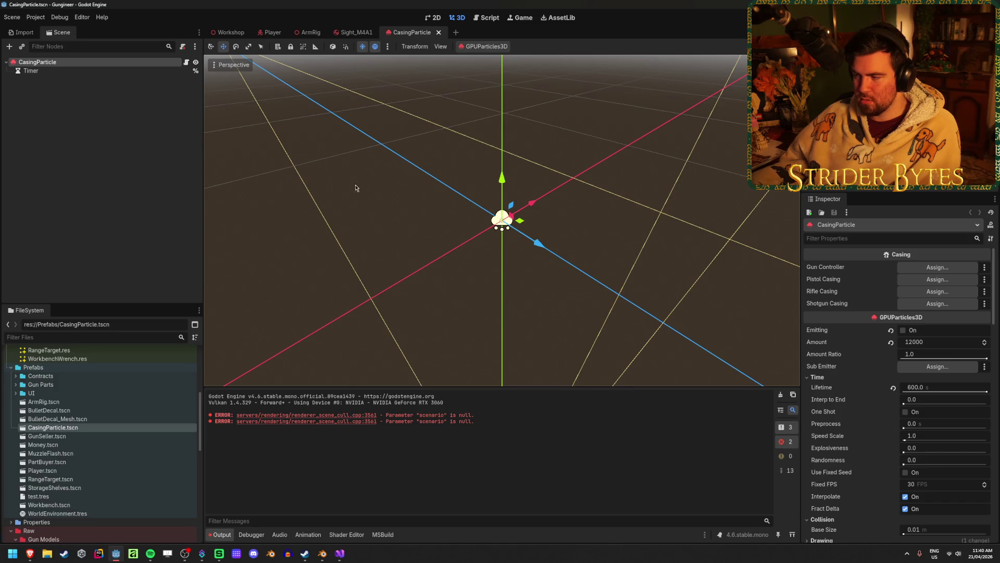
pyautogui.scroll(-20, 847, 377)
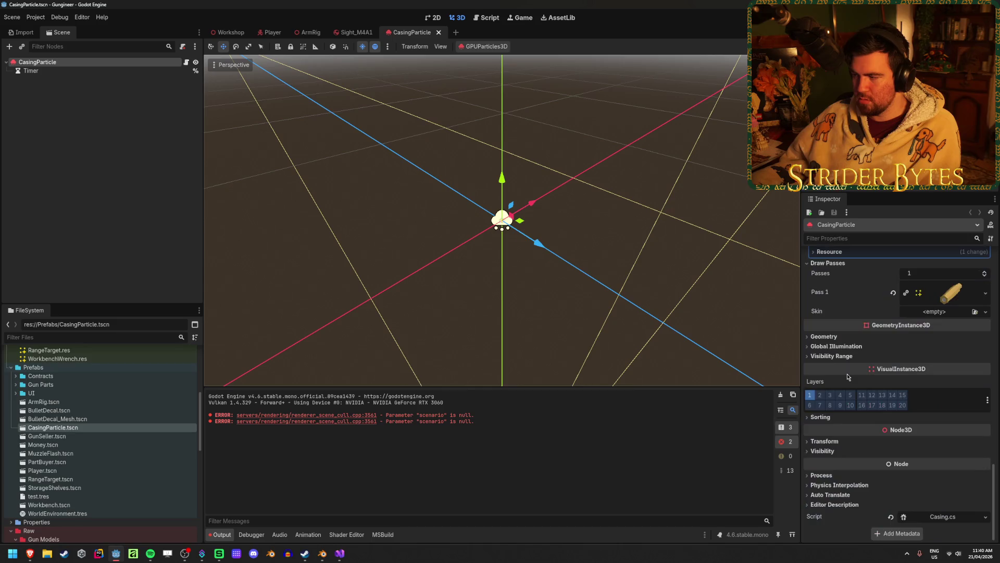
pyautogui.scroll(2, 848, 376)
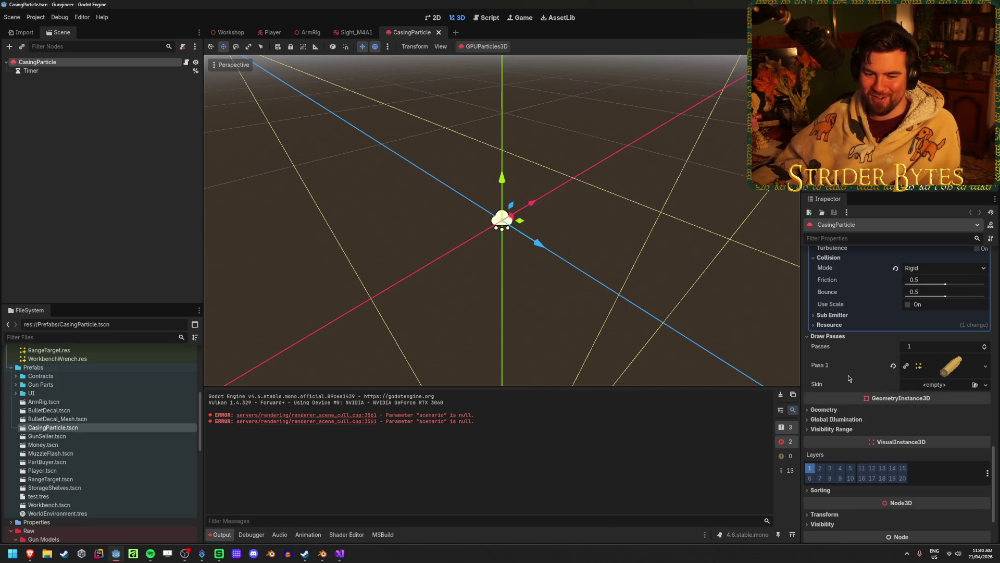
pyautogui.click(950, 365)
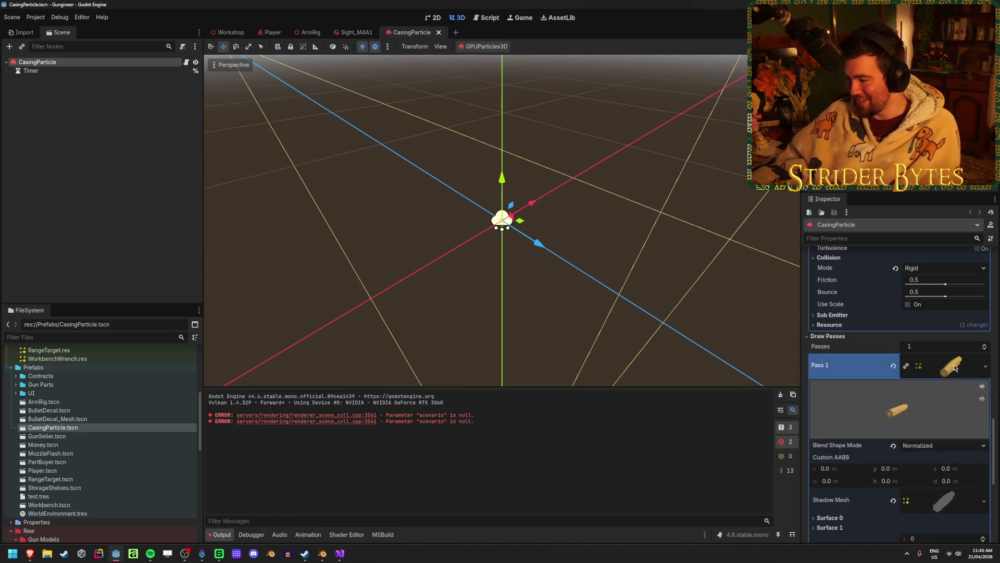
pyautogui.click(950, 365)
# Step: Select Casing_Rifle.res in FileSystem, switch to the Workshop scene, and bring up its file options
pyautogui.scroll(5, 131, 406)
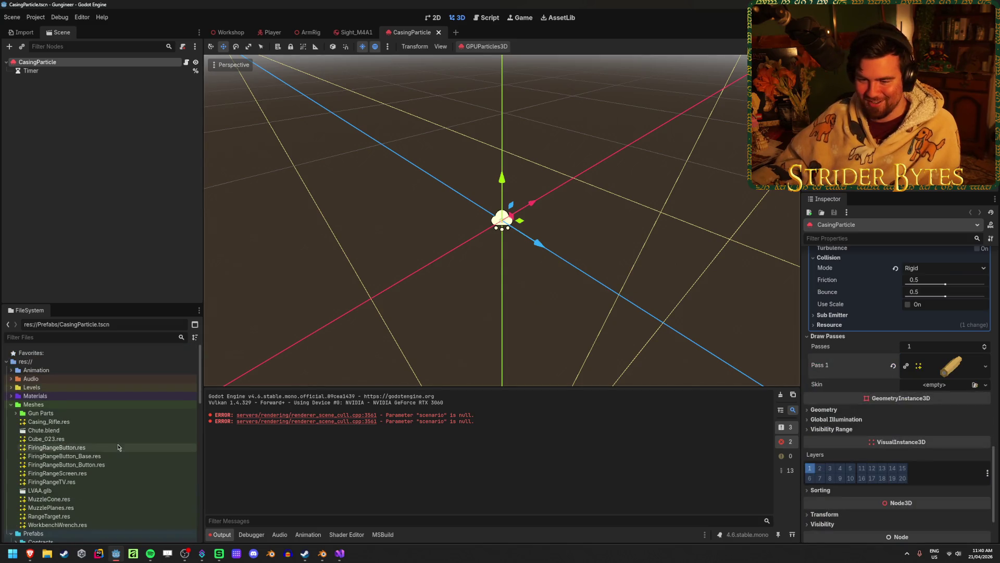
pyautogui.click(77, 423)
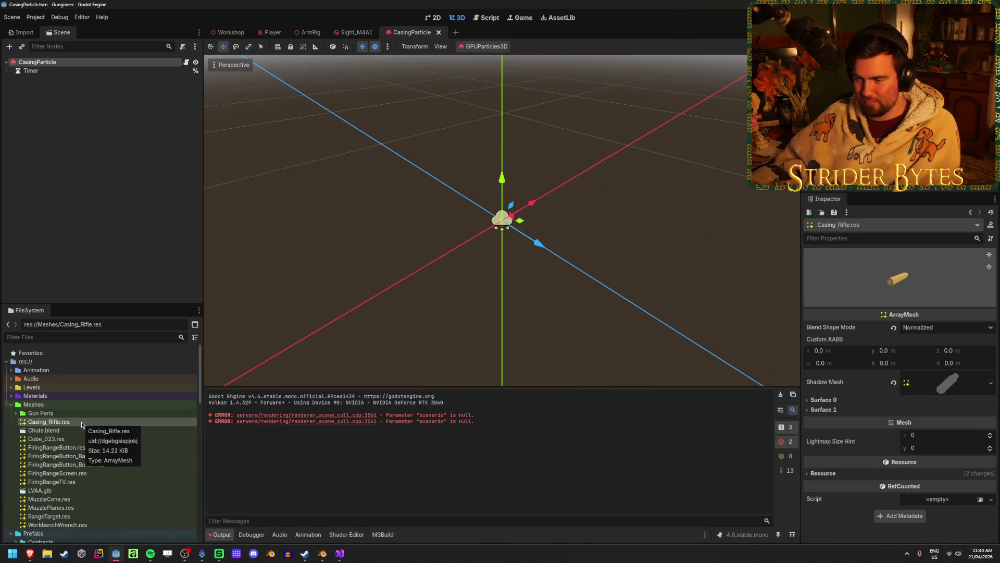
pyautogui.click(131, 91)
pyautogui.click(231, 33)
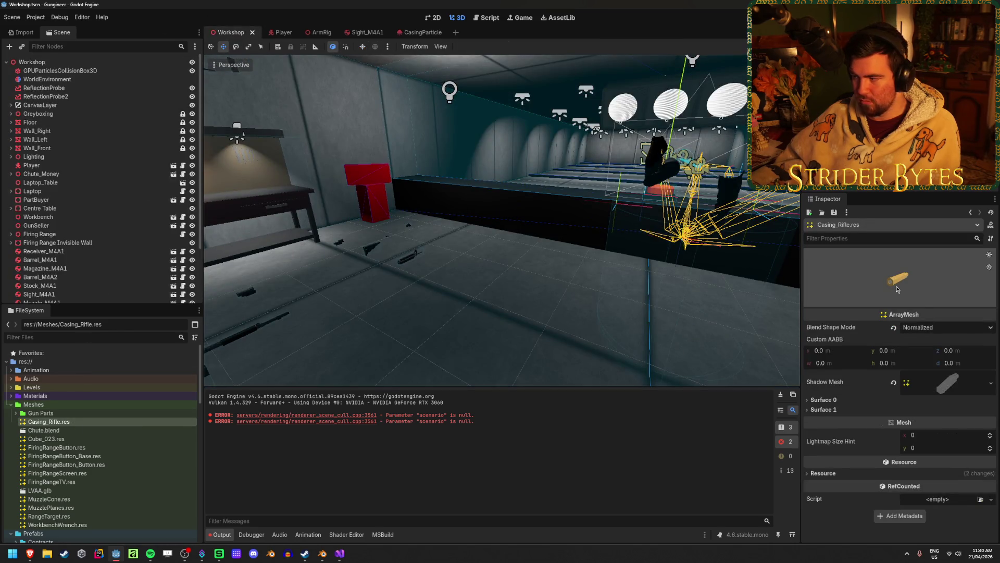
pyautogui.rightClick(101, 424)
pyautogui.click(89, 425)
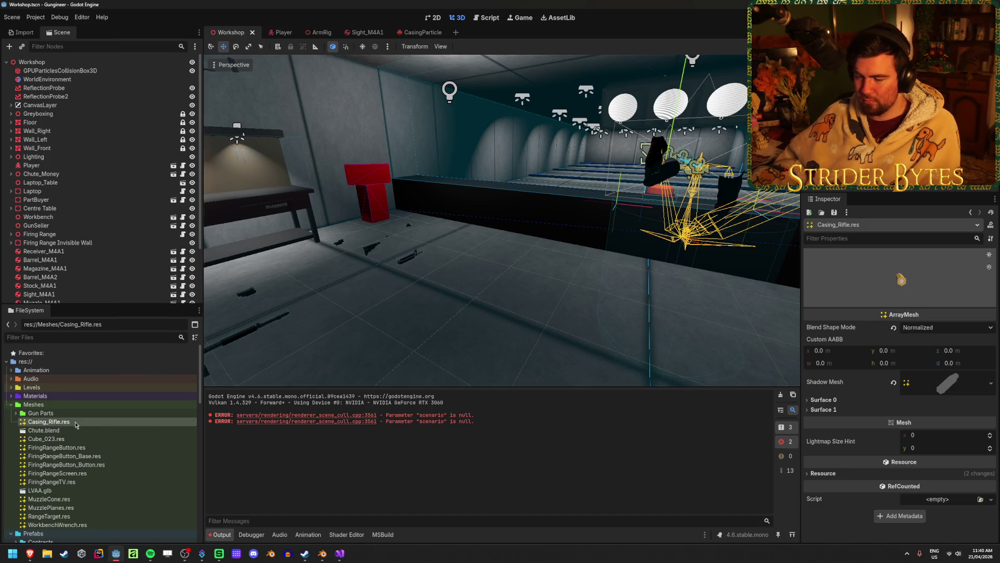
pyautogui.moveTo(48, 422)
pyautogui.mouseDown()
pyautogui.moveTo(468, 328)
pyautogui.moveTo(487, 304)
pyautogui.mouseUp()
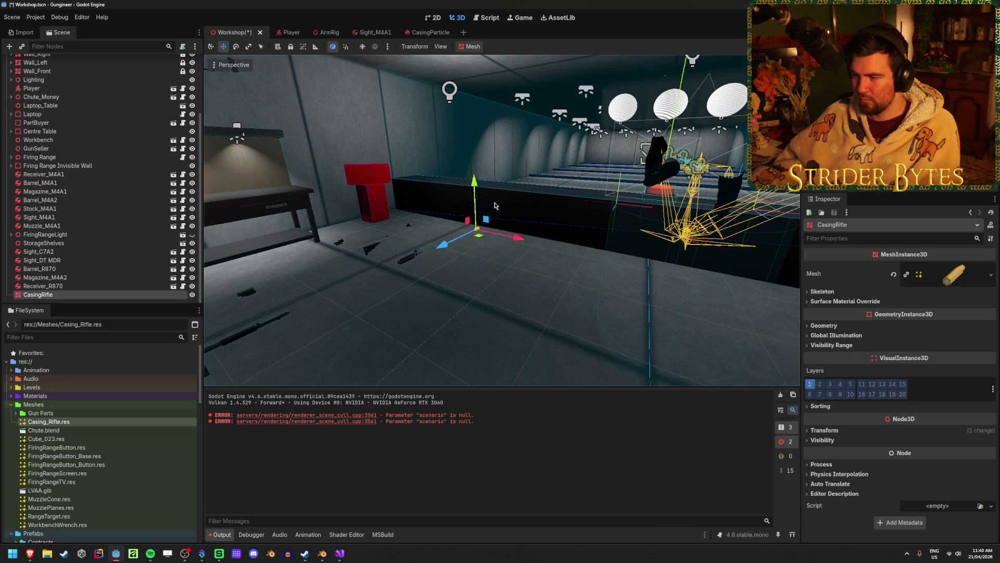
pyautogui.press('f')
pyautogui.scroll(2, 562, 243)
pyautogui.moveTo(614, 244)
pyautogui.mouseDown(button='middle')
pyautogui.moveTo(537, 260)
pyautogui.moveTo(342, 259)
pyautogui.mouseUp(button='middle')
pyautogui.press('Delete')
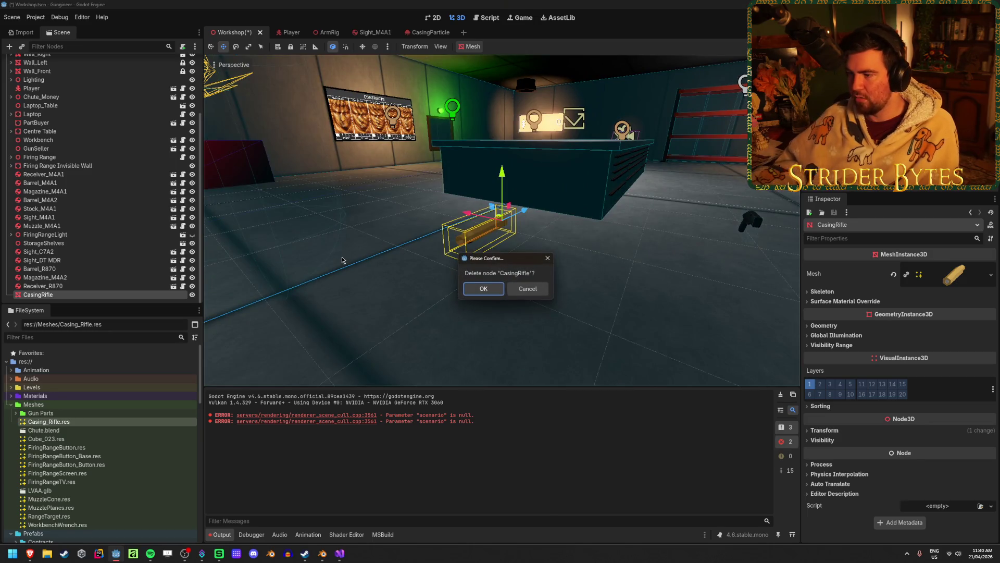
pyautogui.click(484, 289)
pyautogui.hotkey('ctrl', 's')
pyautogui.scroll(-5, 108, 409)
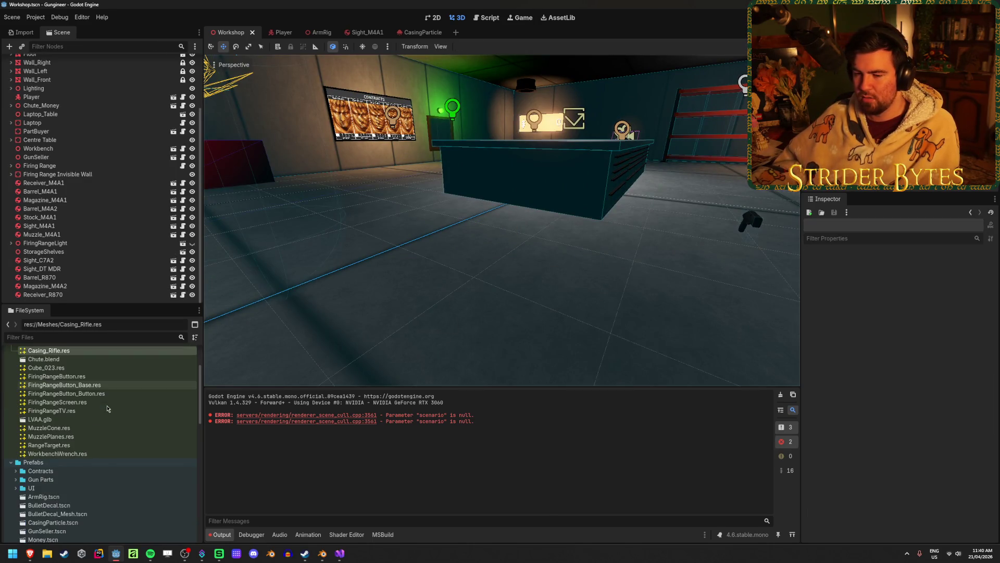
pyautogui.scroll(3, 108, 408)
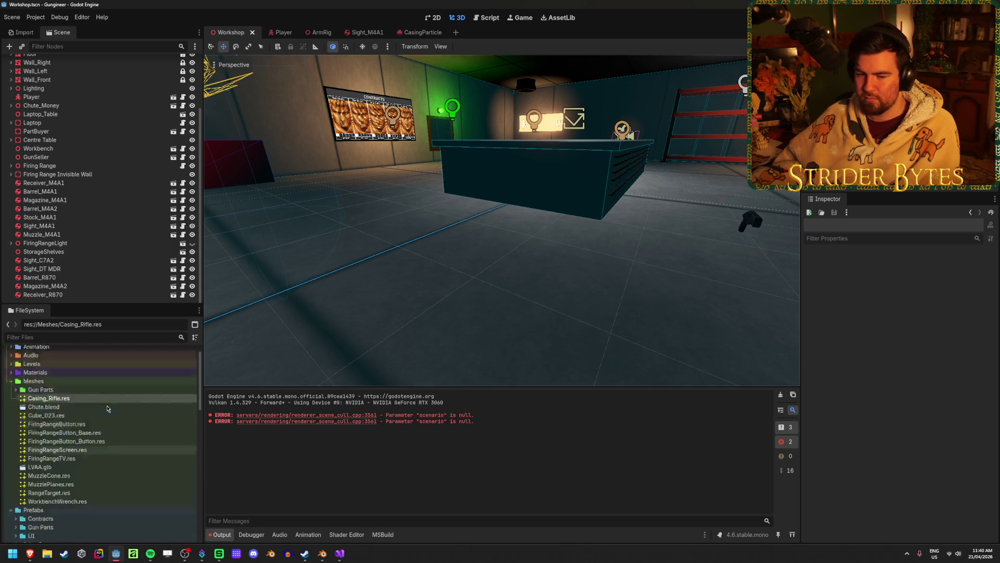
pyautogui.scroll(4, 108, 409)
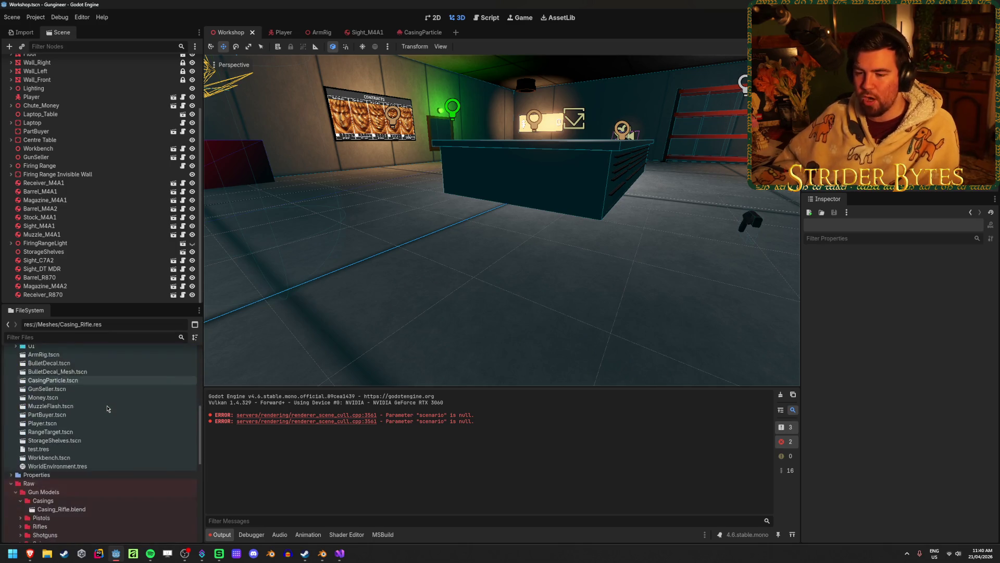
# Step: Inspect Cube_023.res in the Meshes folder, then delete it and confirm Remove
pyautogui.scroll(-3, 108, 409)
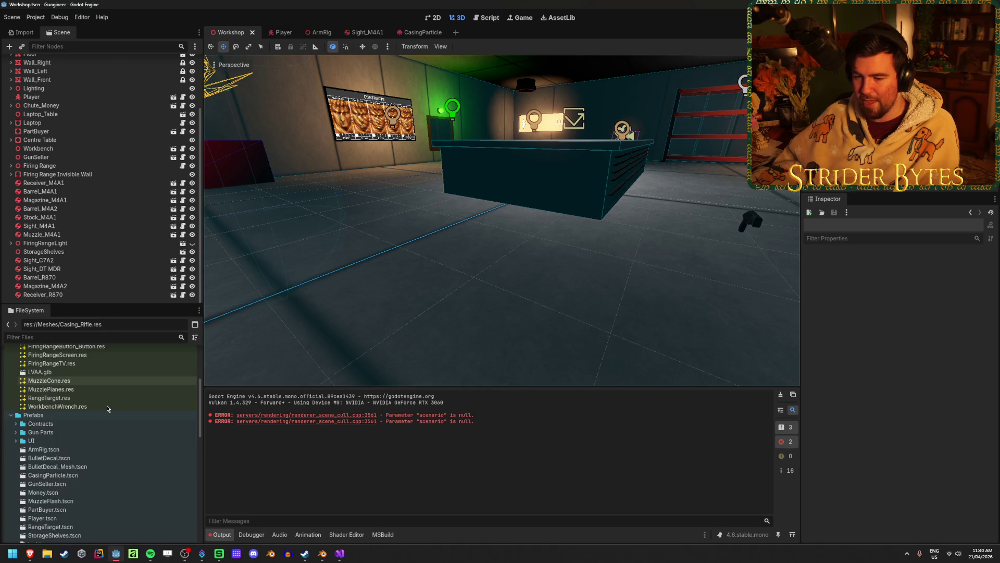
pyautogui.scroll(4, 108, 408)
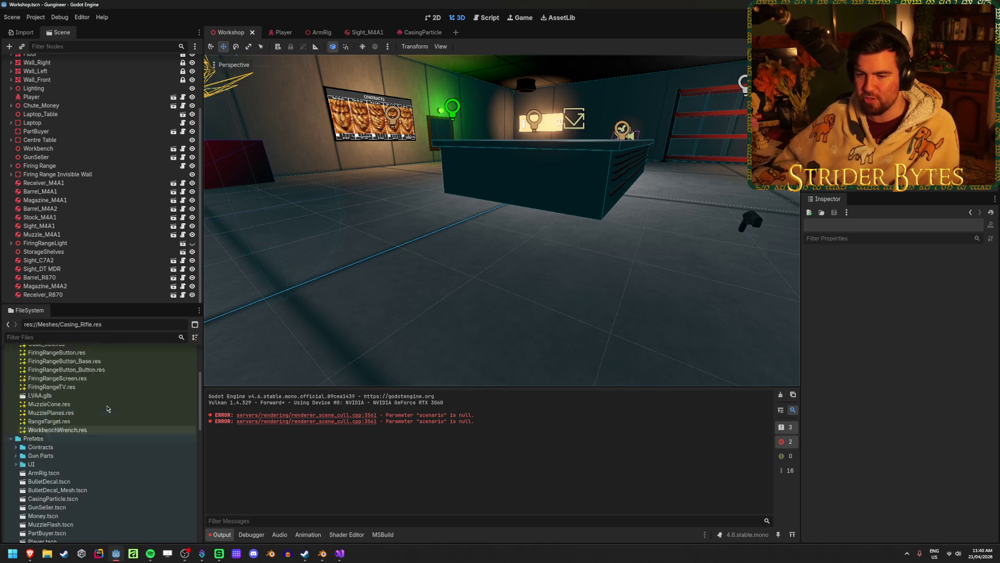
pyautogui.click(106, 415)
pyautogui.click(111, 399)
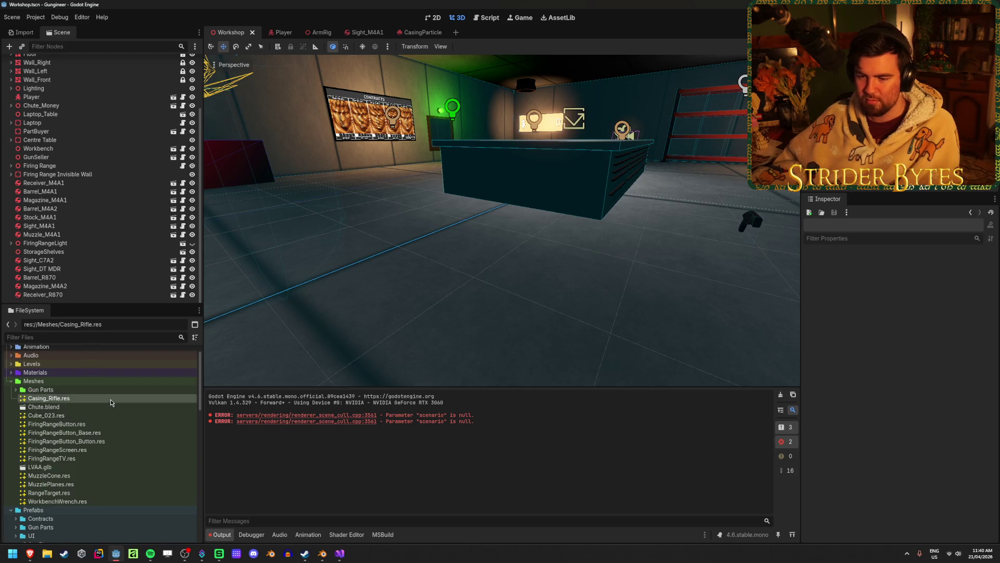
pyautogui.doubleClick(90, 417)
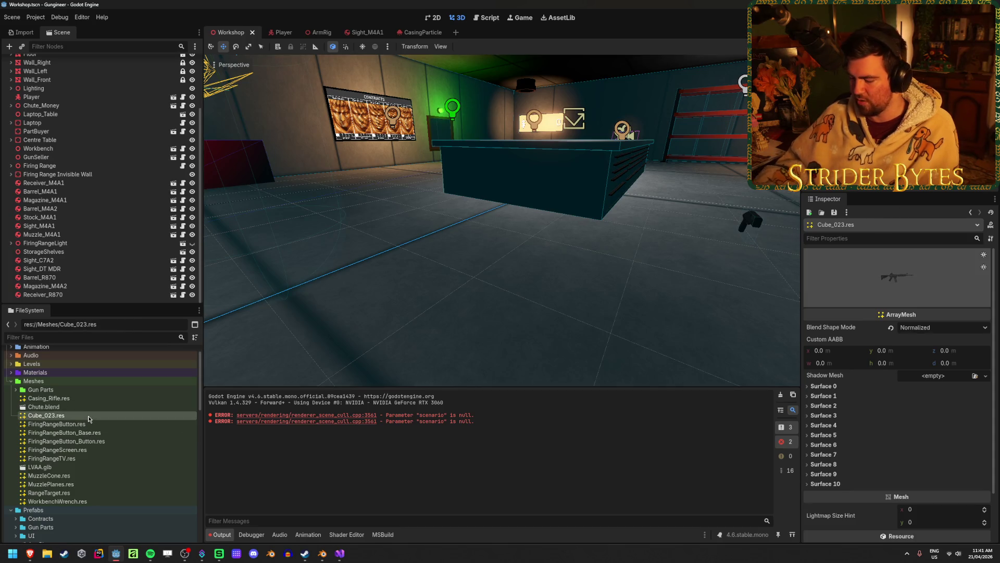
pyautogui.press('Delete')
pyautogui.press('Return')
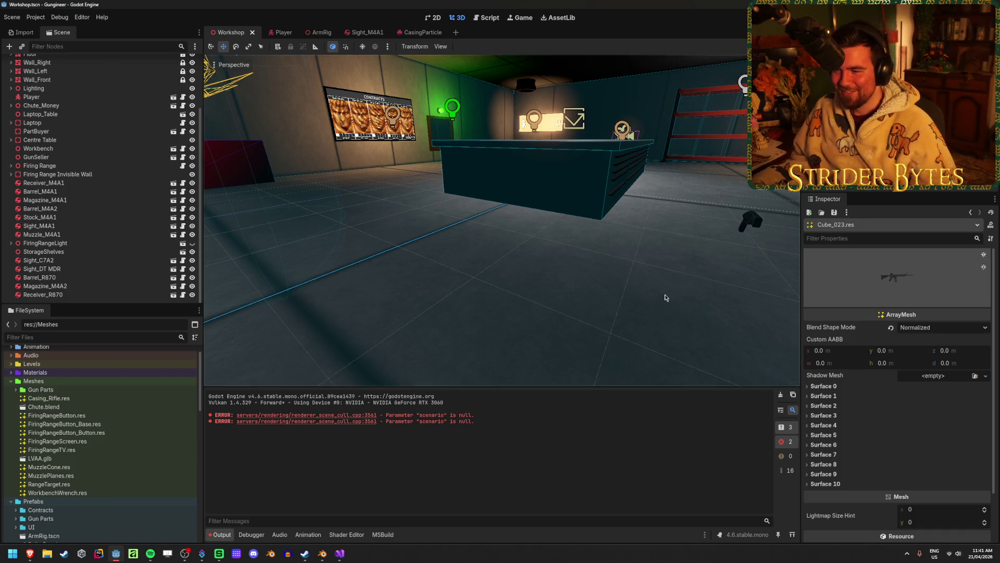
pyautogui.moveTo(665, 298)
pyautogui.mouseDown(button='right')
pyautogui.moveTo(520, 289)
pyautogui.moveTo(606, 291)
pyautogui.mouseUp(button='right')
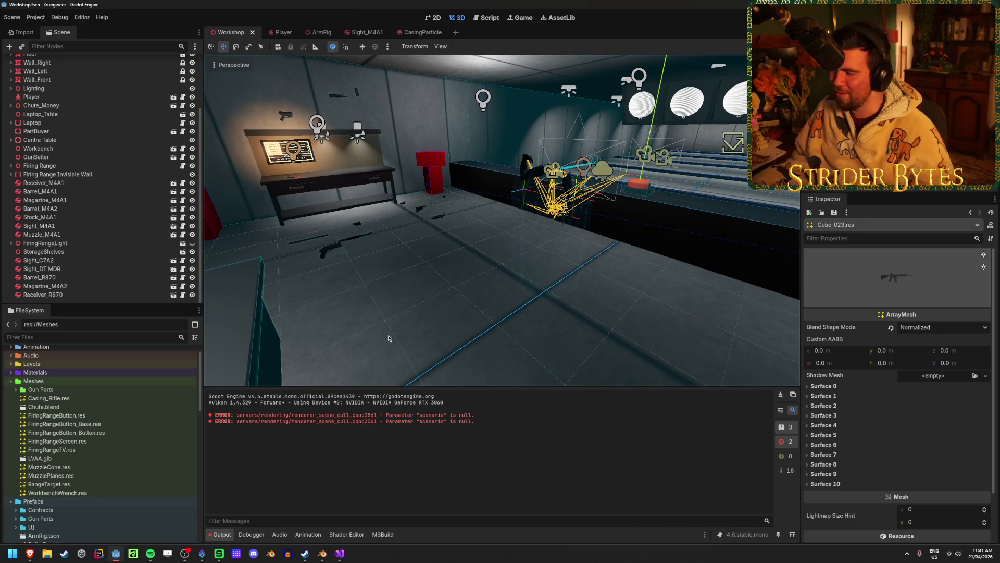
pyautogui.moveTo(455, 320)
pyautogui.mouseDown(button='right')
pyautogui.moveTo(406, 320)
pyautogui.moveTo(495, 320)
pyautogui.moveTo(469, 320)
pyautogui.moveTo(460, 332)
pyautogui.mouseUp(button='right')
pyautogui.click(340, 553)
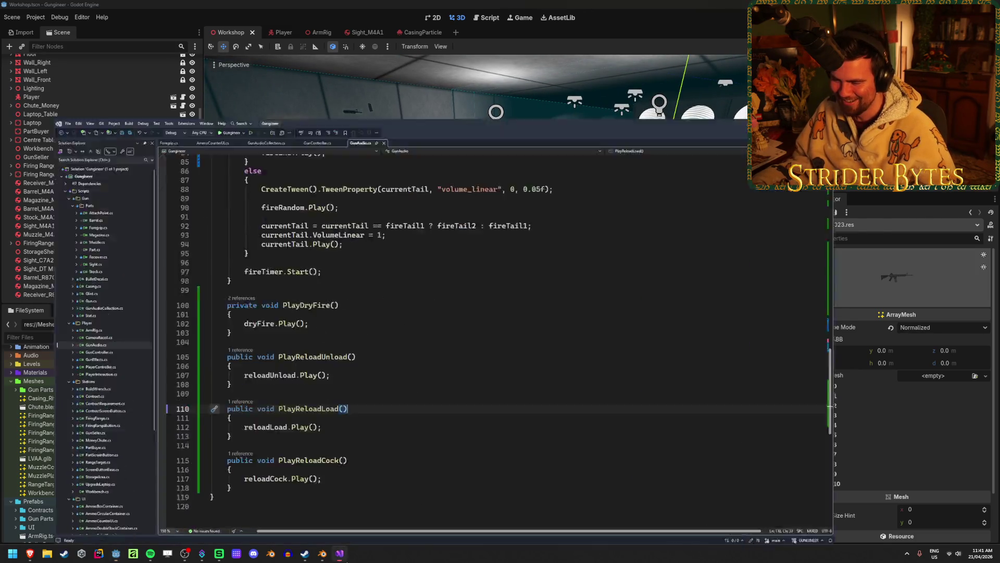
pyautogui.click(340, 553)
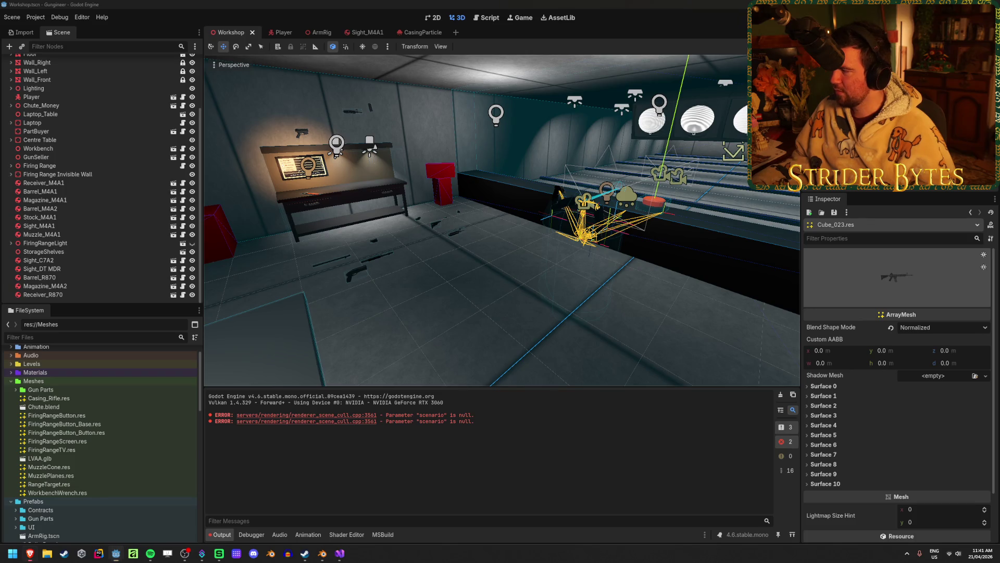
pyautogui.moveTo(501, 219); pyautogui.dragTo(520, 209, button='middle')
pyautogui.moveTo(479, 245); pyautogui.dragTo(458, 252, button='middle')
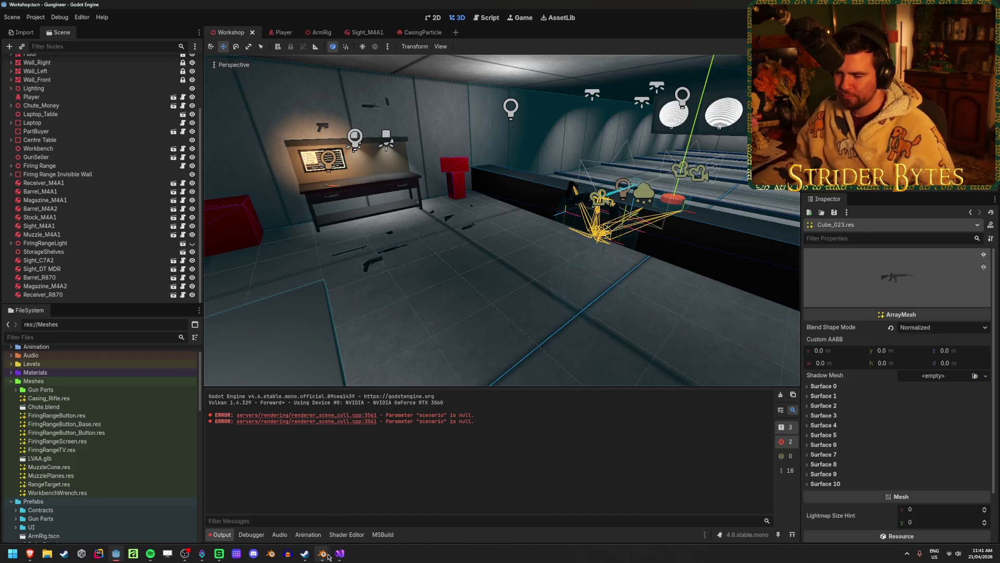
# Step: Save the ArmRig_Pistol file and return to the Casing_Rifle file
pyautogui.moveTo(323, 553)
pyautogui.click(367, 510)
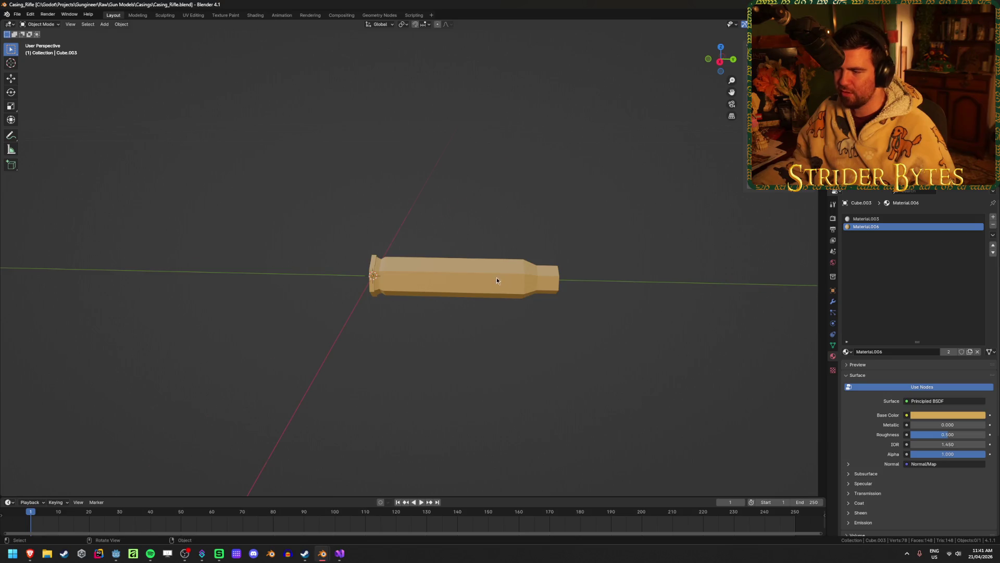
pyautogui.moveTo(496, 277)
pyautogui.mouseDown(button='middle')
pyautogui.moveTo(498, 242)
pyautogui.moveTo(471, 254)
pyautogui.moveTo(455, 315)
pyautogui.mouseUp(button='middle')
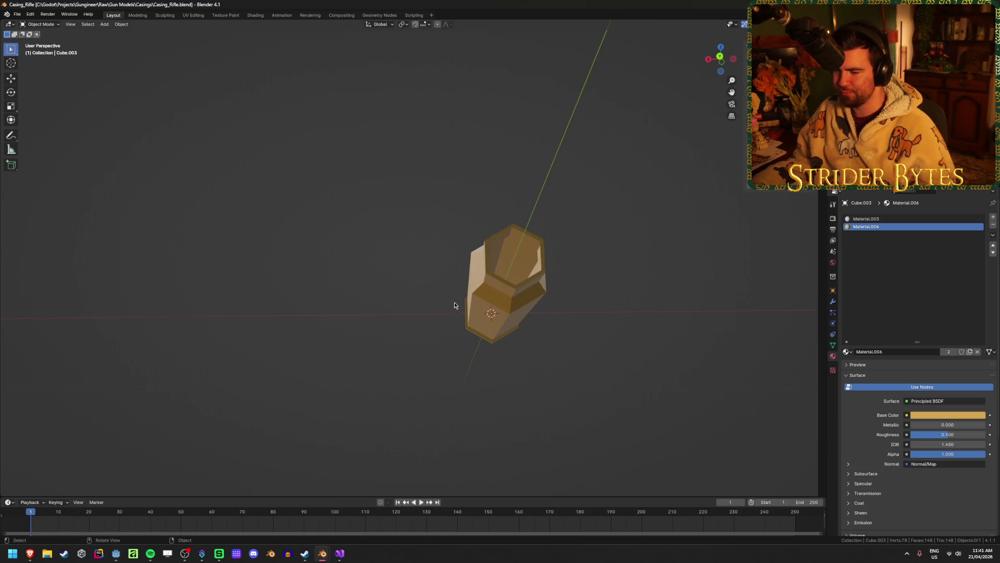
pyautogui.moveTo(322, 553)
pyautogui.click(287, 515)
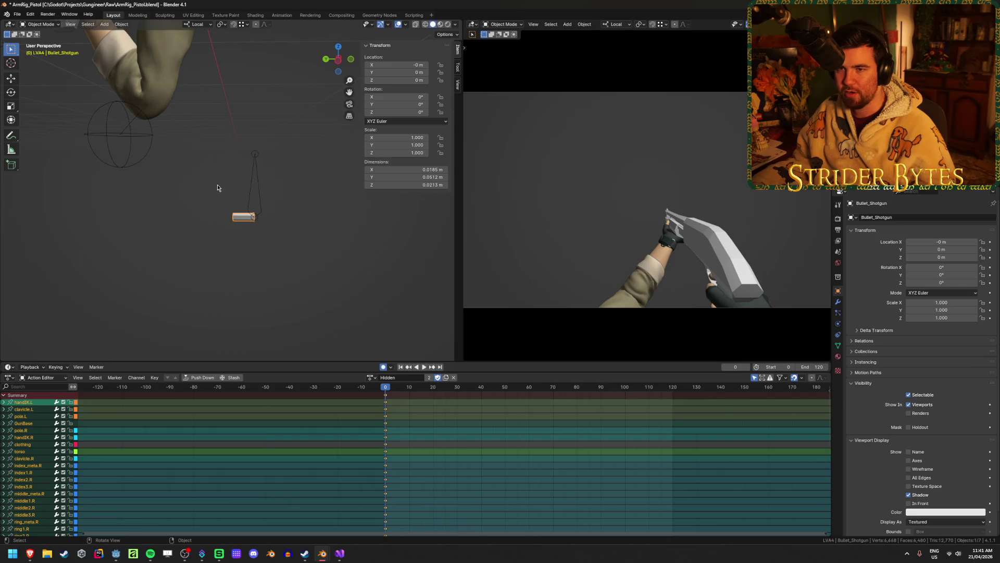
pyautogui.hotkey('ctrl', 's')
pyautogui.hotkey('alt', 'Tab')
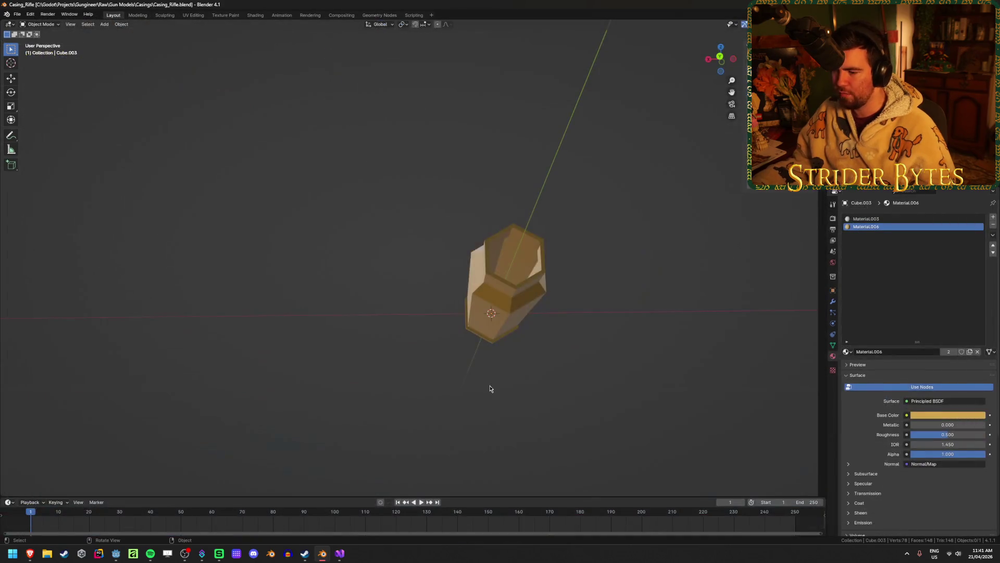
# Step: Start an Append and browse to Gun Models/Rifles/M4A1.blend/Mesh
pyautogui.click(23, 17)
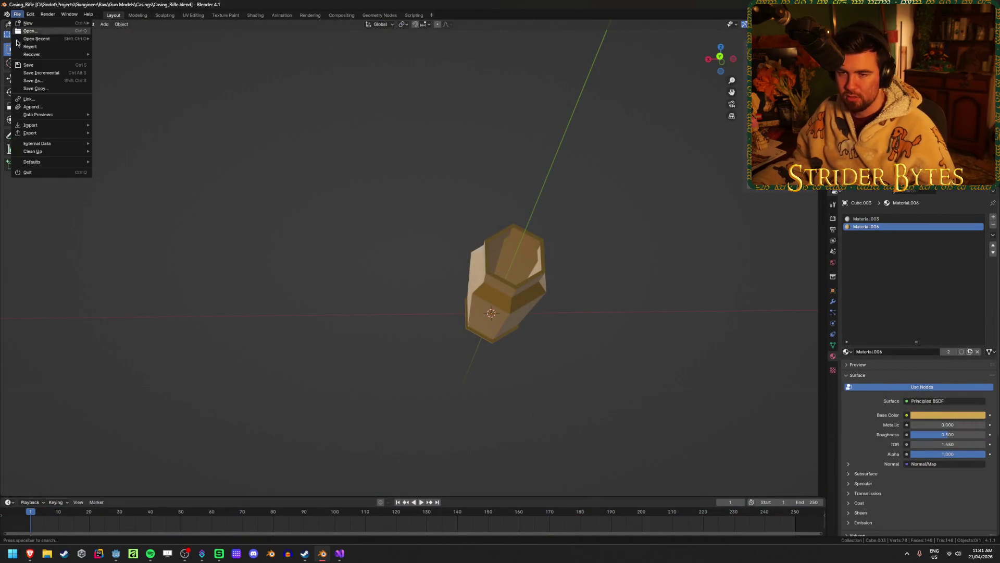
pyautogui.moveTo(52, 125)
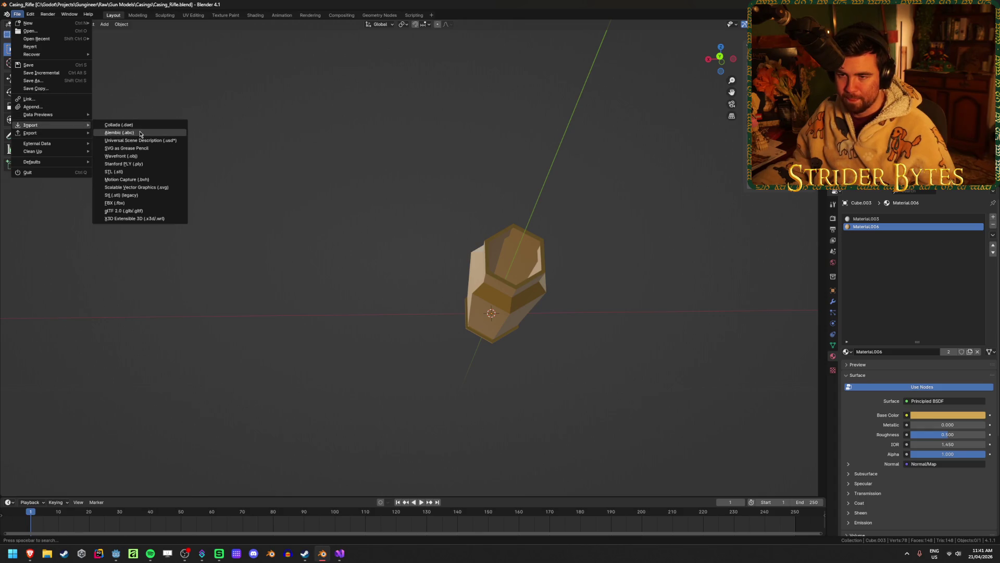
pyautogui.click(46, 106)
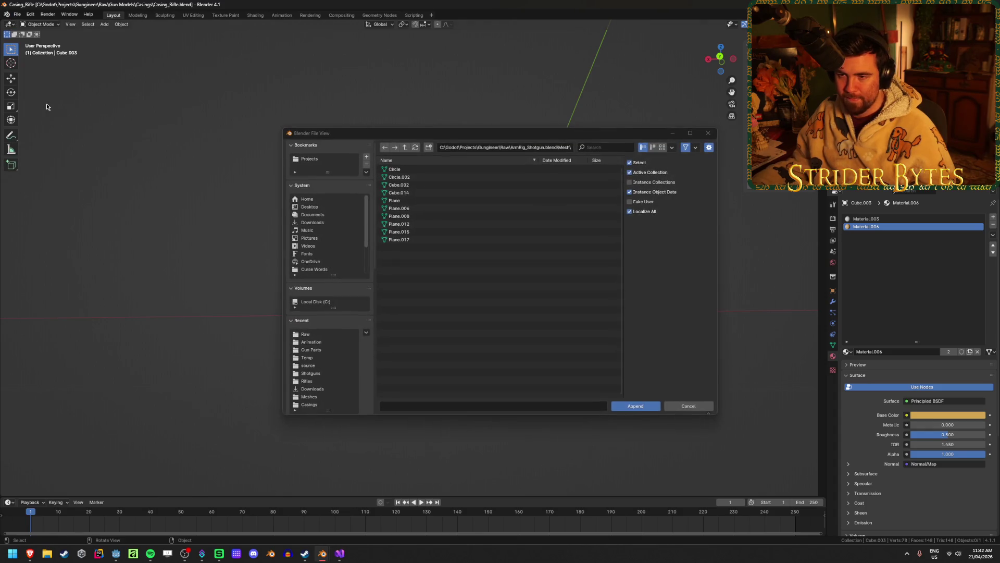
pyautogui.click(406, 147)
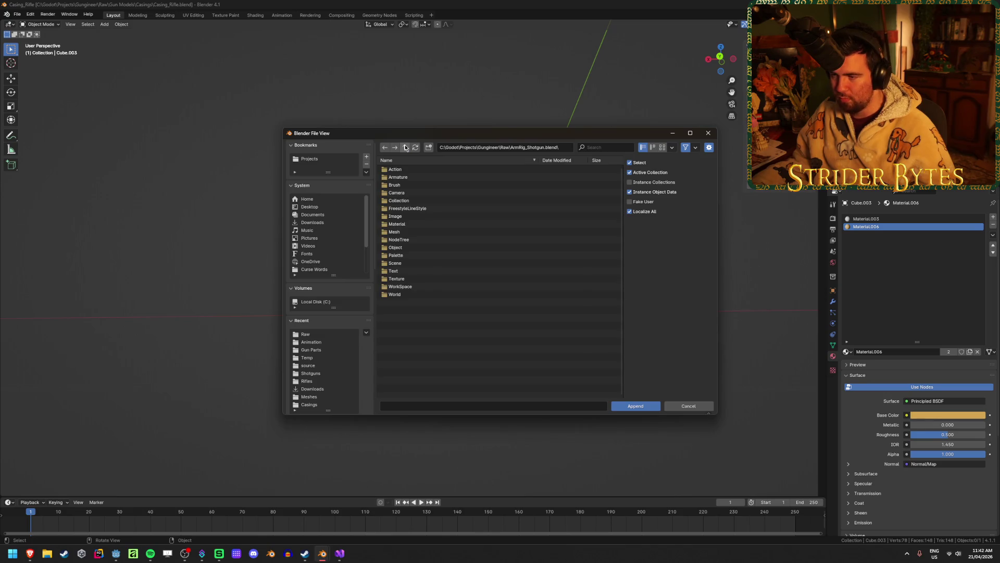
pyautogui.click(405, 148)
pyautogui.click(417, 169)
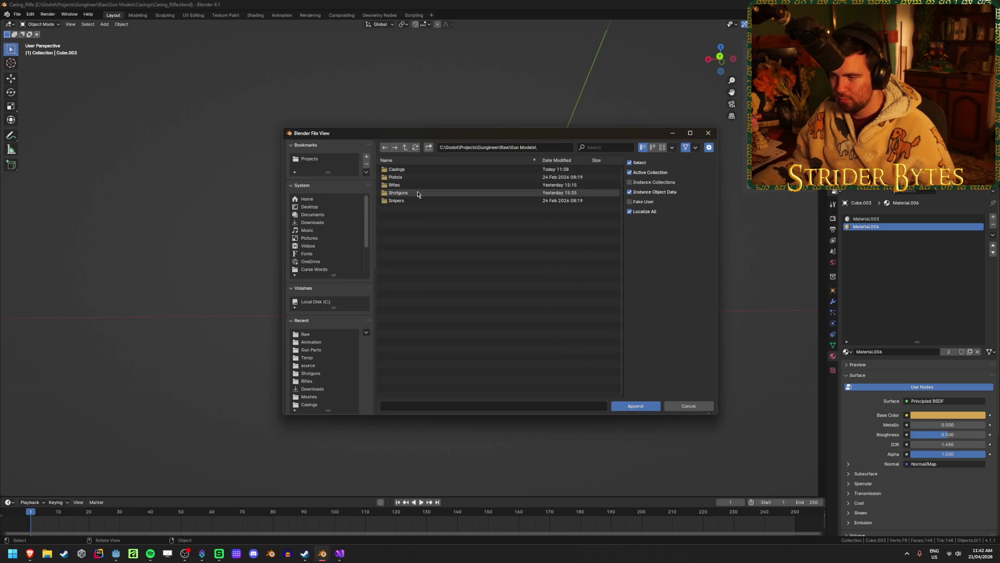
pyautogui.click(420, 185)
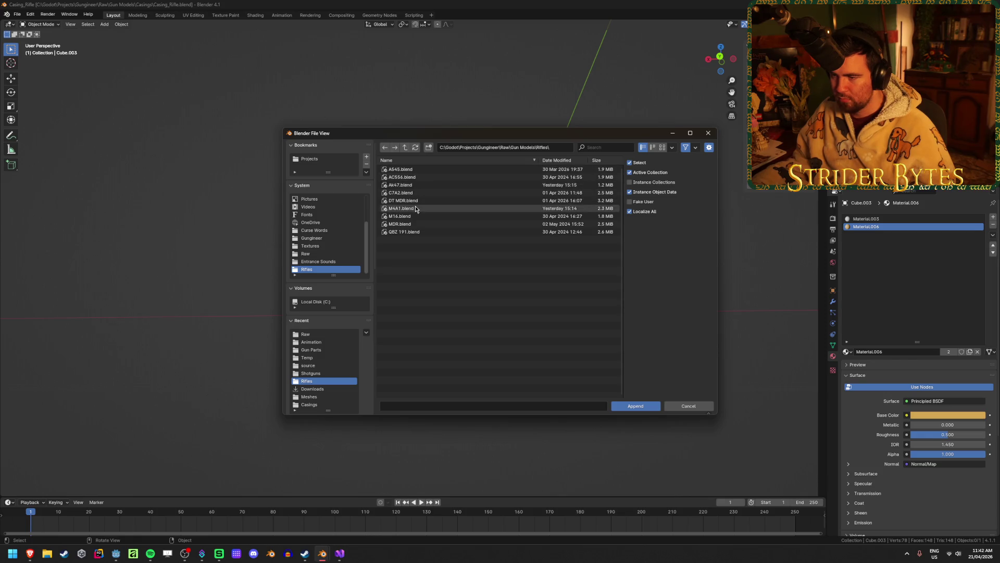
pyautogui.click(420, 207)
pyautogui.doubleClick(401, 208)
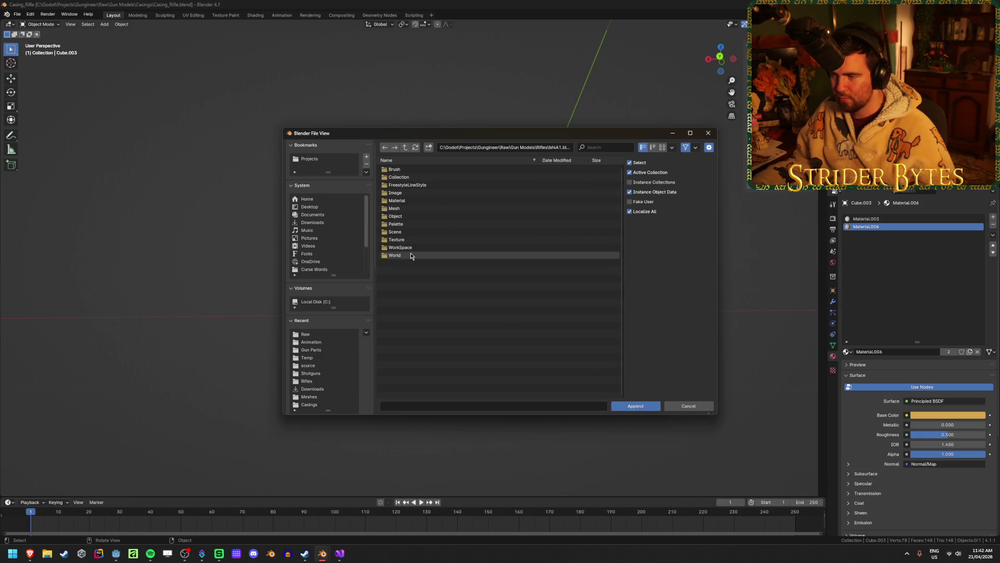
pyautogui.doubleClick(407, 209)
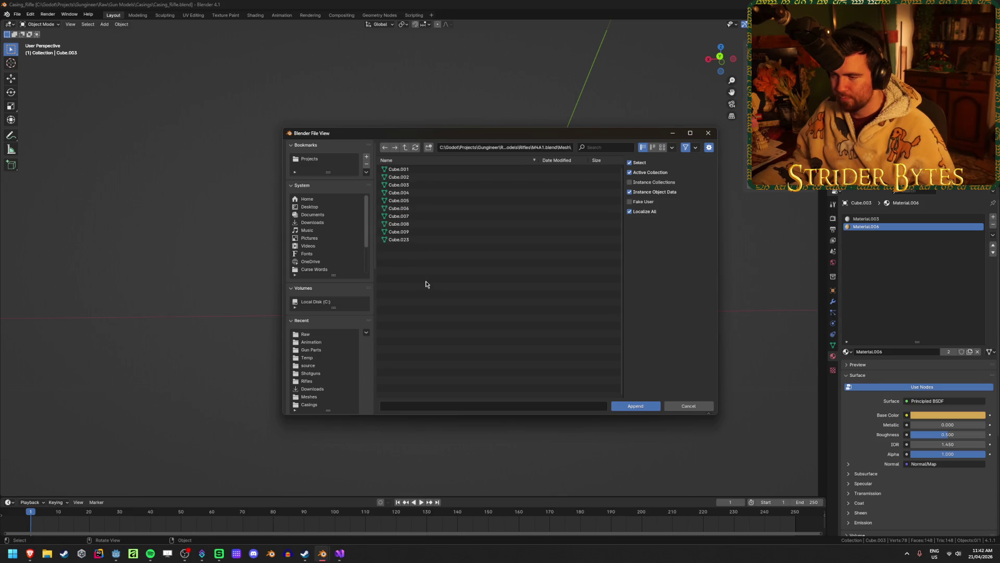
# Step: Select Cube.009 in M4A1's mesh list, then open M4A1.blend from the recent files
pyautogui.click(427, 239)
pyautogui.click(426, 224)
pyautogui.click(424, 231)
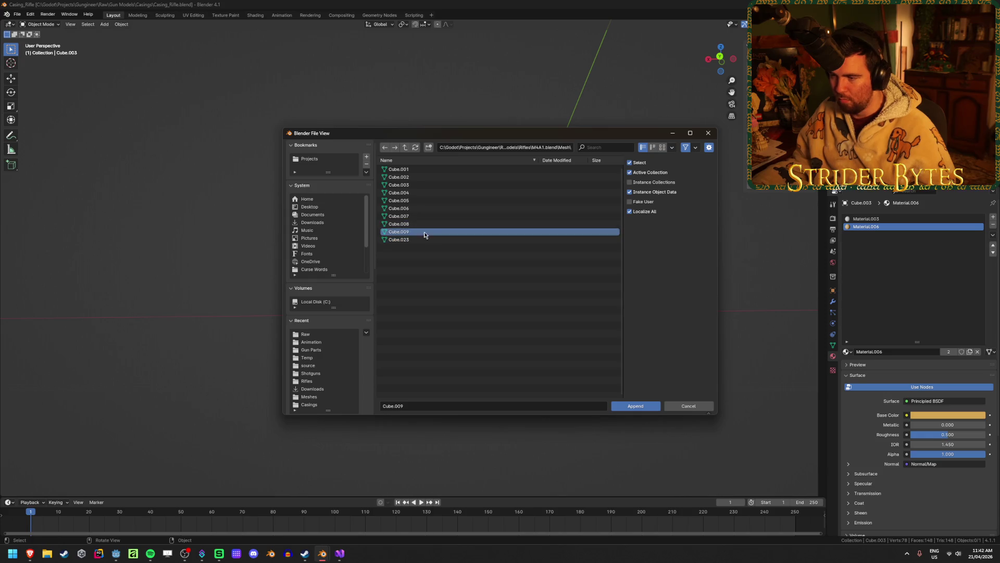
pyautogui.rightClick(322, 553)
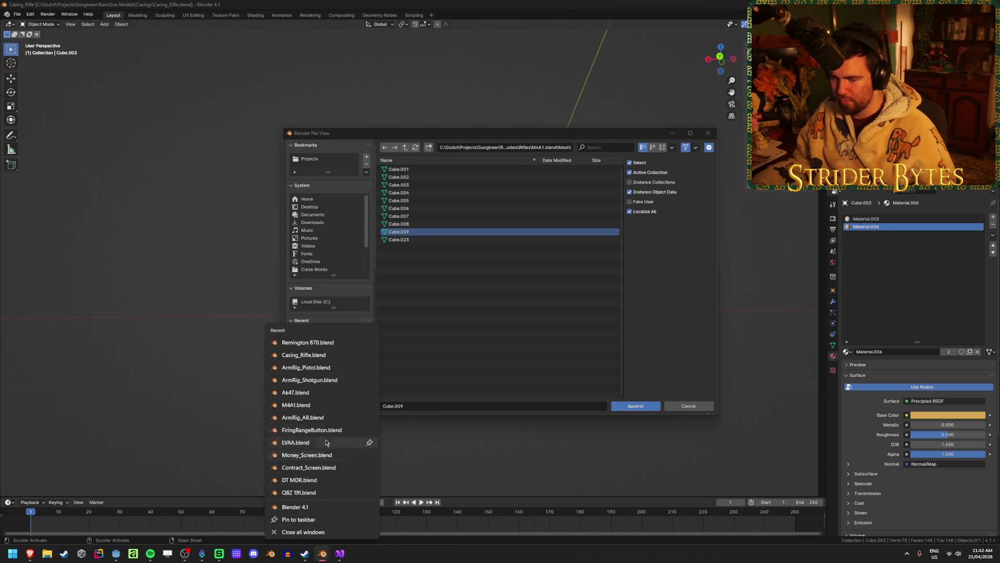
pyautogui.click(320, 406)
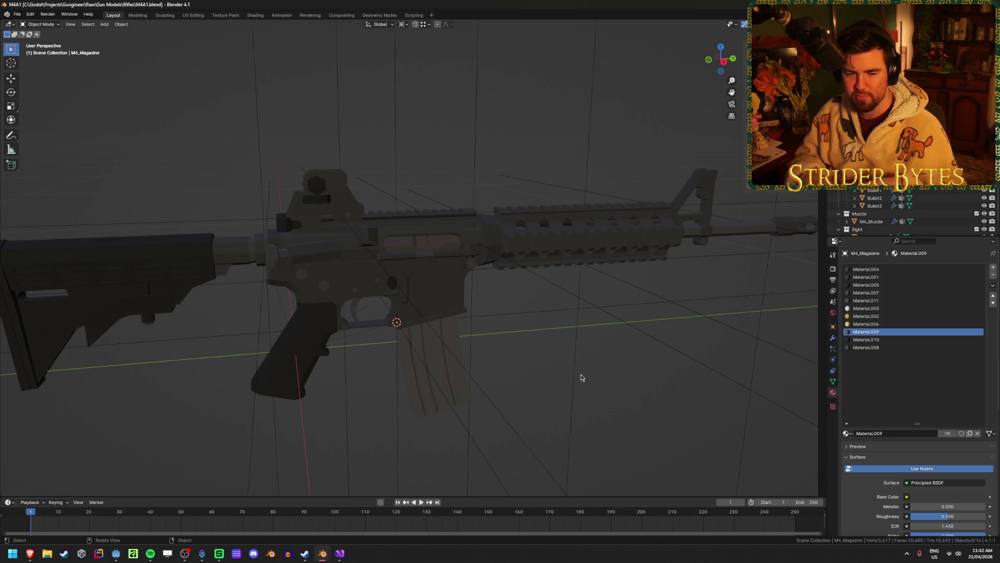
# Step: Select the M4A1 rifle's magazine and inspect its mesh in Edit Mode with X-ray
pyautogui.click(458, 346)
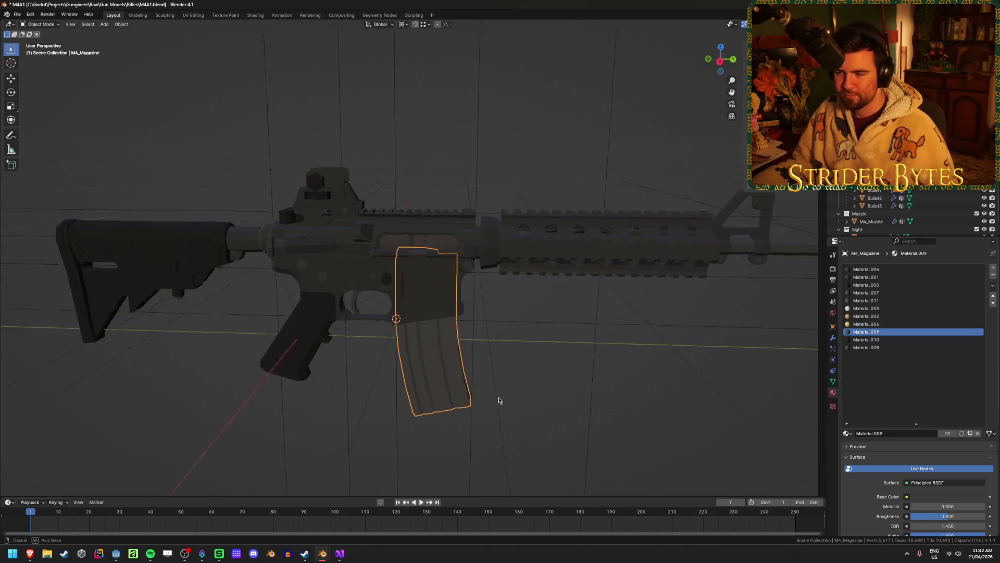
pyautogui.scroll(3, 496, 401)
pyautogui.hotkey('shift', 'z')
pyautogui.hotkey('shift', 'z')
pyautogui.scroll(3, 474, 396)
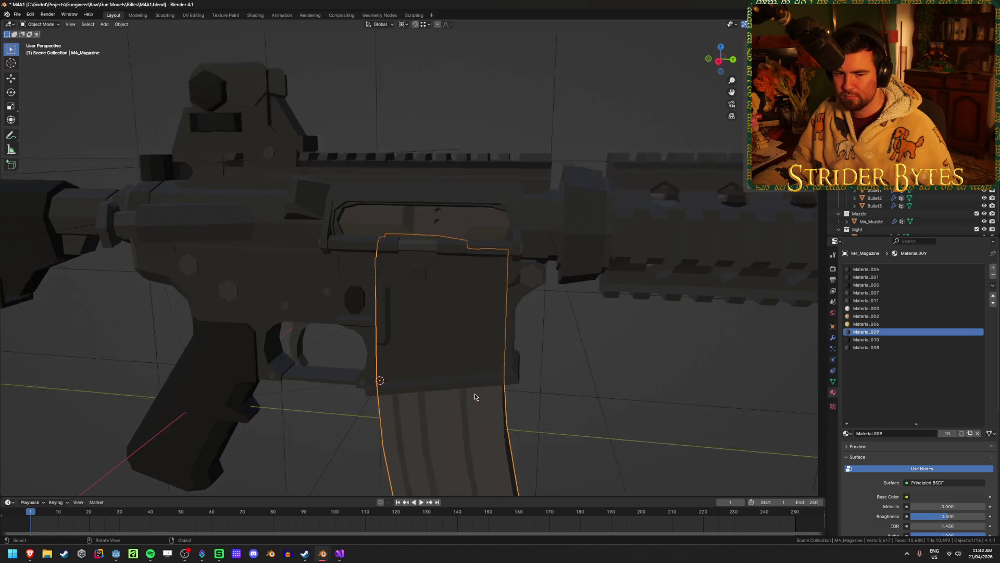
pyautogui.press('Tab')
pyautogui.moveTo(471, 395); pyautogui.dragTo(419, 286, button='middle')
pyautogui.hotkey('shift', 'z')
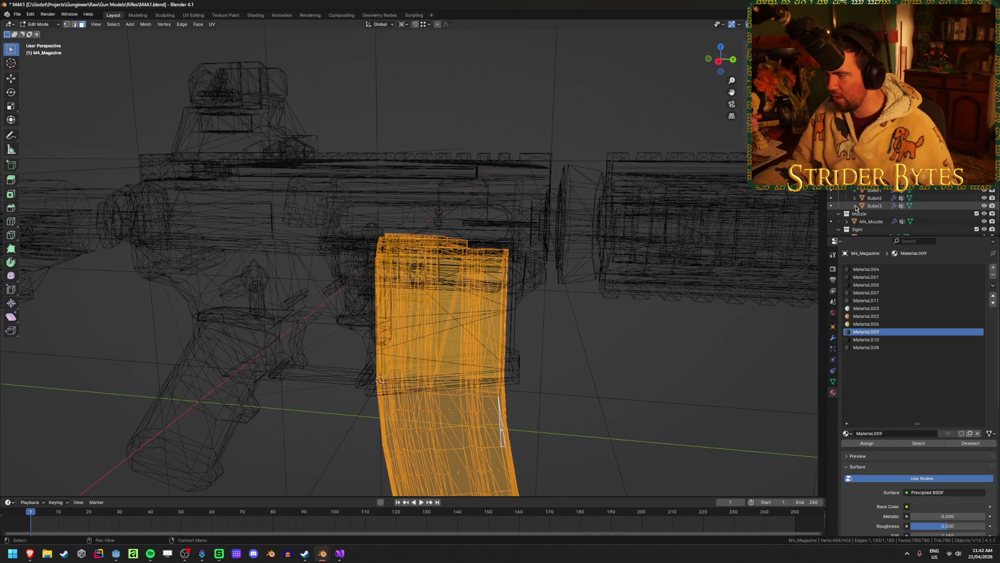
pyautogui.press('Tab')
# Step: Return to solid shading, save M4A1.blend, and go back to the Append browser
pyautogui.click(597, 375)
pyautogui.scroll(-3, 615, 367)
pyautogui.hotkey('shift', 'z')
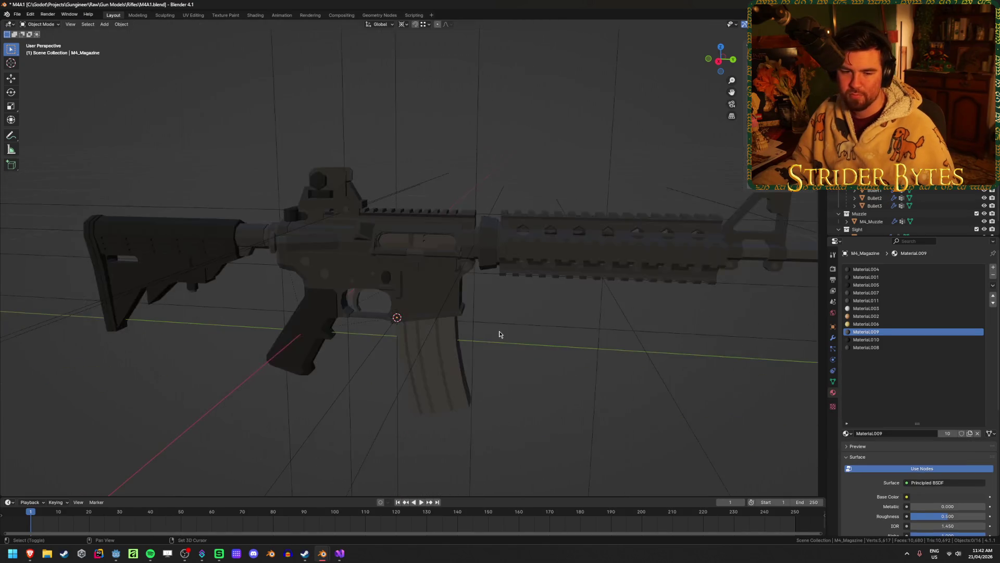
pyautogui.scroll(-2, 467, 328)
pyautogui.moveTo(513, 371); pyautogui.dragTo(458, 346, button='middle')
pyautogui.hotkey('ctrl', 's')
pyautogui.hotkey('alt', 'Tab')
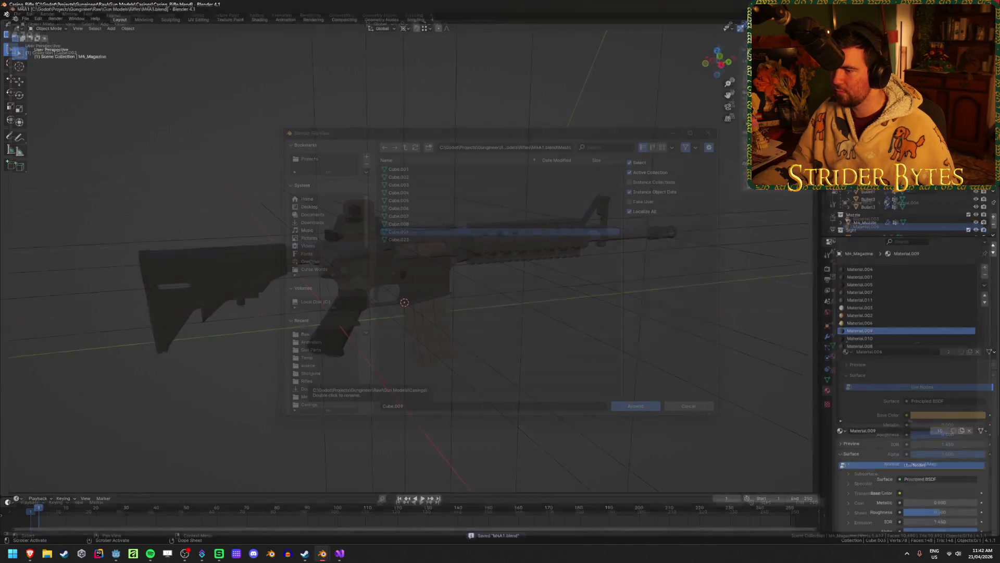
# Step: Append the Cube.007 mesh from M4A1.blend into the casing file
pyautogui.click(417, 217)
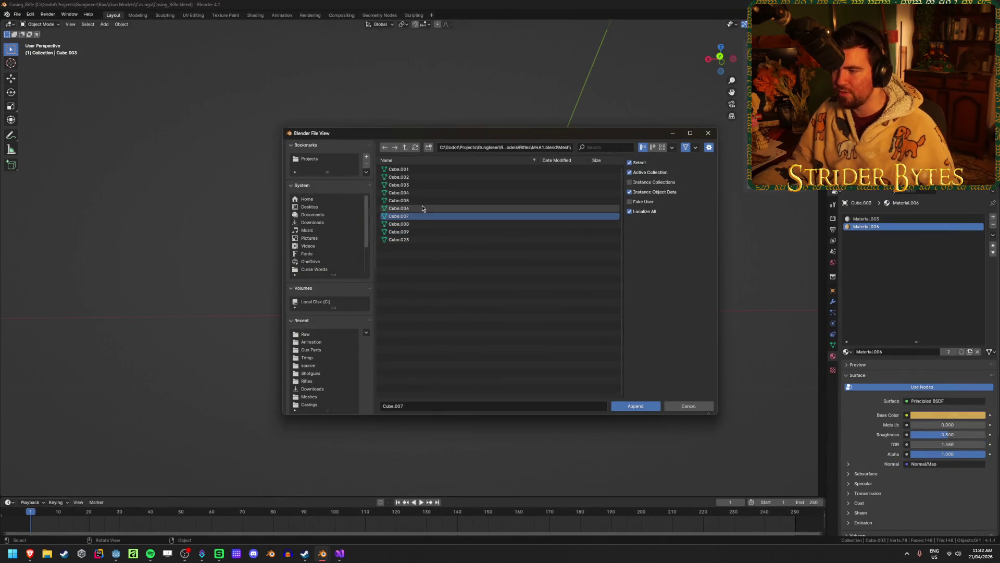
pyautogui.click(640, 406)
pyautogui.moveTo(424, 312)
pyautogui.mouseDown(button='middle')
pyautogui.moveTo(500, 350)
pyautogui.moveTo(570, 338)
pyautogui.mouseUp(button='middle')
# Step: Select the appended Cube.007 cartridge and inspect its mesh in Edit Mode
pyautogui.click(414, 139)
pyautogui.press('Tab')
pyautogui.moveTo(536, 201)
pyautogui.mouseDown(button='middle')
pyautogui.moveTo(455, 217)
pyautogui.moveTo(488, 218)
pyautogui.mouseUp(button='middle')
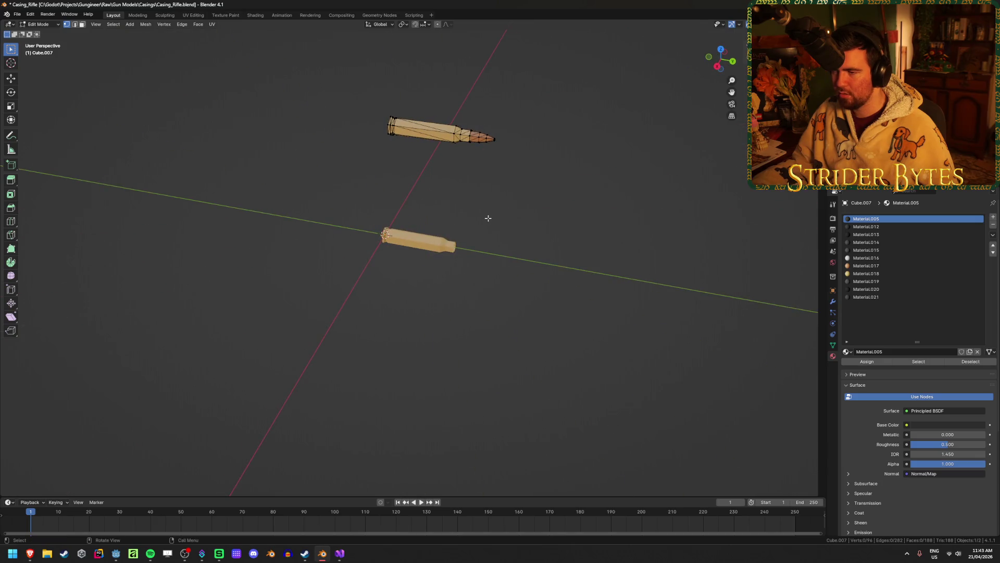
pyautogui.scroll(2, 489, 218)
pyautogui.scroll(-2, 488, 218)
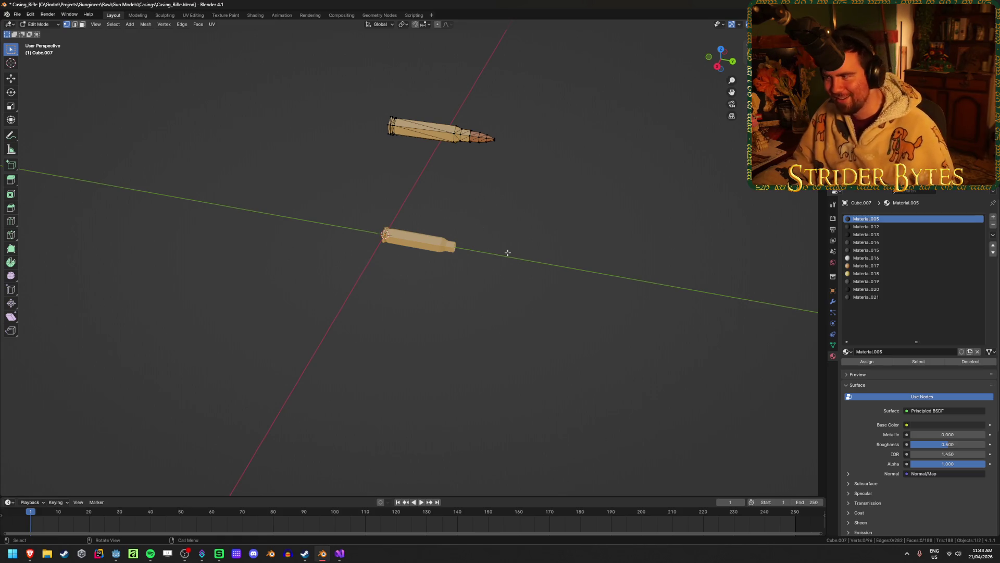
pyautogui.press('Tab')
pyautogui.moveTo(515, 240)
pyautogui.mouseDown(button='middle')
pyautogui.moveTo(430, 255)
pyautogui.moveTo(458, 243)
pyautogui.moveTo(489, 248)
pyautogui.moveTo(434, 291)
pyautogui.moveTo(440, 252)
pyautogui.moveTo(440, 301)
pyautogui.moveTo(459, 288)
pyautogui.mouseUp(button='middle')
pyautogui.scroll(5, 435, 292)
pyautogui.scroll(7, 459, 285)
pyautogui.press('Tab')
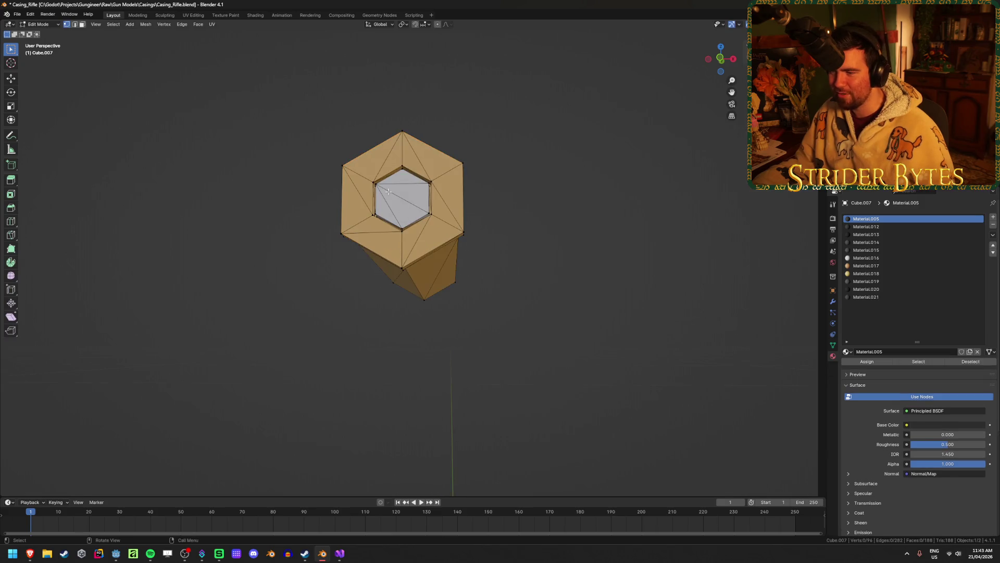
# Step: Return to Object Mode and set the bullet tip's origin to the 3D cursor
pyautogui.hotkey('ctrl', 'Tab')
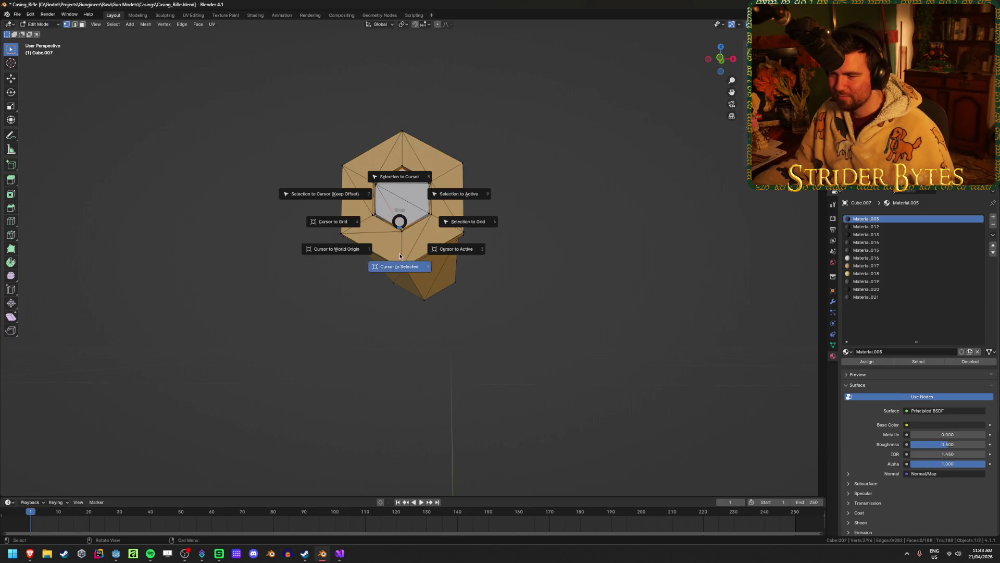
pyautogui.click(397, 265)
pyautogui.moveTo(397, 265); pyautogui.dragTo(549, 259, button='middle')
pyautogui.scroll(3, 549, 259)
pyautogui.rightClick(526, 274)
pyautogui.moveTo(526, 274)
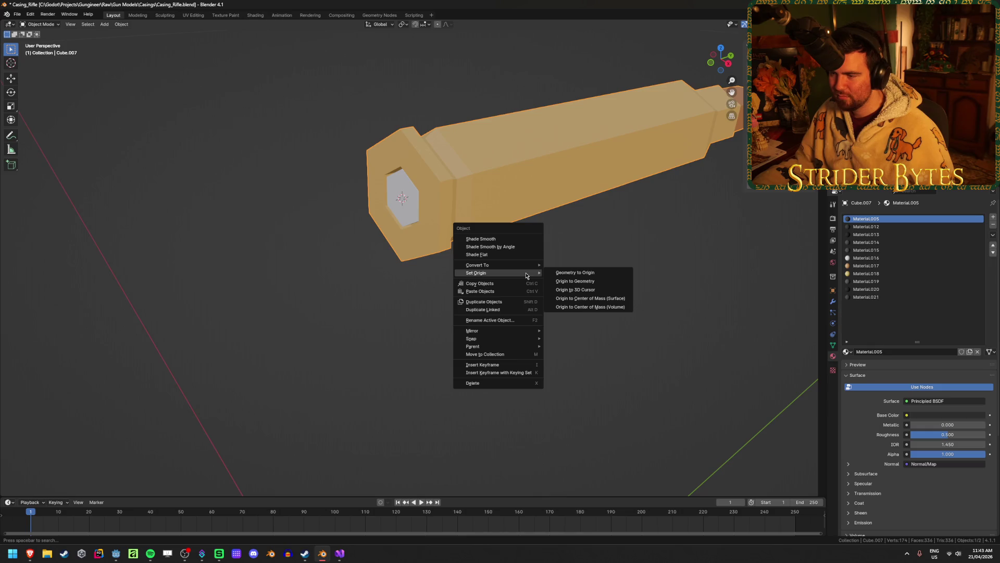
pyautogui.click(592, 290)
# Step: Clear the tip's location with Alt+G to return it to the world origin, then save
pyautogui.scroll(-5, 590, 291)
pyautogui.moveTo(589, 290); pyautogui.dragTo(739, 108, button='middle')
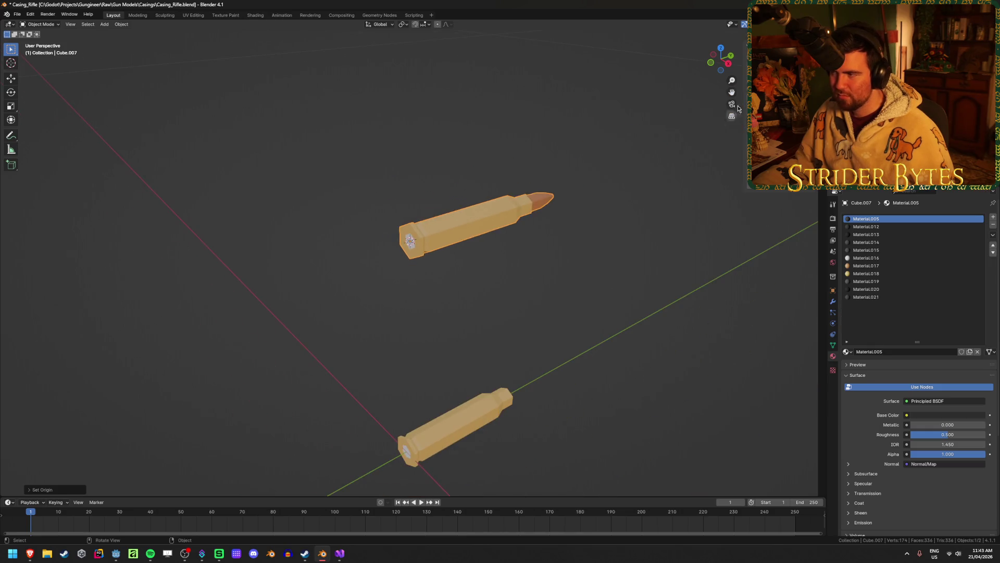
pyautogui.hotkey('alt', 'g')
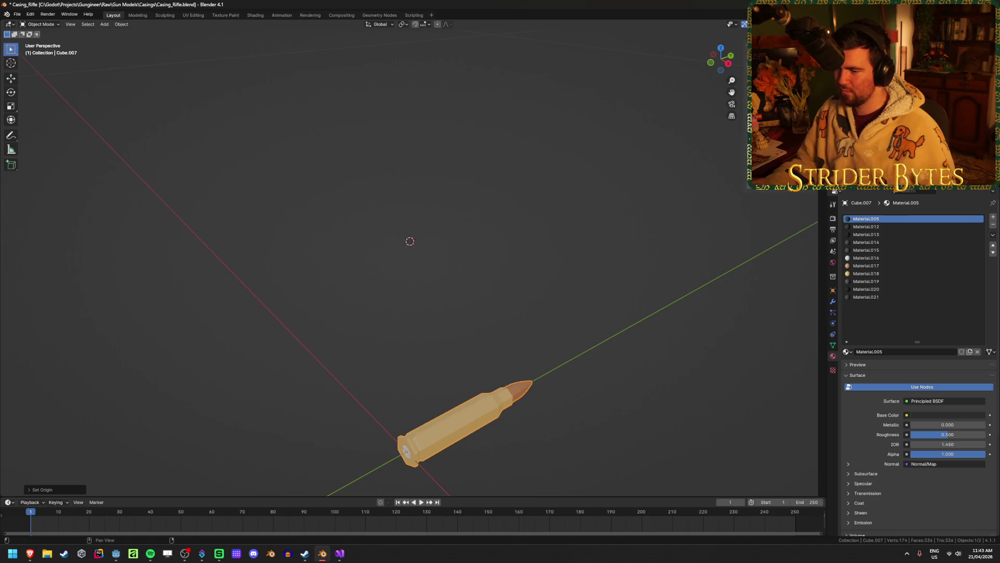
pyautogui.moveTo(627, 315)
pyautogui.mouseDown(button='middle')
pyautogui.moveTo(594, 219)
pyautogui.moveTo(582, 231)
pyautogui.moveTo(565, 204)
pyautogui.moveTo(533, 209)
pyautogui.mouseUp(button='middle')
pyautogui.hotkey('ctrl', 's')
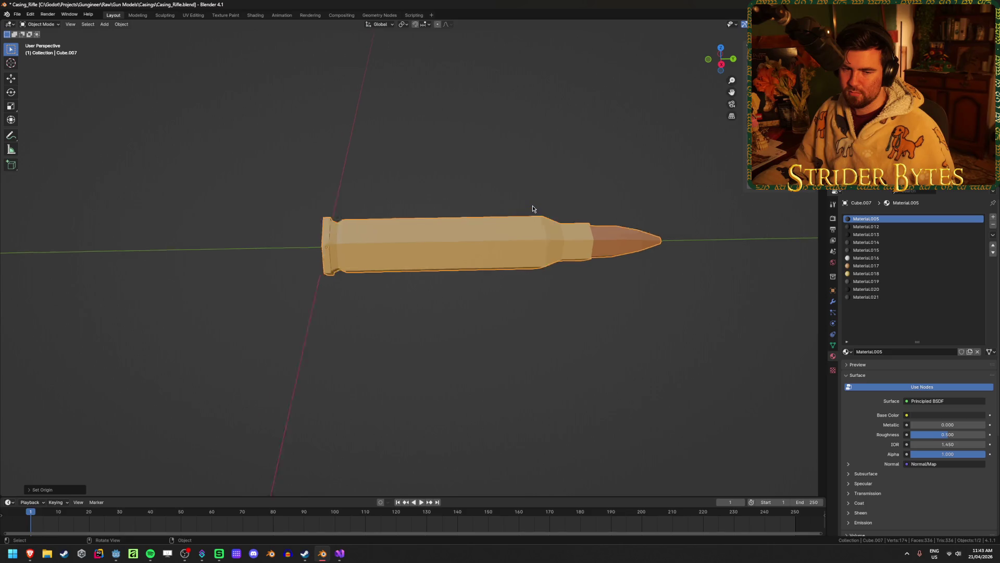
pyautogui.click(545, 150)
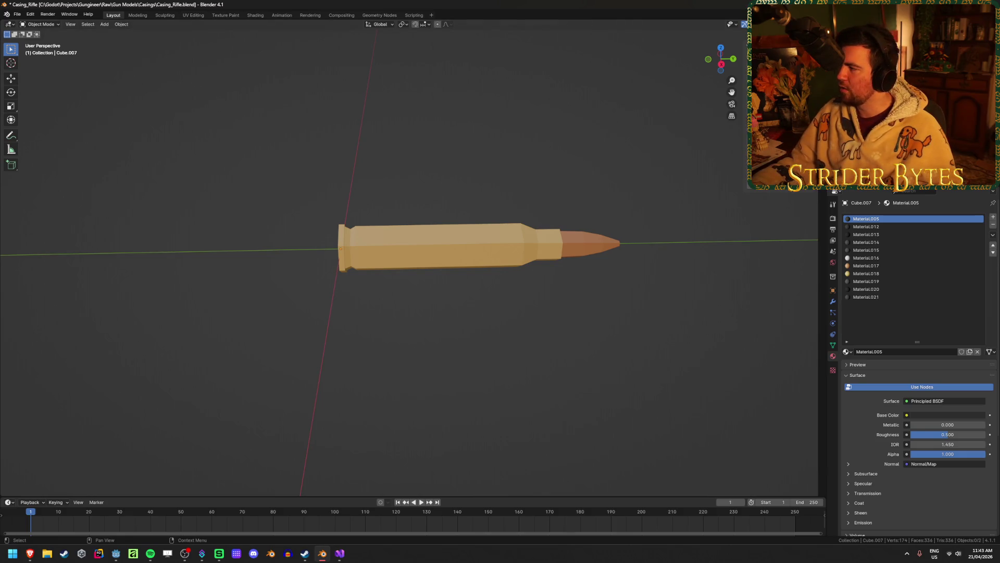
# Step: Select the rifle casing and bring the hidden red shotgun shell back into view
pyautogui.hotkey('alt', 'Tab')
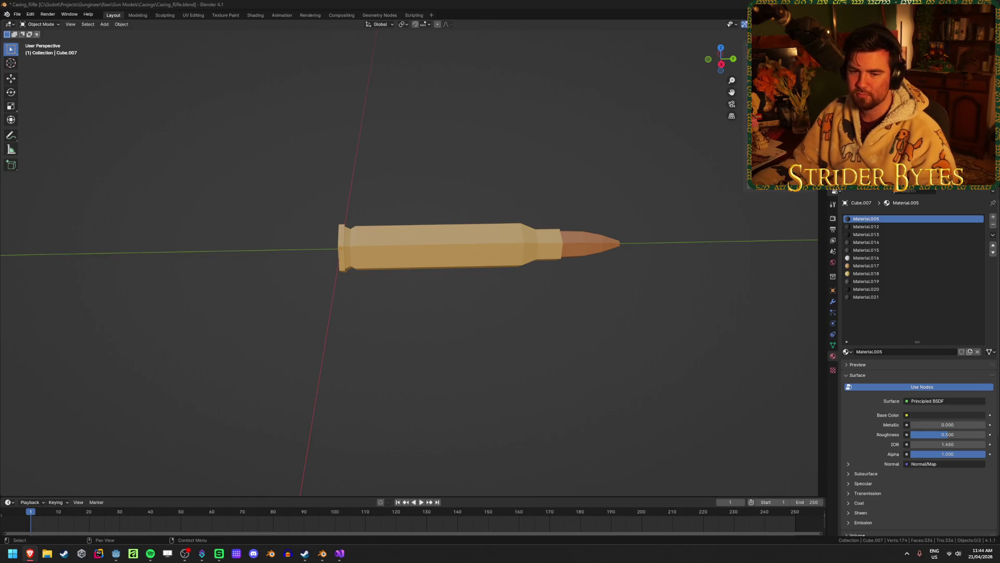
pyautogui.click(449, 254)
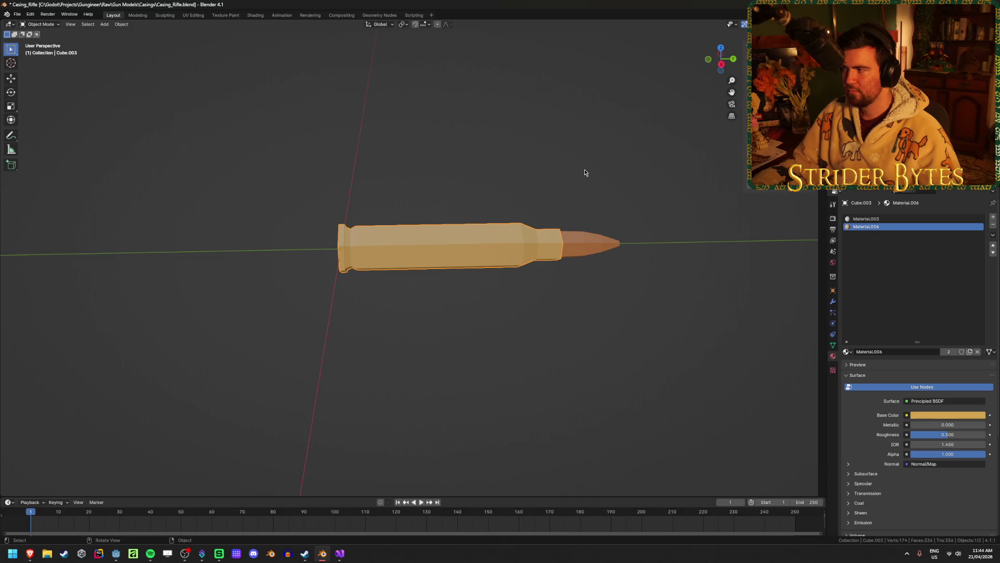
pyautogui.hotkey('ctrl', 'z')
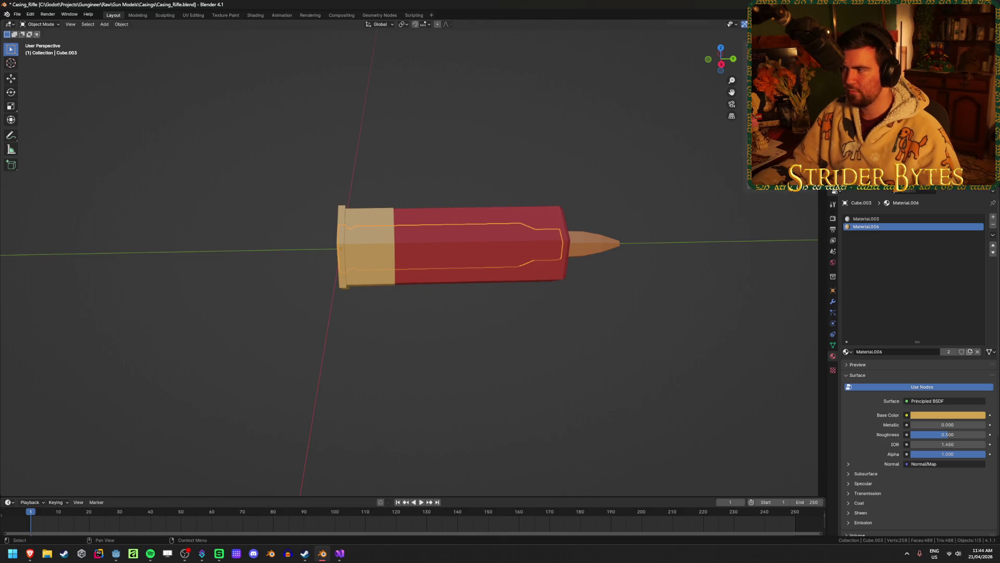
# Step: Delete the extra object and hide the red shotgun shell
pyautogui.hotkey('ctrl', 'z')
pyautogui.hotkey('alt', 'a')
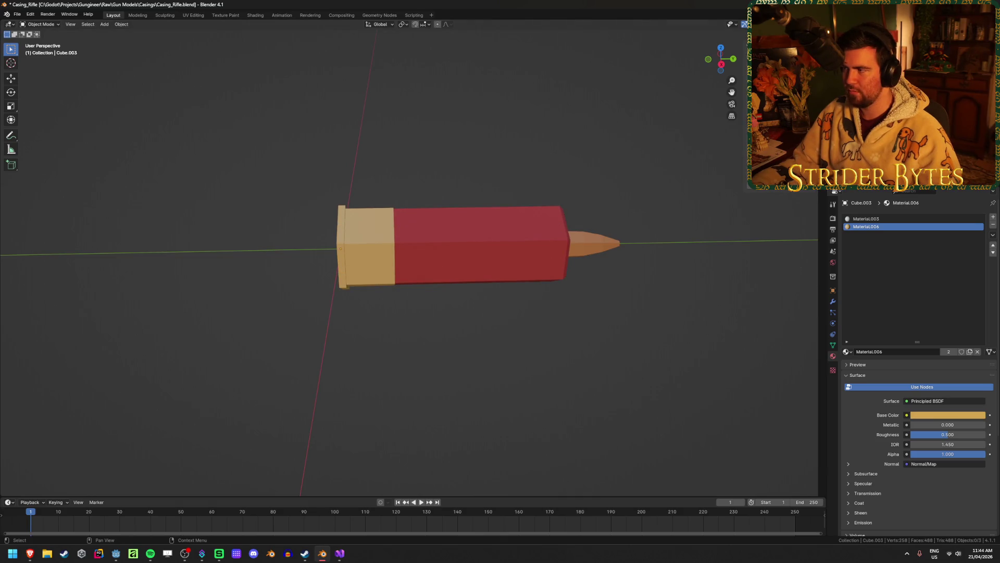
pyautogui.press('x')
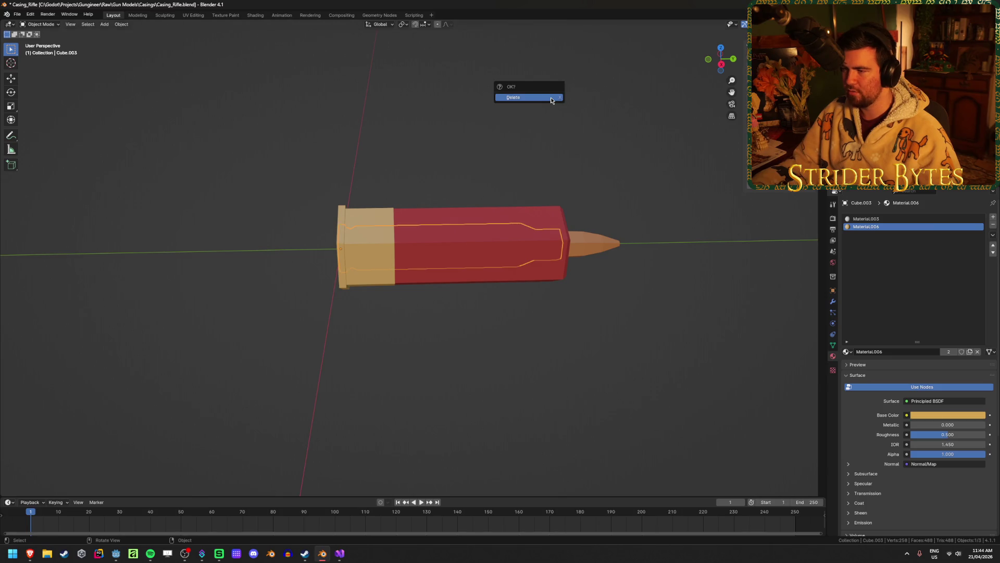
pyautogui.click(551, 97)
pyautogui.moveTo(561, 152); pyautogui.dragTo(433, 217, button='middle')
pyautogui.click(432, 215)
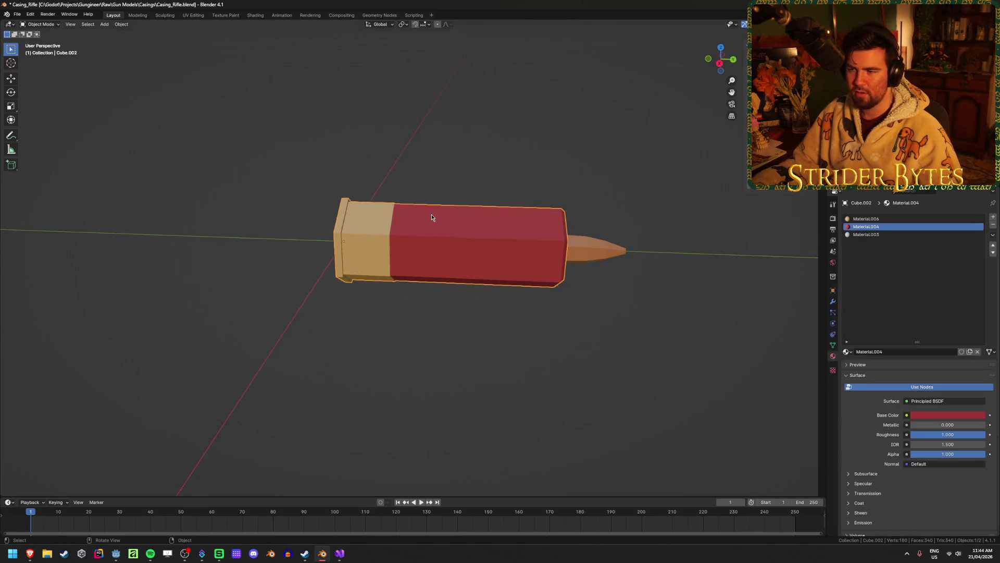
pyautogui.press('h')
# Step: Remove the rifle casing's unused material slots, including Material.021, leaving Material.016–018
pyautogui.click(430, 214)
pyautogui.moveTo(509, 178); pyautogui.dragTo(453, 163, button='middle')
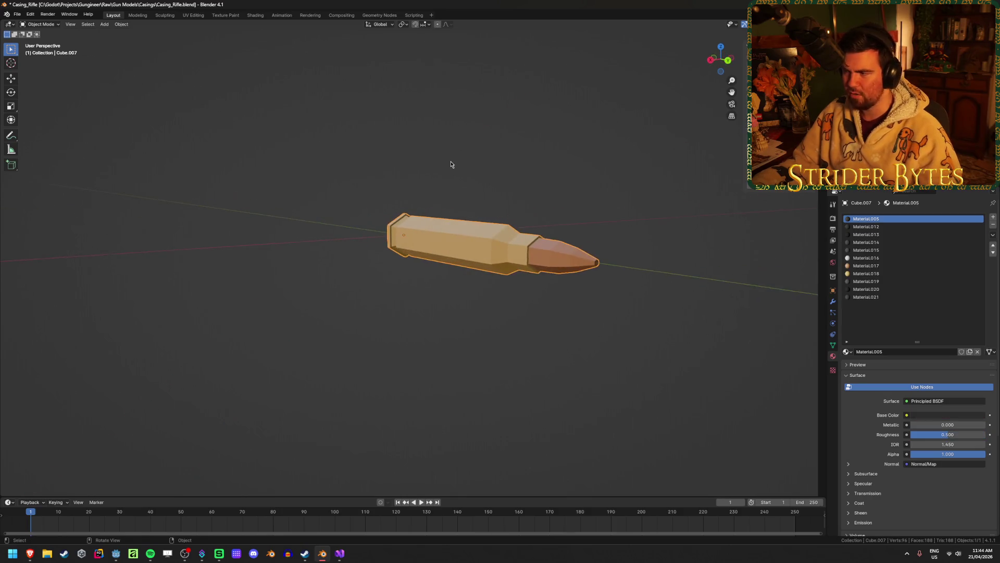
pyautogui.scroll(2, 453, 163)
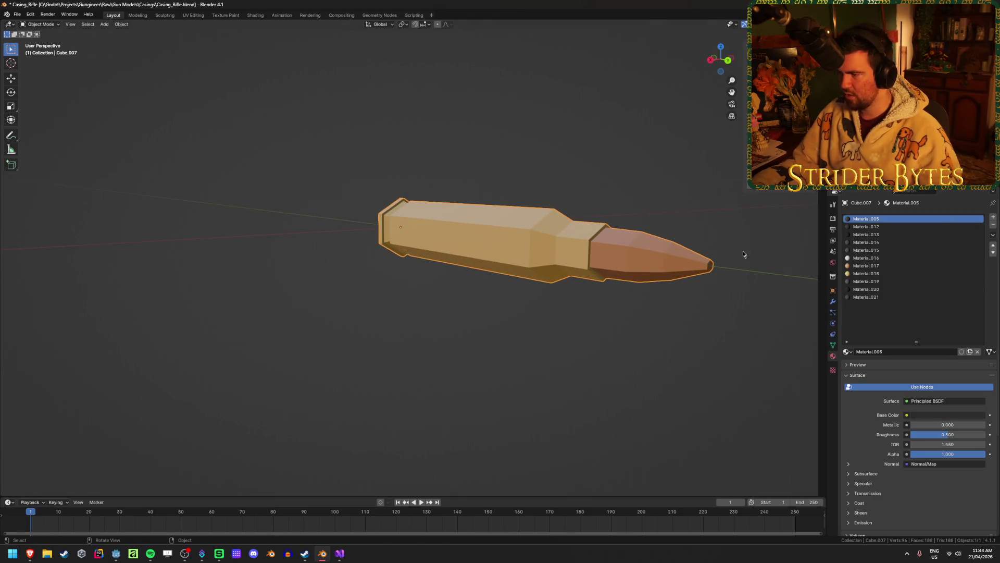
pyautogui.press('Tab')
pyautogui.press('Tab')
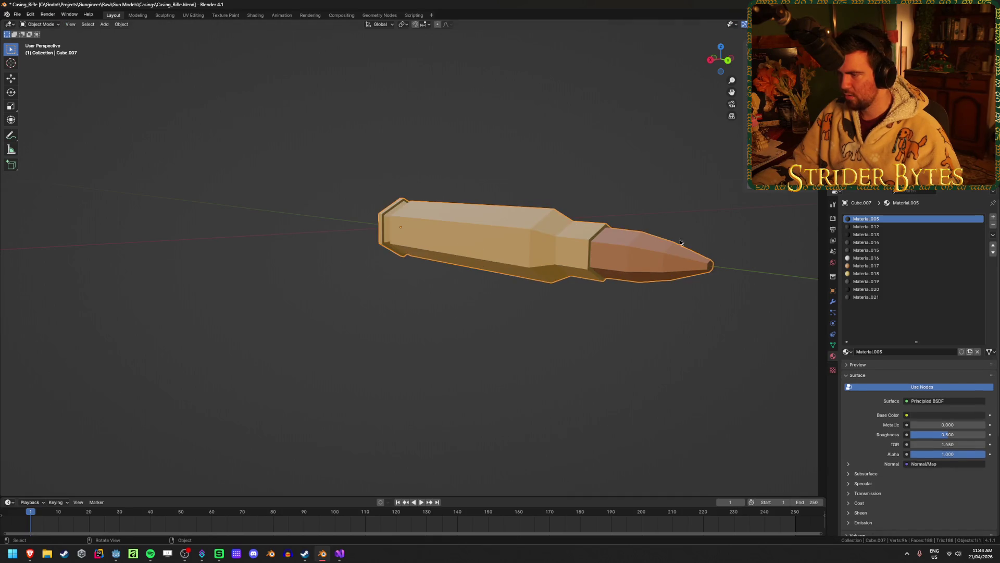
pyautogui.moveTo(781, 250); pyautogui.dragTo(815, 258, button='middle')
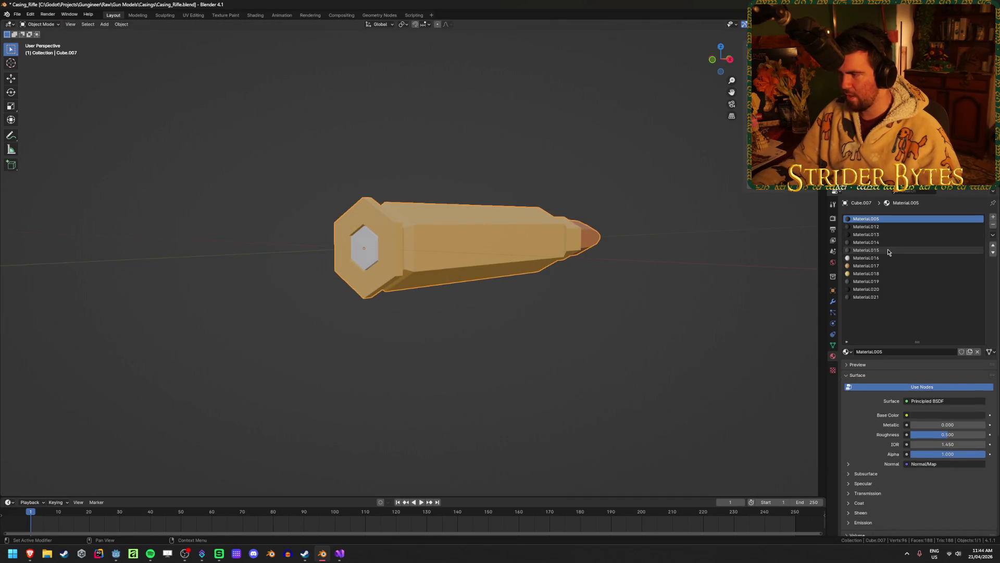
pyautogui.click(993, 225)
pyautogui.click(993, 225)
pyautogui.click(993, 225)
pyautogui.click(993, 225)
pyautogui.click(993, 225)
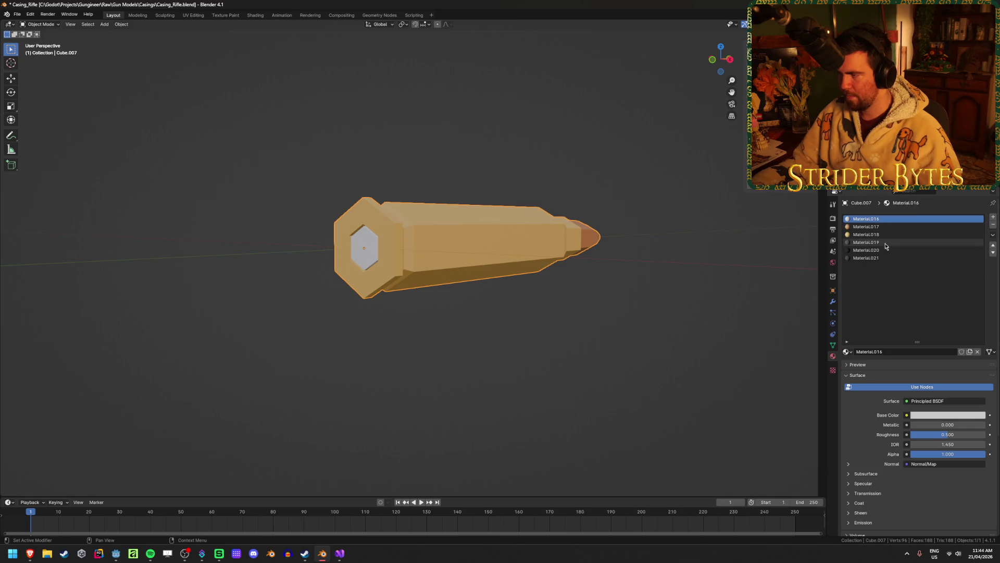
pyautogui.click(994, 225)
pyautogui.click(993, 225)
pyautogui.click(993, 226)
# Step: Deselect the casing and save Casing_Rifle.blend
pyautogui.click(552, 373)
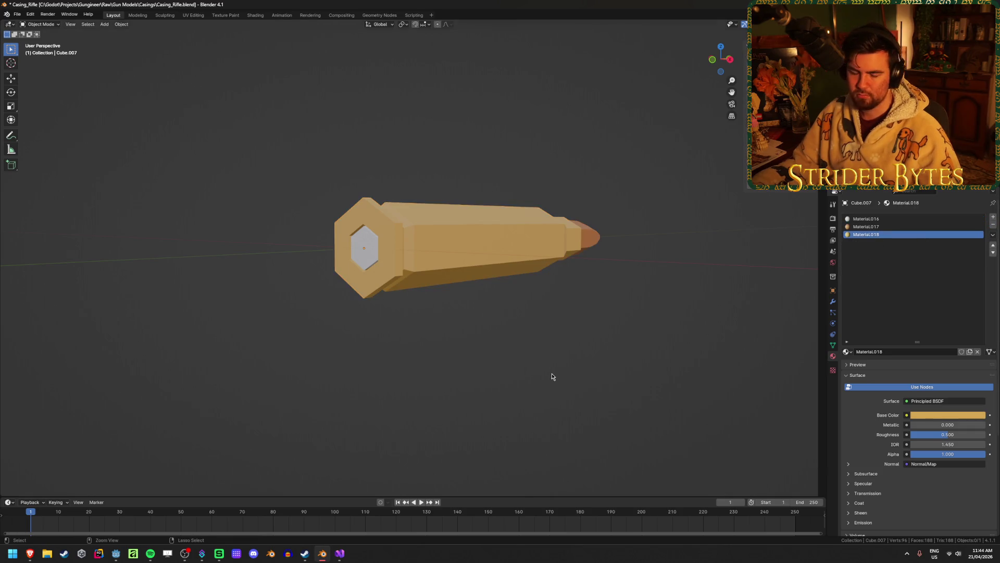
pyautogui.hotkey('ctrl', 's')
pyautogui.moveTo(552, 373)
pyautogui.mouseDown(button='middle')
pyautogui.moveTo(525, 380)
pyautogui.moveTo(535, 337)
pyautogui.moveTo(601, 287)
pyautogui.moveTo(433, 320)
pyautogui.moveTo(462, 315)
pyautogui.moveTo(415, 330)
pyautogui.moveTo(409, 353)
pyautogui.mouseUp(button='middle')
pyautogui.press('Tab')
pyautogui.press('Tab')
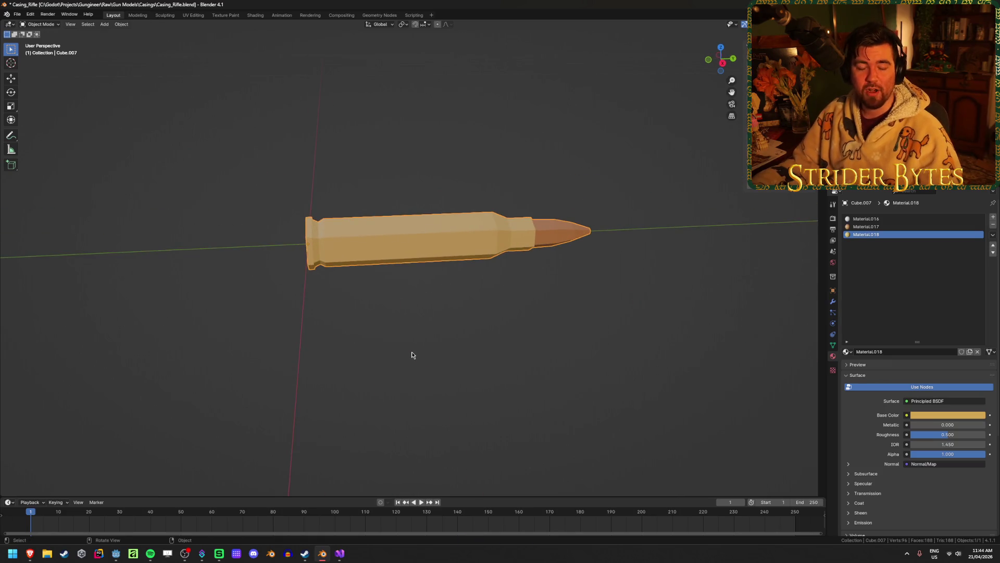
pyautogui.click(413, 355)
pyautogui.scroll(2, 414, 354)
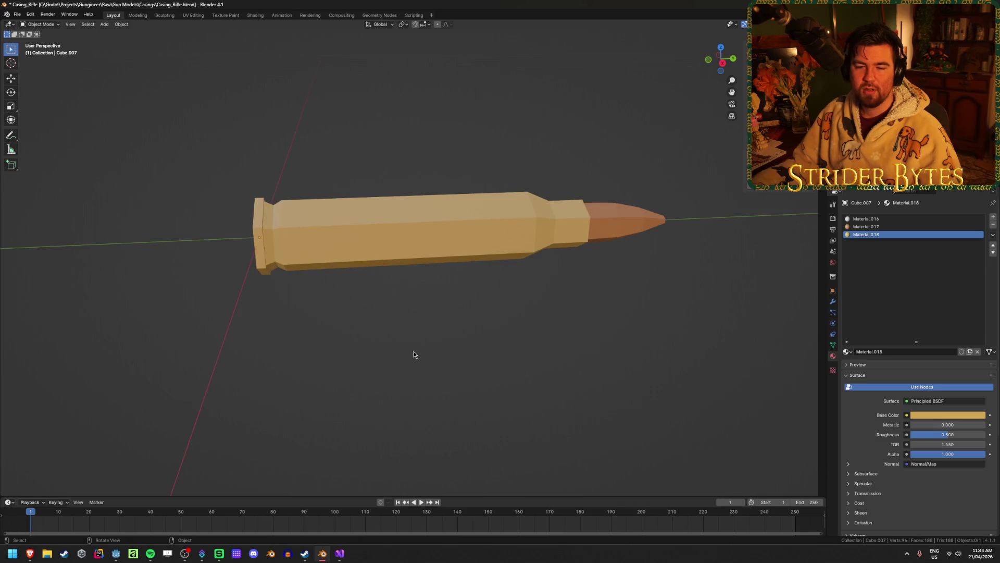
pyautogui.scroll(-1, 413, 355)
pyautogui.scroll(1, 413, 354)
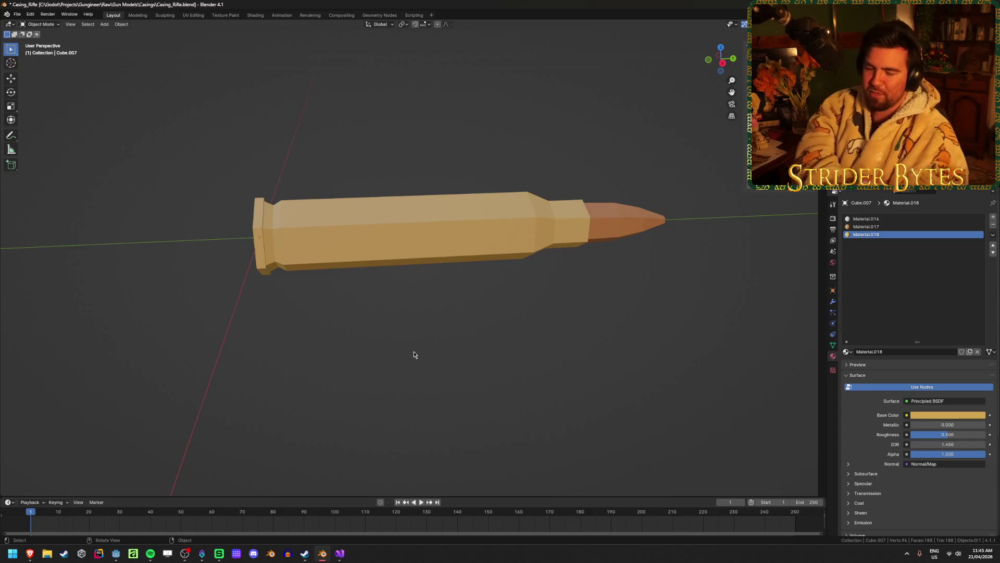
pyautogui.click(349, 219)
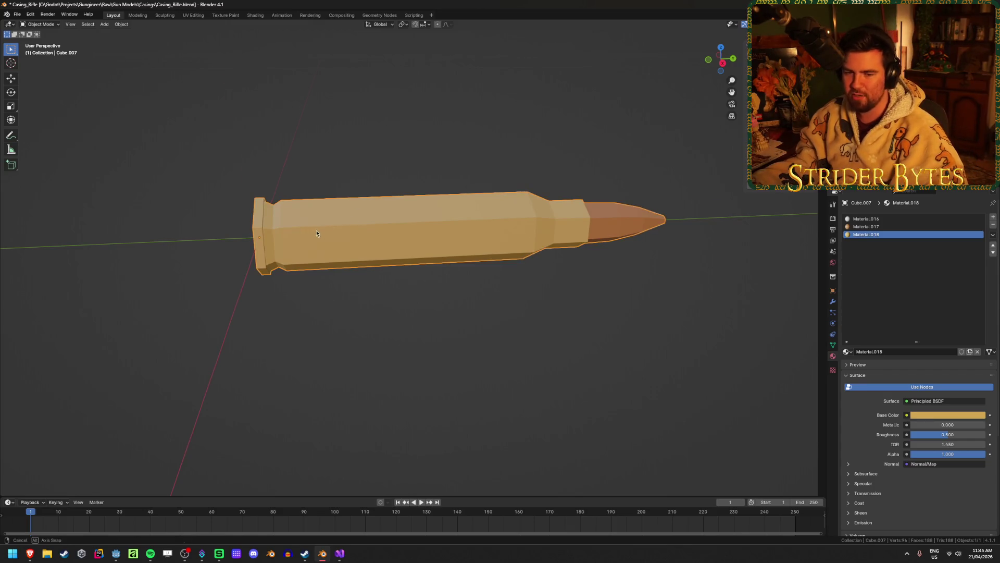
pyautogui.moveTo(317, 230); pyautogui.dragTo(380, 233, button='middle')
pyautogui.press('Tab')
pyautogui.moveTo(558, 207); pyautogui.dragTo(662, 256, button='middle')
pyautogui.press('Tab')
pyautogui.click(865, 177)
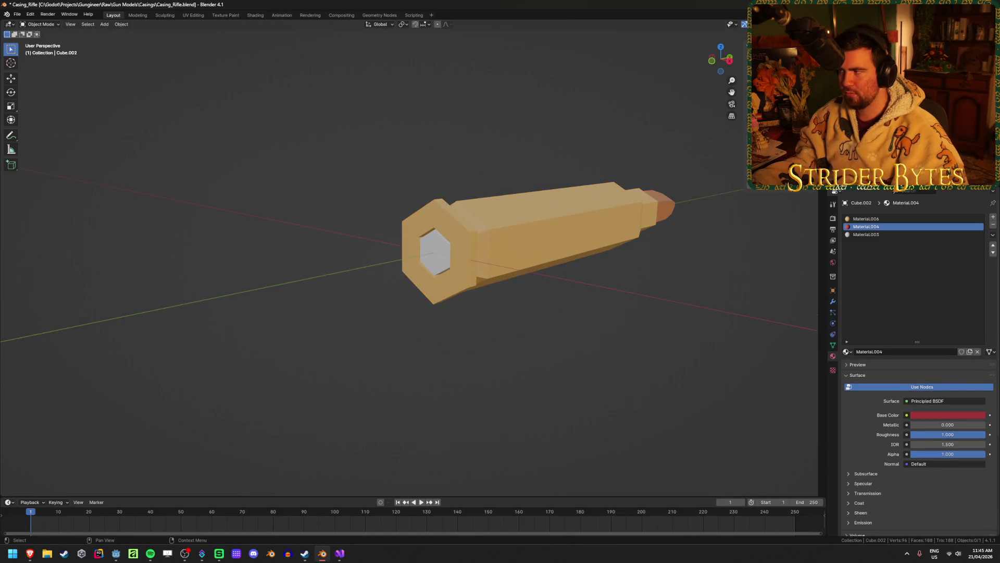
# Step: Assign Material.003 to the rifle casing's first material slot and save
pyautogui.click(987, 177)
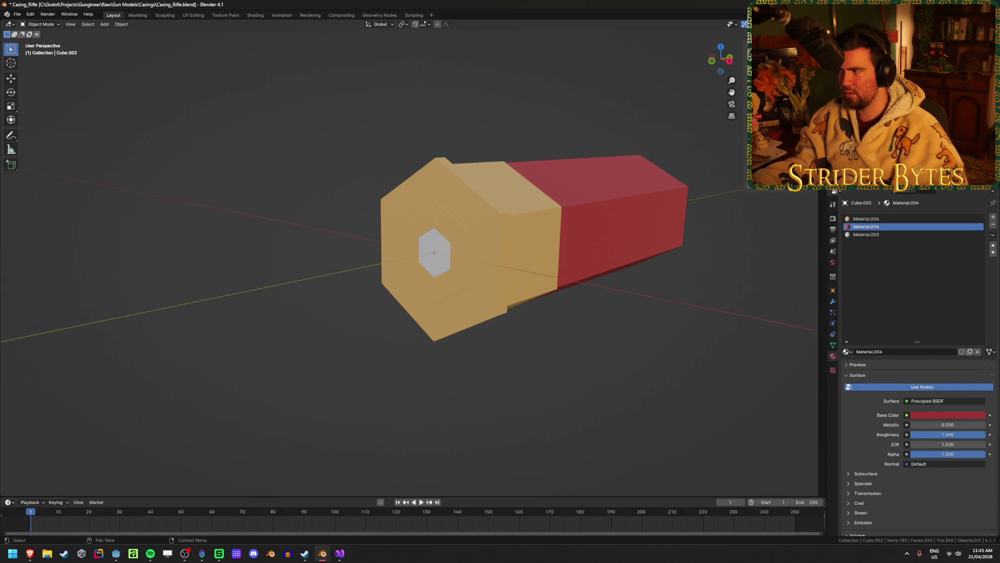
pyautogui.click(864, 177)
pyautogui.click(864, 169)
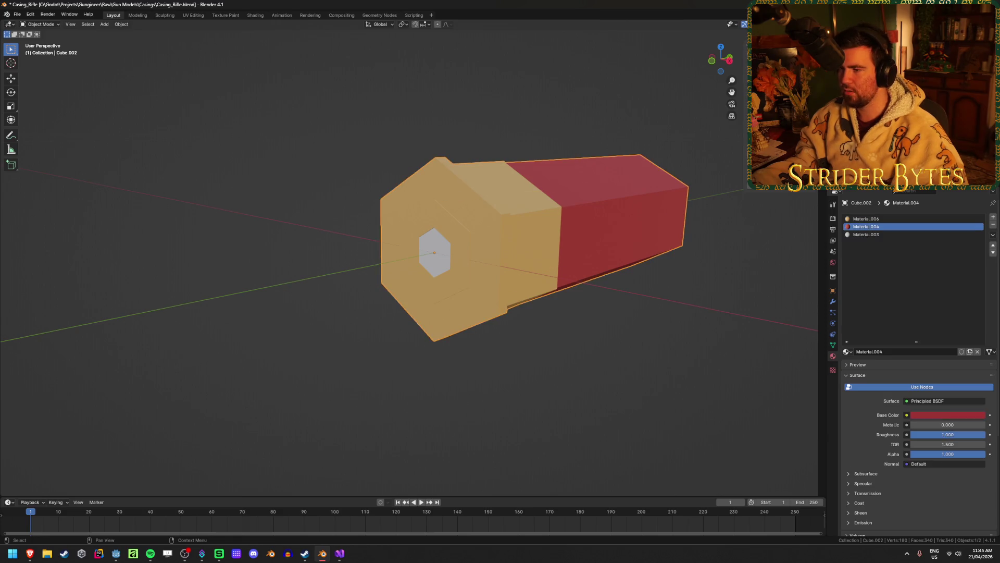
pyautogui.click(865, 177)
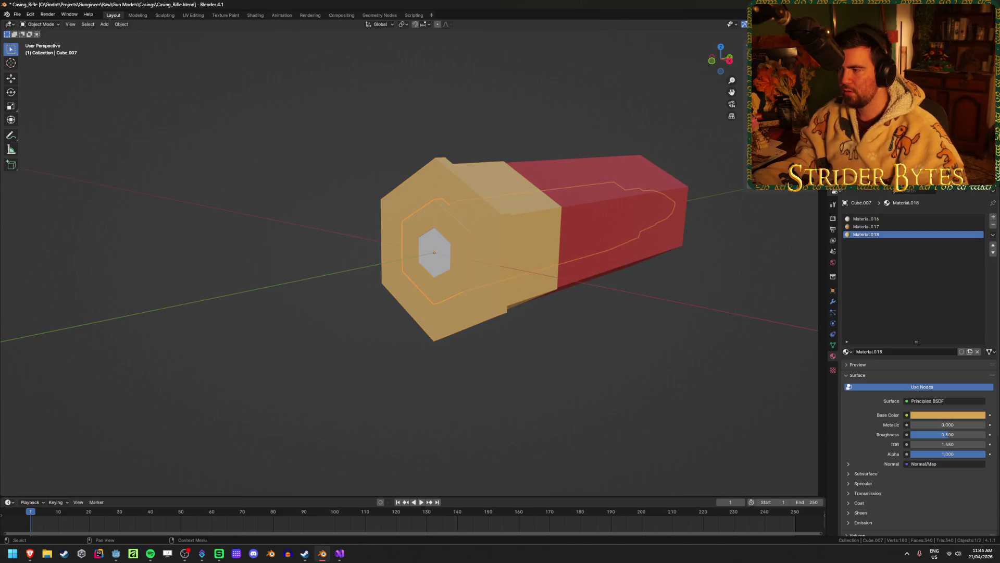
pyautogui.click(875, 219)
pyautogui.click(847, 351)
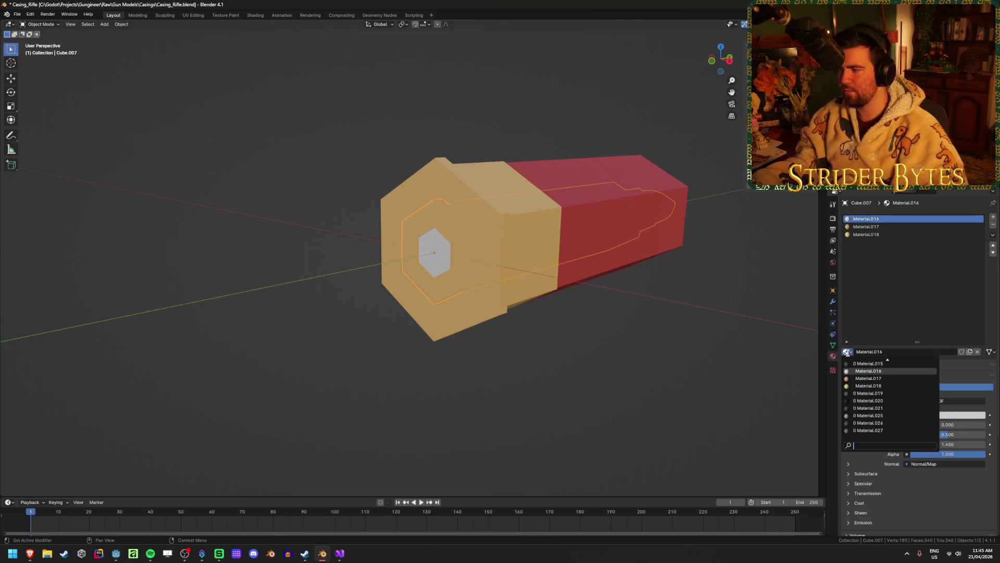
pyautogui.scroll(5, 897, 387)
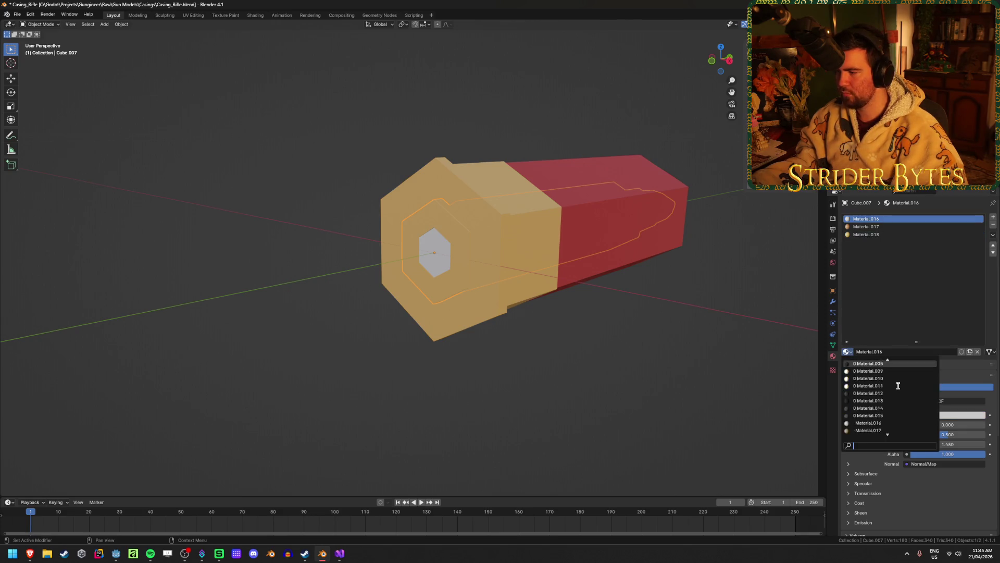
pyautogui.click(880, 386)
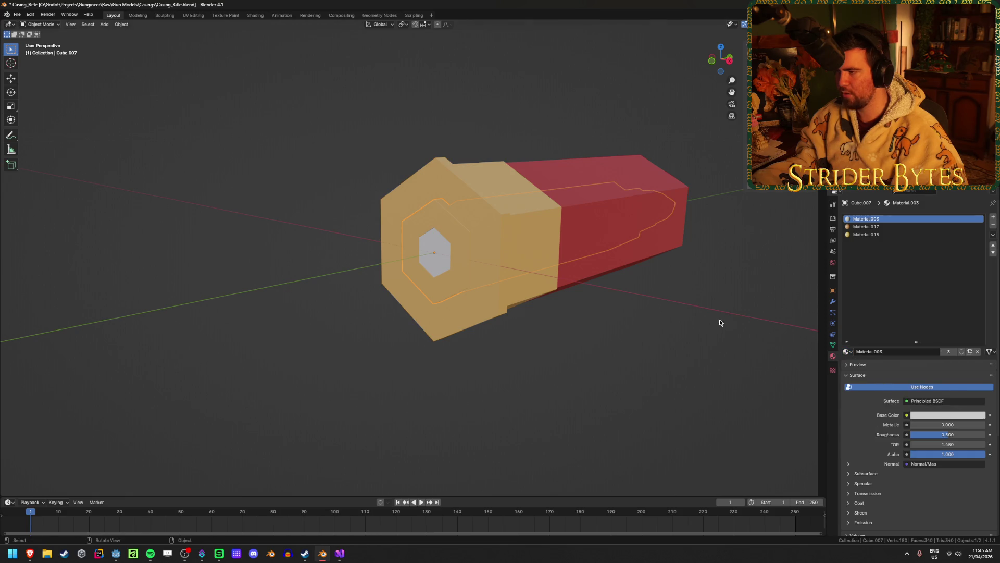
pyautogui.hotkey('ctrl', 's')
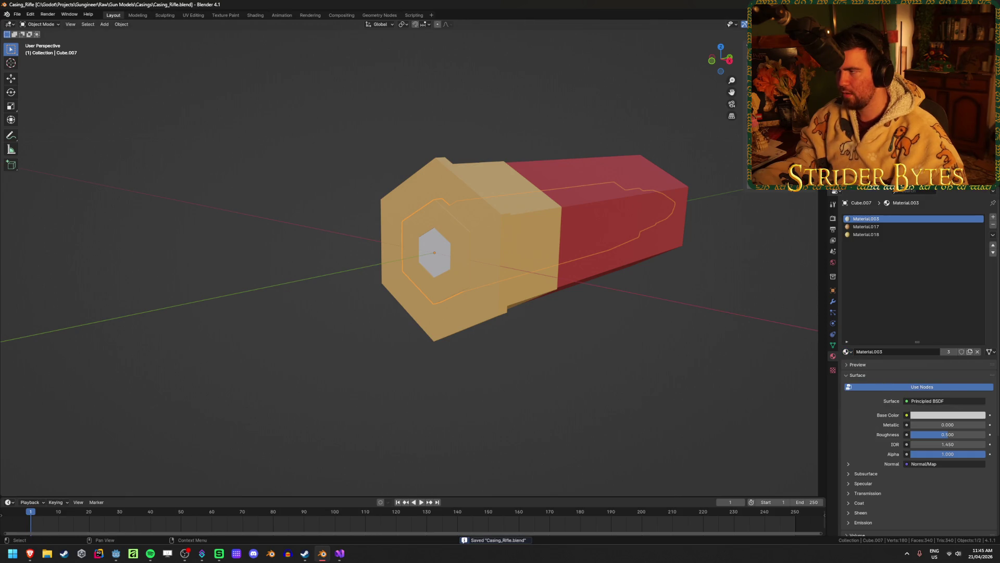
# Step: Check the Material.017 slot, then make the outer casing active to show its materials
pyautogui.click(866, 227)
pyautogui.click(866, 219)
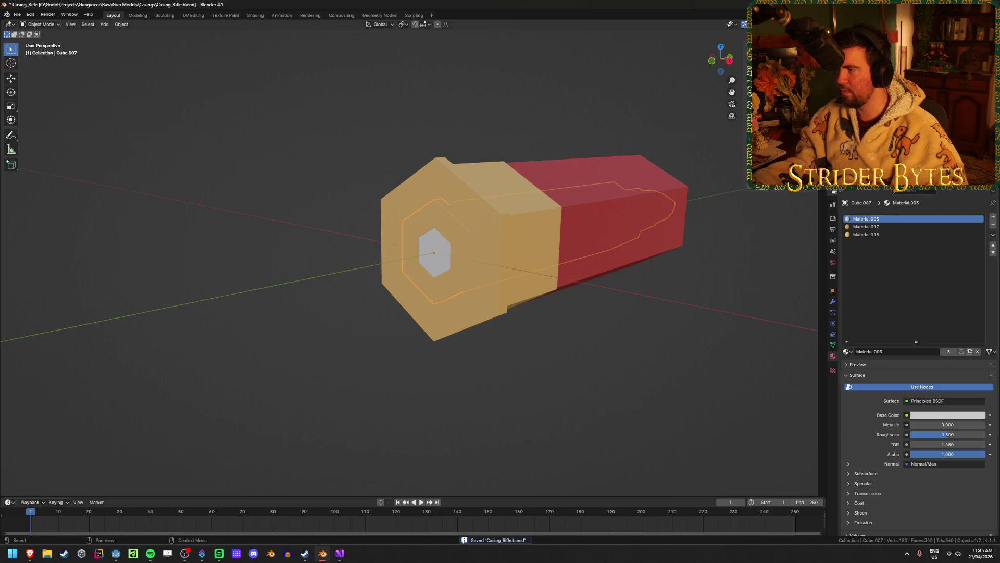
pyautogui.hotkey('ctrl', 'z')
pyautogui.click(889, 218)
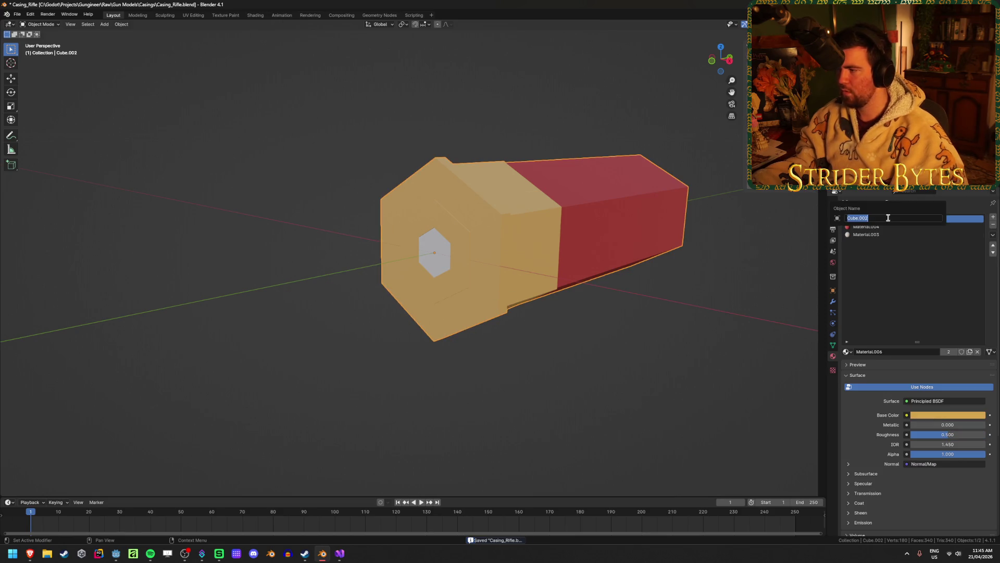
# Step: Rename the casing's materials to Bullet_Gold and Bullet_Red
pyautogui.doubleClick(882, 219)
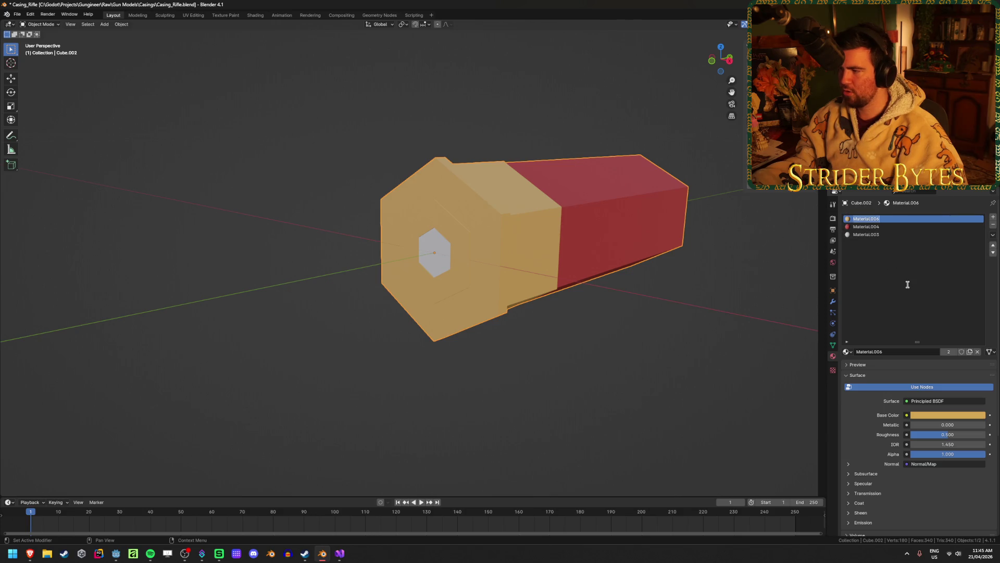
pyautogui.write('Go')
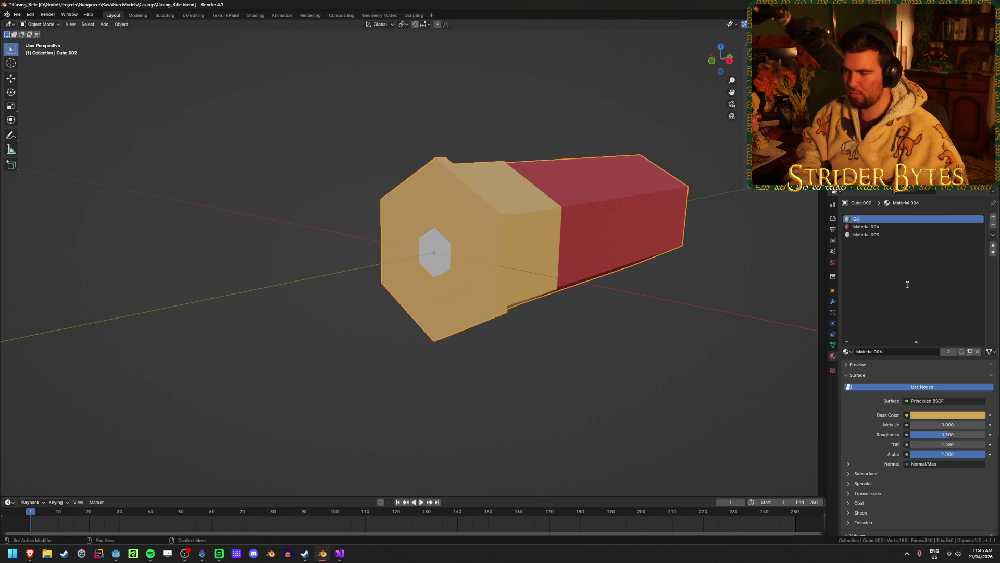
pyautogui.write('ldBulle')
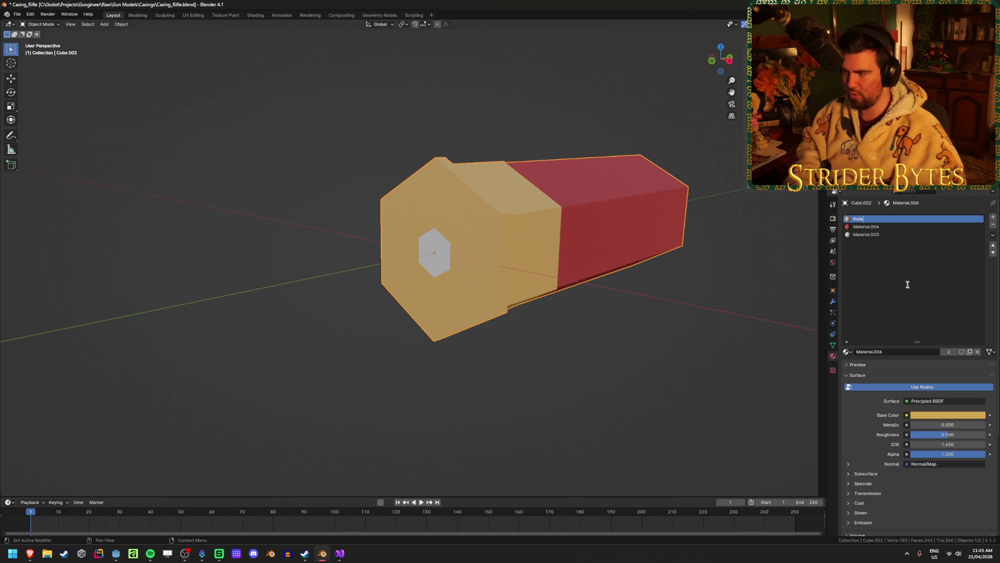
pyautogui.write('told')
pyautogui.press('Return')
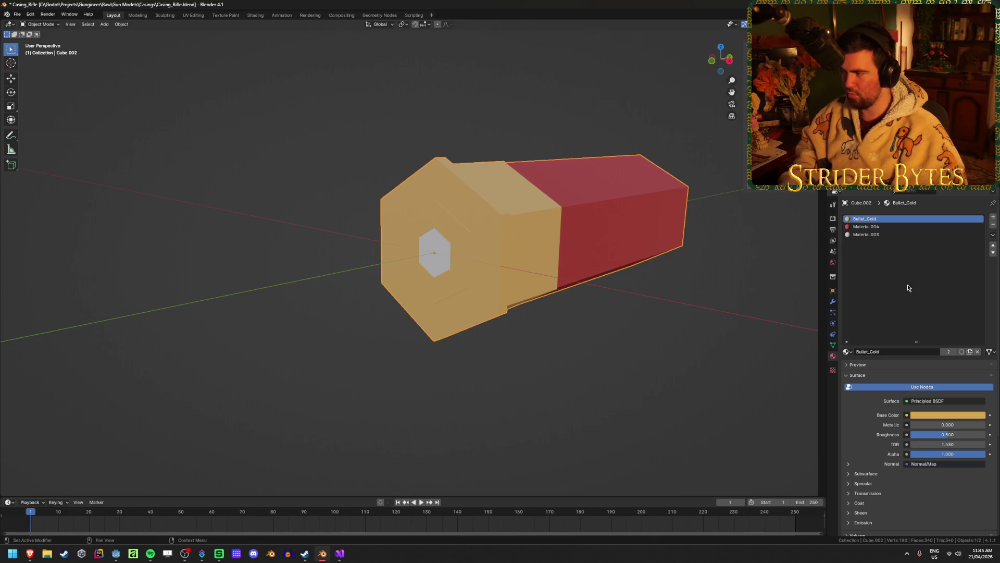
pyautogui.doubleClick(885, 228)
pyautogui.write('Bullet_Re')
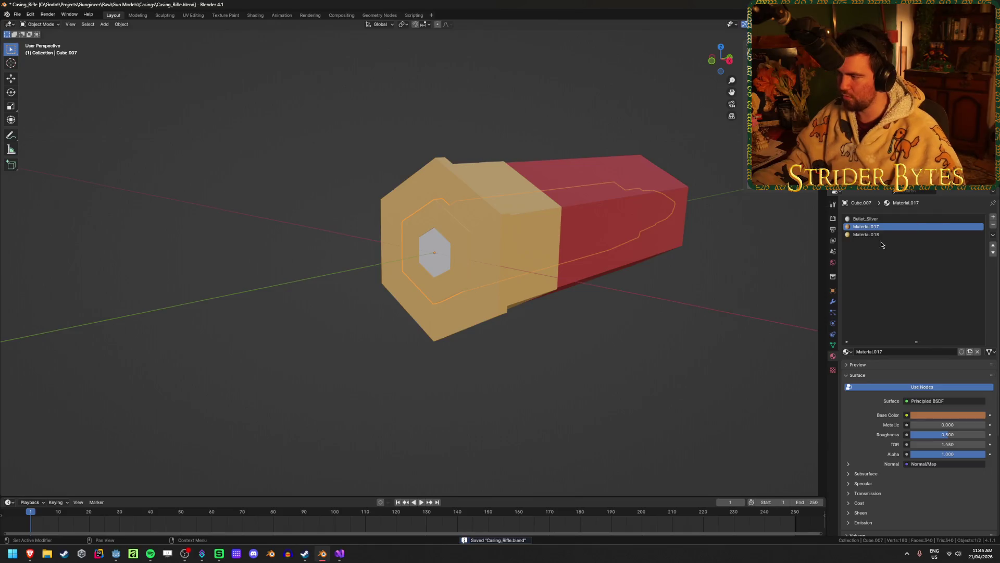
# Step: Rename the inner bullet's material to Bullet_Bronze, put Bullet_Gold in its last slot, and save
pyautogui.doubleClick(884, 227)
pyautogui.write('Bullet')
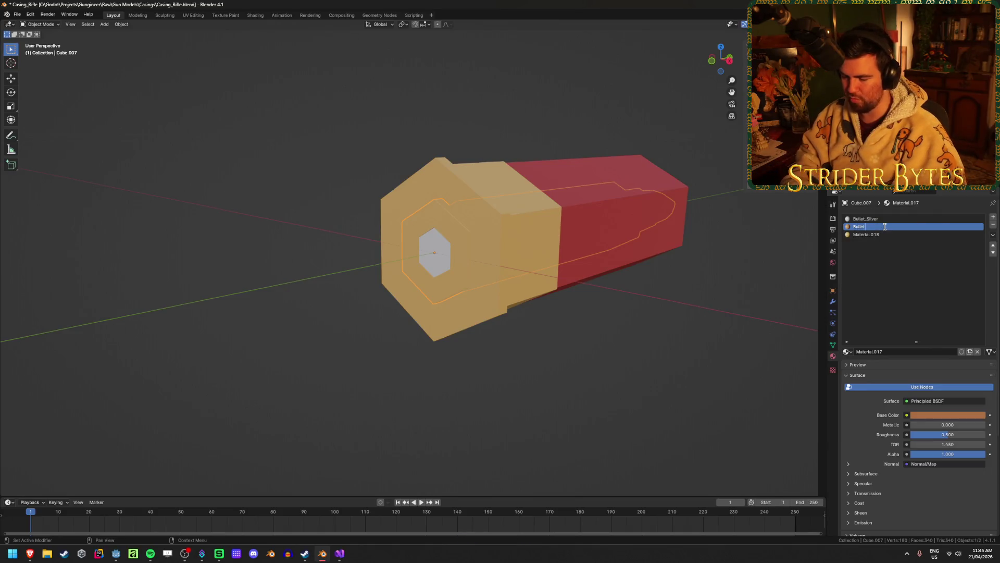
pyautogui.write('_Bronze')
pyautogui.press('Return')
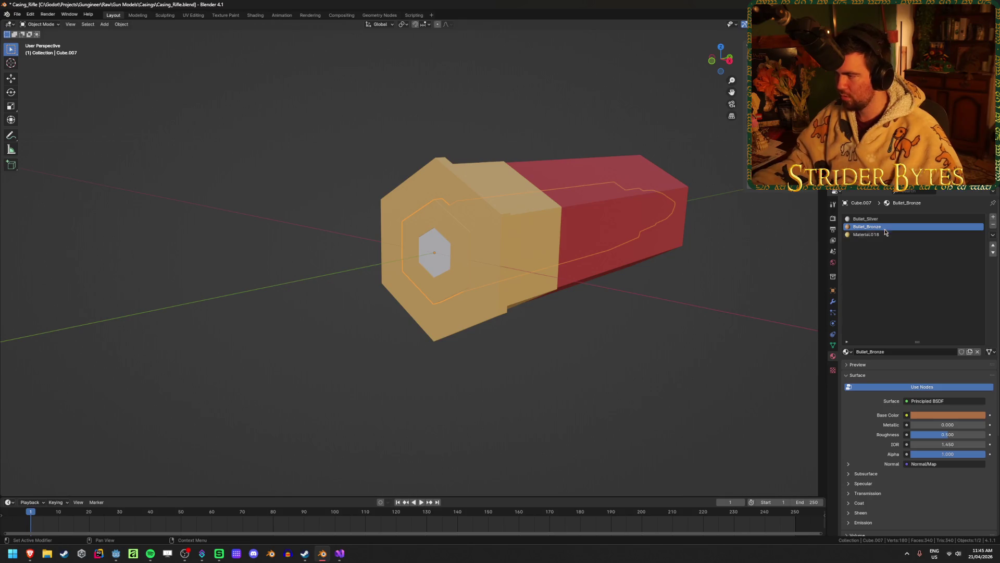
pyautogui.click(883, 234)
pyautogui.click(847, 352)
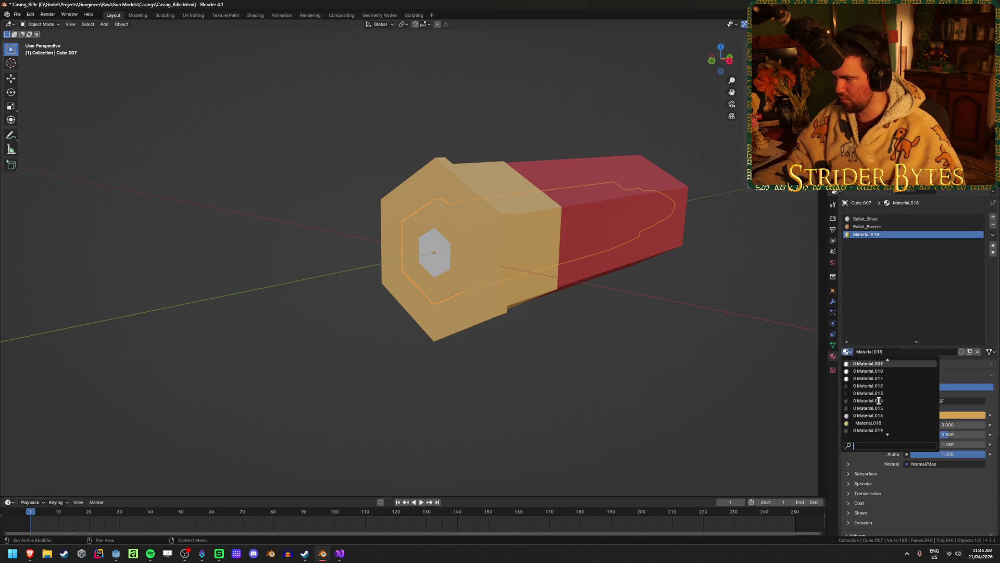
pyautogui.click(878, 370)
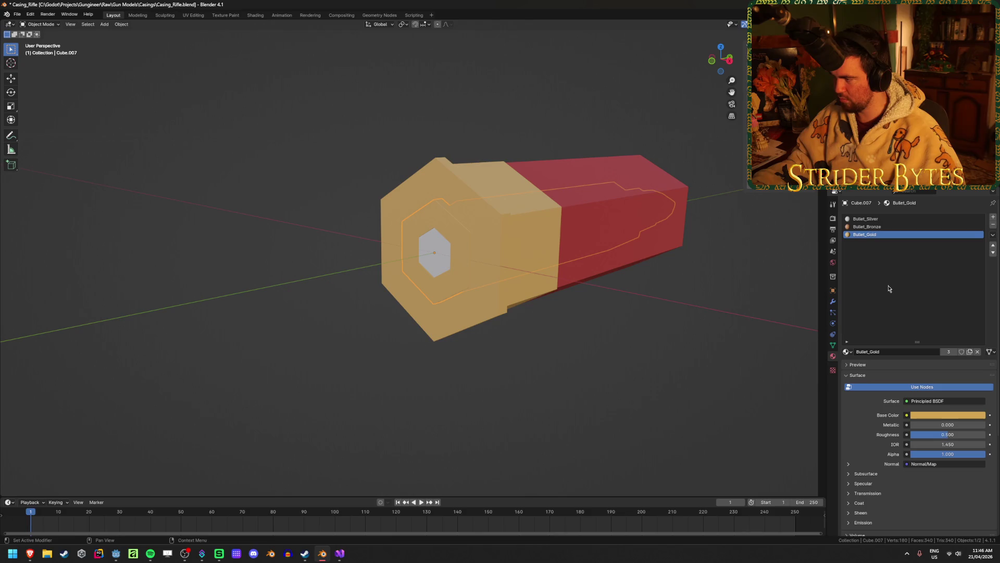
pyautogui.hotkey('ctrl', 's')
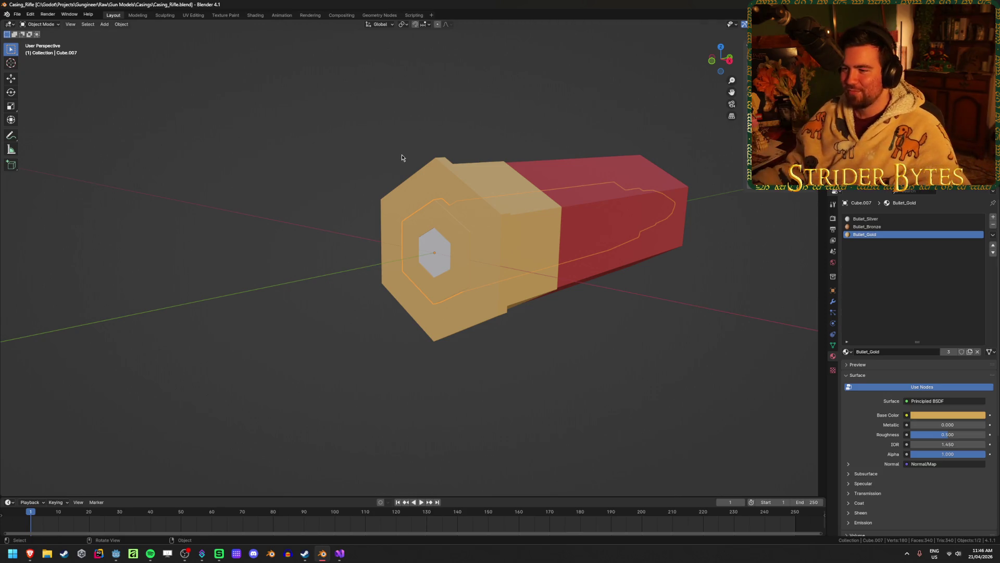
# Step: Delete the outer casing object and save the file
pyautogui.click(432, 185)
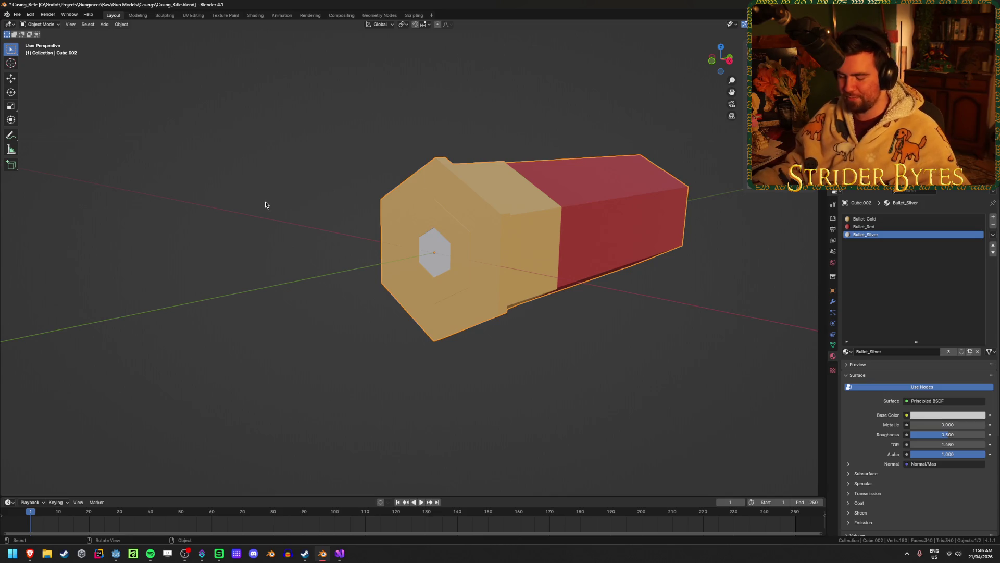
pyautogui.press('Delete')
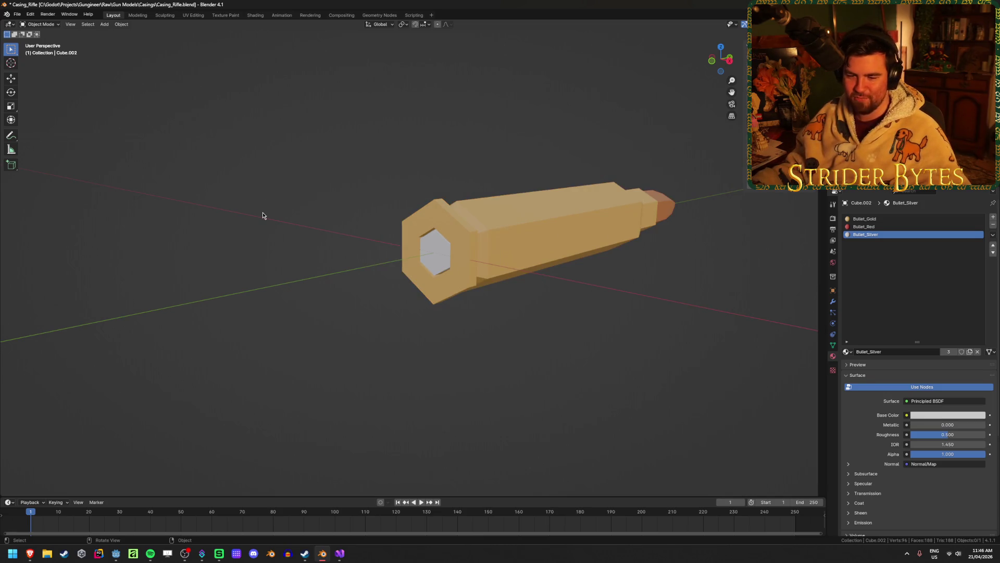
pyautogui.hotkey('ctrl', 's')
# Step: Select the inner gold cartridge and lay it horizontal in Edit Mode
pyautogui.click(605, 249)
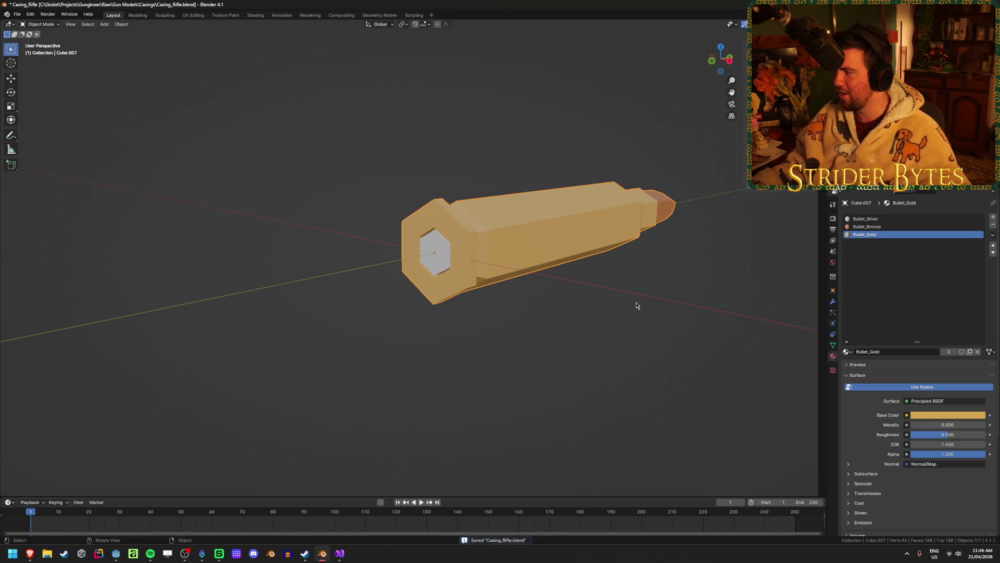
pyautogui.moveTo(636, 306)
pyautogui.mouseDown(button='middle')
pyautogui.moveTo(648, 297)
pyautogui.moveTo(608, 298)
pyautogui.mouseUp(button='middle')
pyautogui.scroll(-3, 523, 248)
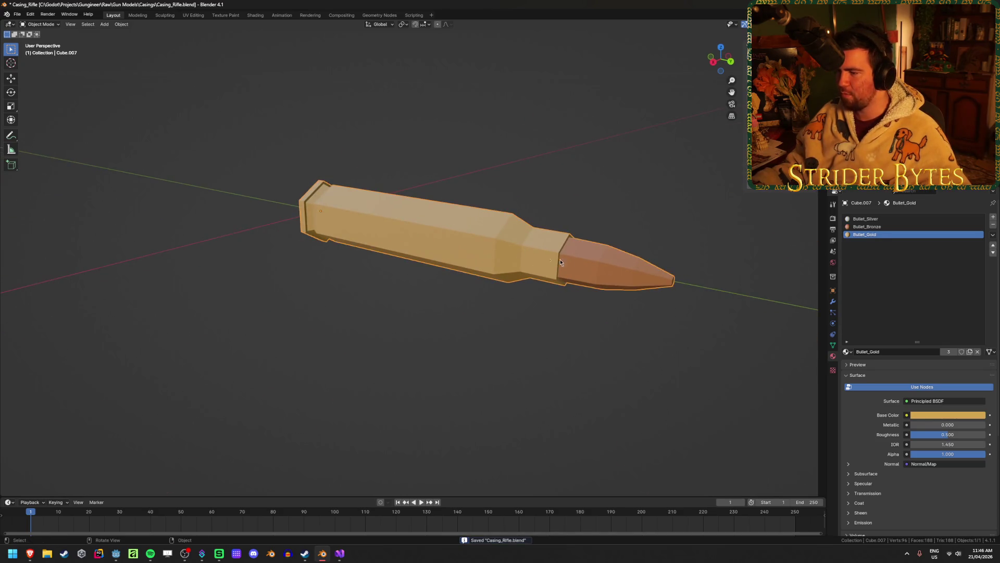
pyautogui.press('Tab')
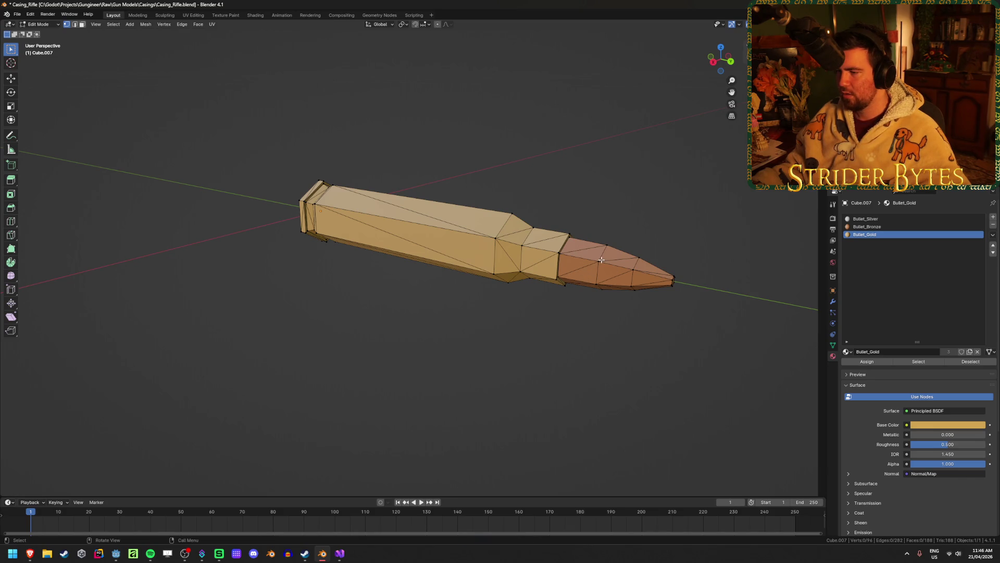
pyautogui.press('Tab')
pyautogui.moveTo(601, 258)
pyautogui.mouseDown(button='middle')
pyautogui.moveTo(577, 256)
pyautogui.moveTo(563, 233)
pyautogui.moveTo(530, 261)
pyautogui.mouseUp(button='middle')
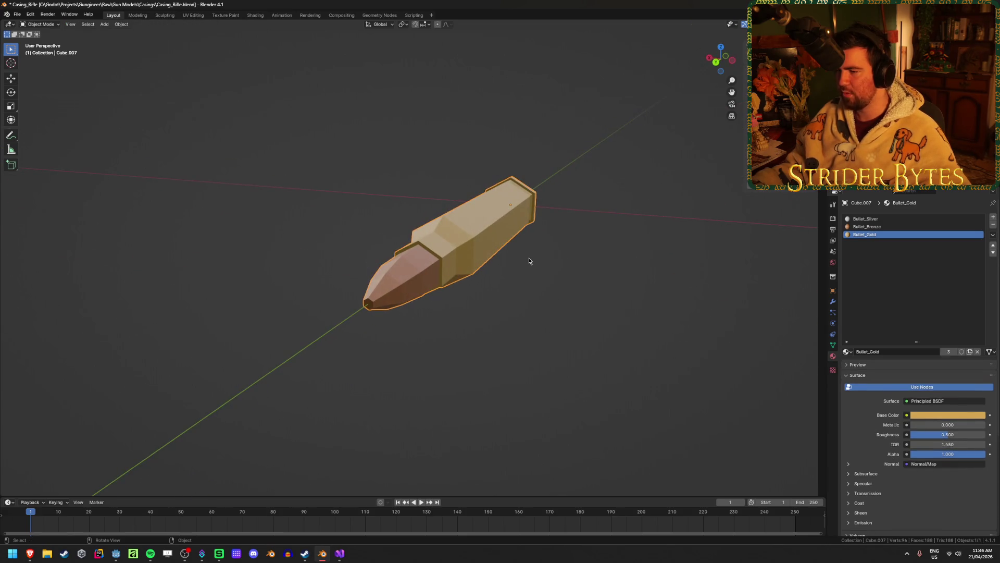
pyautogui.press('Tab')
pyautogui.press('Tab')
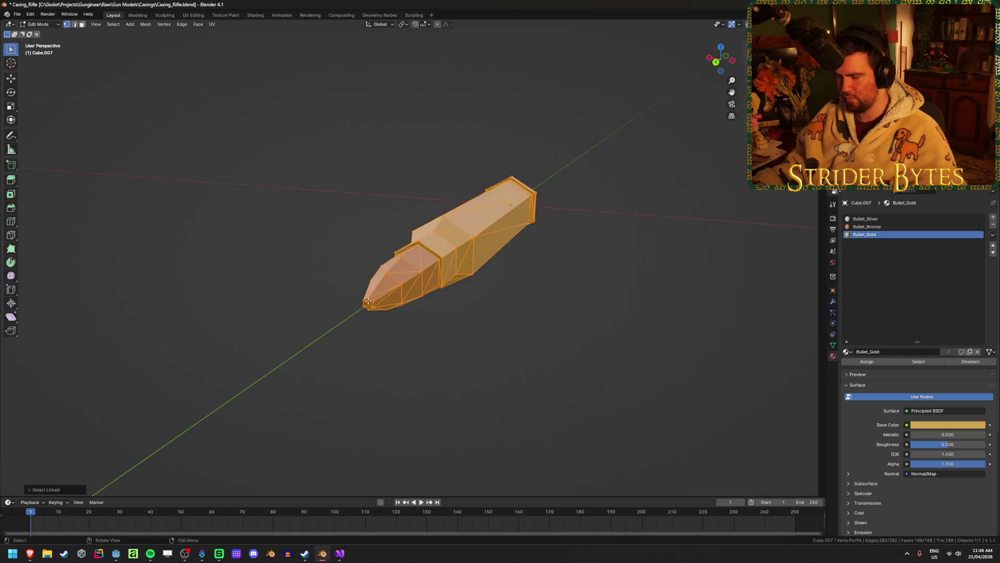
pyautogui.press('Tab')
pyautogui.scroll(6, 389, 339)
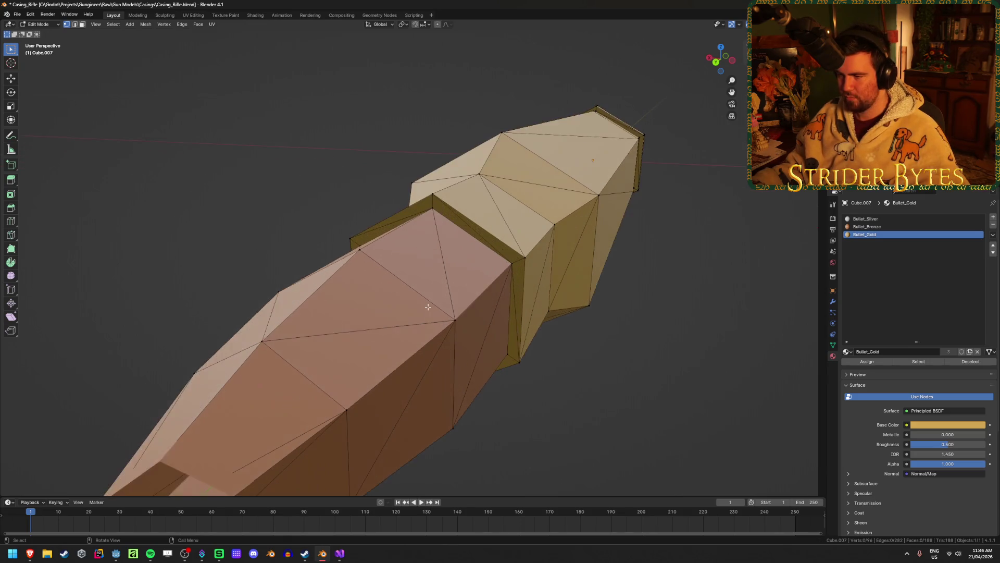
pyautogui.scroll(-5, 427, 307)
pyautogui.moveTo(420, 308); pyautogui.dragTo(335, 308, button='middle')
pyautogui.hotkey('alt', 'z')
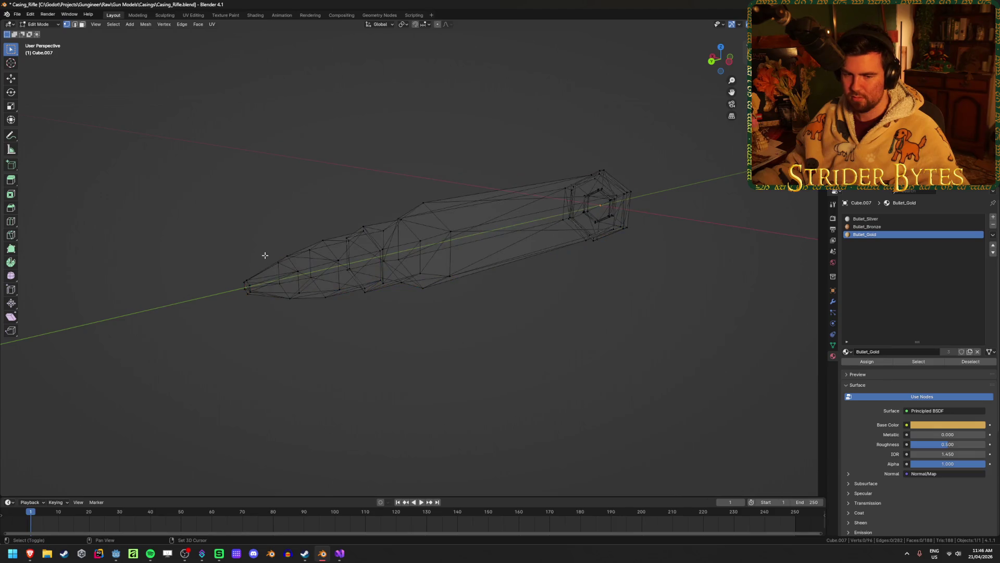
pyautogui.scroll(2, 203, 243)
pyautogui.hotkey('alt', 'z')
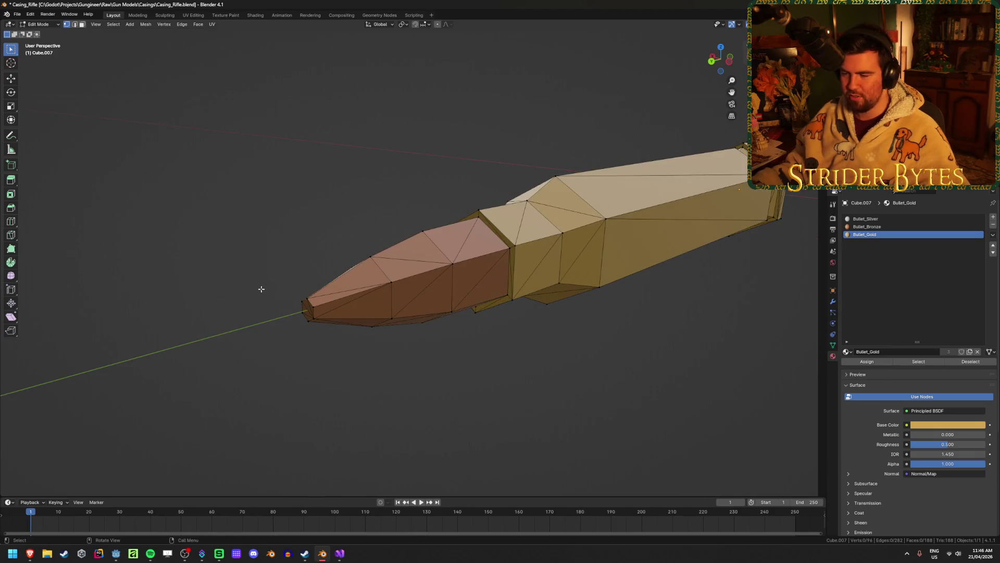
pyautogui.press('Tab')
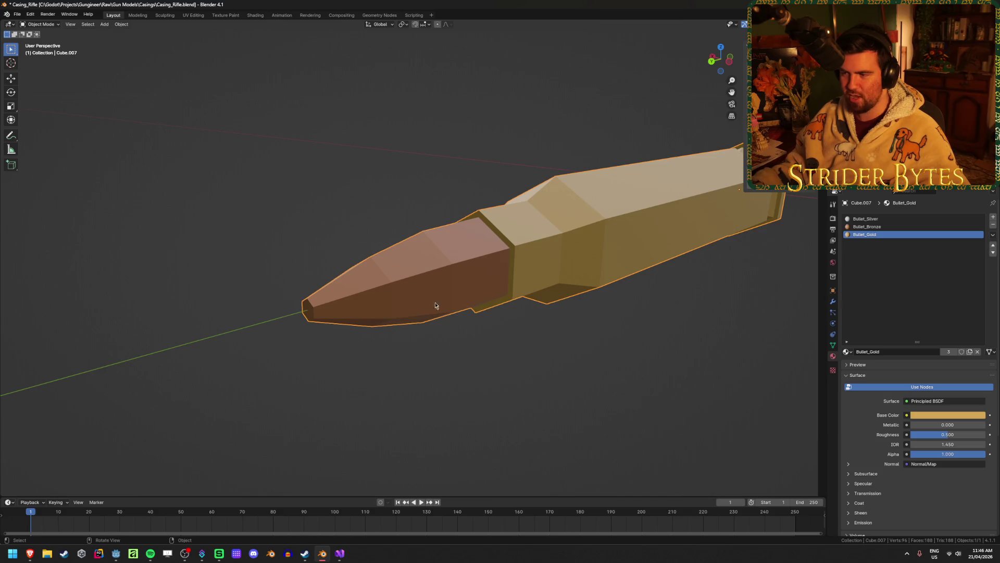
pyautogui.press('Tab')
# Step: Select the bronze tip's vertices in see-through view and separate them into their own object
pyautogui.moveTo(414, 266); pyautogui.dragTo(234, 306, button='middle')
pyautogui.hotkey('alt', 'z')
pyautogui.moveTo(235, 234); pyautogui.dragTo(272, 301)
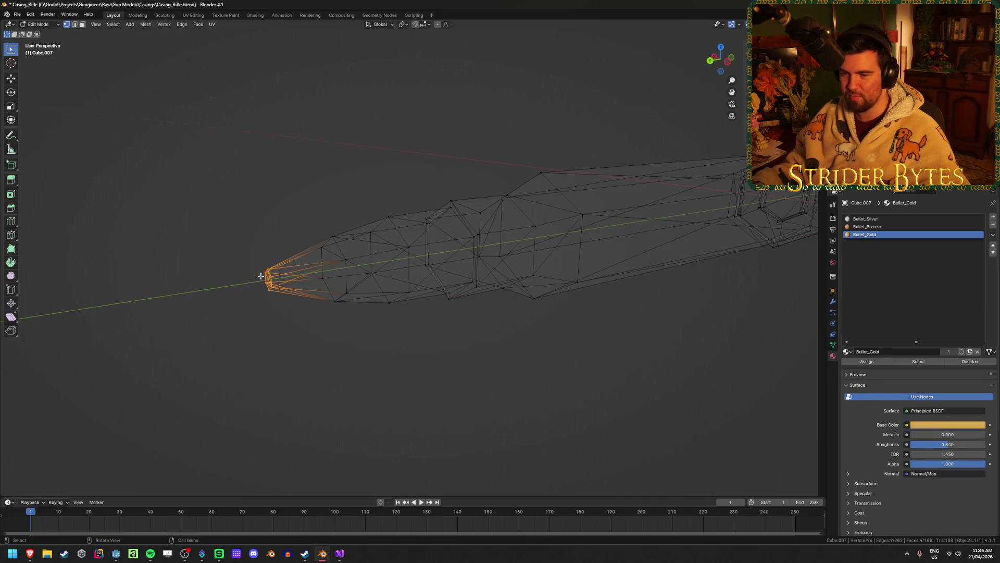
pyautogui.hotkey('alt', 'z')
pyautogui.press('ctrl+KP_Add')
pyautogui.press('ctrl+KP_Add')
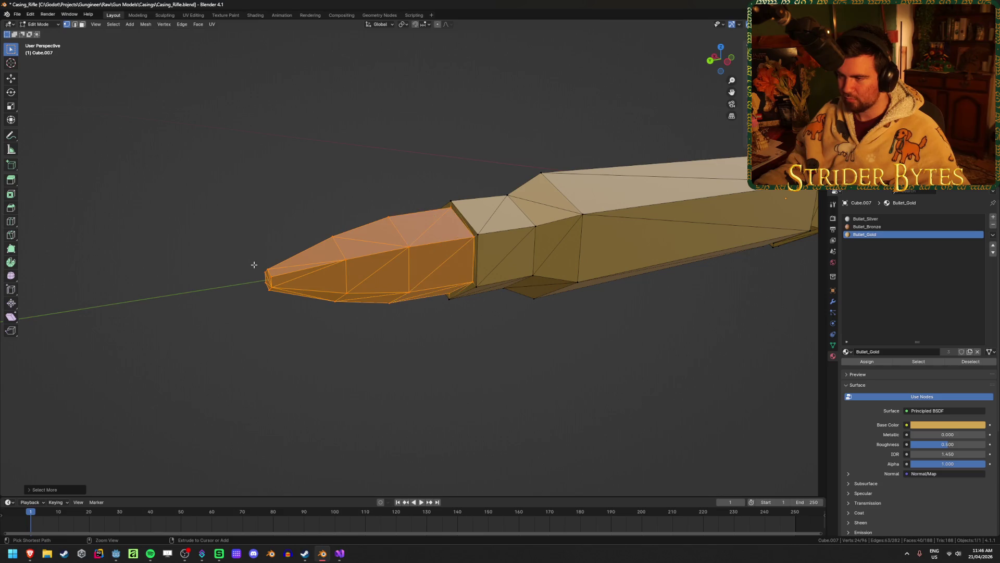
pyautogui.scroll(5, 362, 361)
pyautogui.hotkey('alt', 'z')
pyautogui.hotkey('alt', 'z')
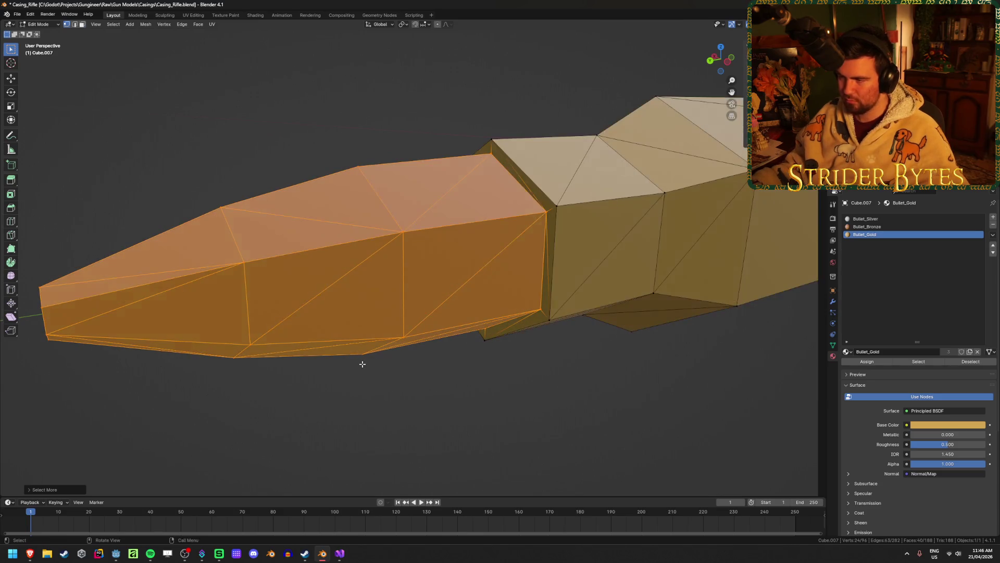
pyautogui.moveTo(354, 365)
pyautogui.mouseDown(button='middle')
pyautogui.moveTo(364, 345)
pyautogui.moveTo(445, 352)
pyautogui.mouseUp(button='middle')
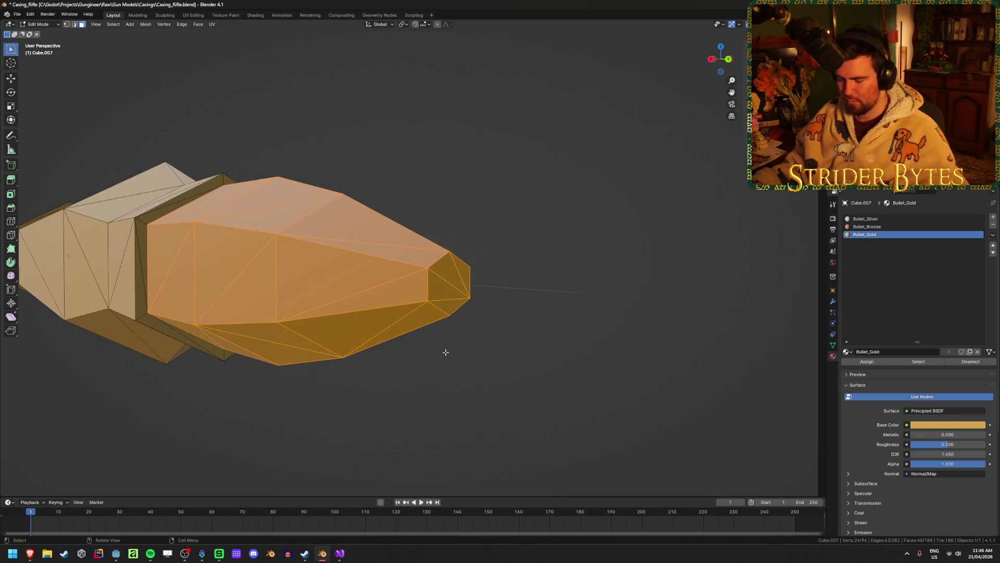
pyautogui.press('g')
pyautogui.press('Escape')
pyautogui.press('p')
pyautogui.click(494, 372)
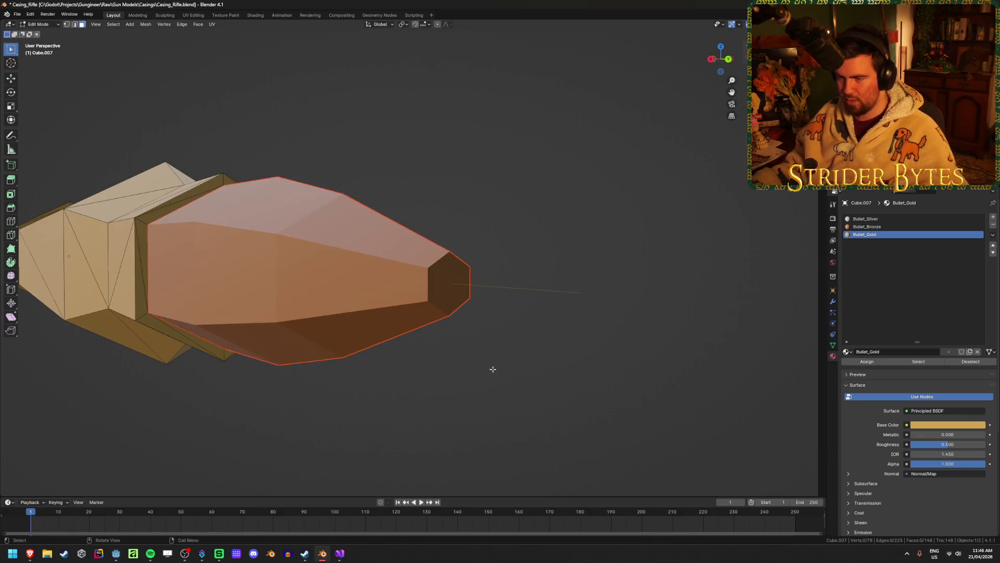
# Step: Delete the separated bronze tip object
pyautogui.press('Tab')
pyautogui.click(336, 301)
pyautogui.press('Delete')
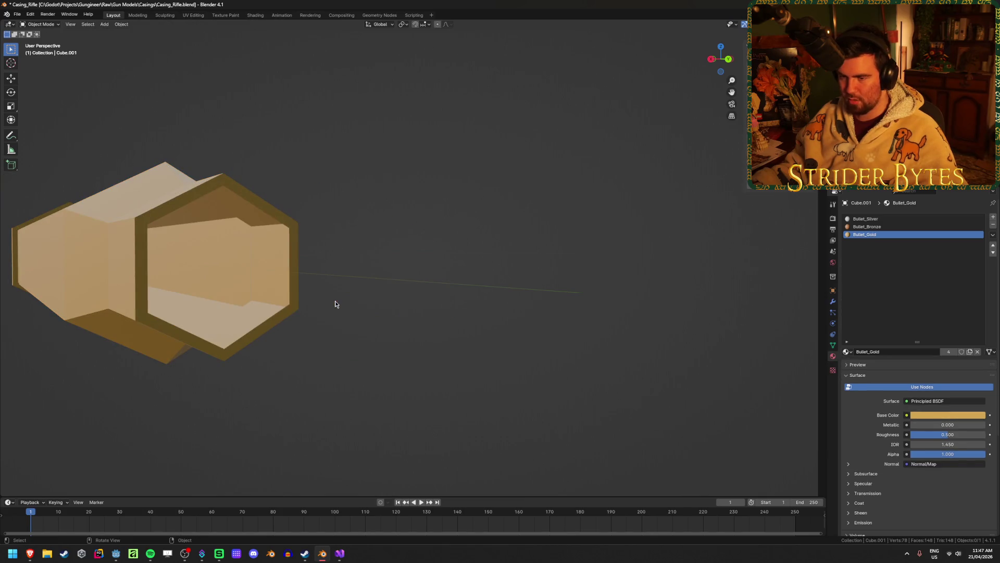
# Step: Delete the red shotgun box covering the round
pyautogui.moveTo(335, 301)
pyautogui.mouseDown(button='middle')
pyautogui.moveTo(377, 258)
pyautogui.moveTo(309, 346)
pyautogui.moveTo(224, 342)
pyautogui.moveTo(310, 354)
pyautogui.mouseUp(button='middle')
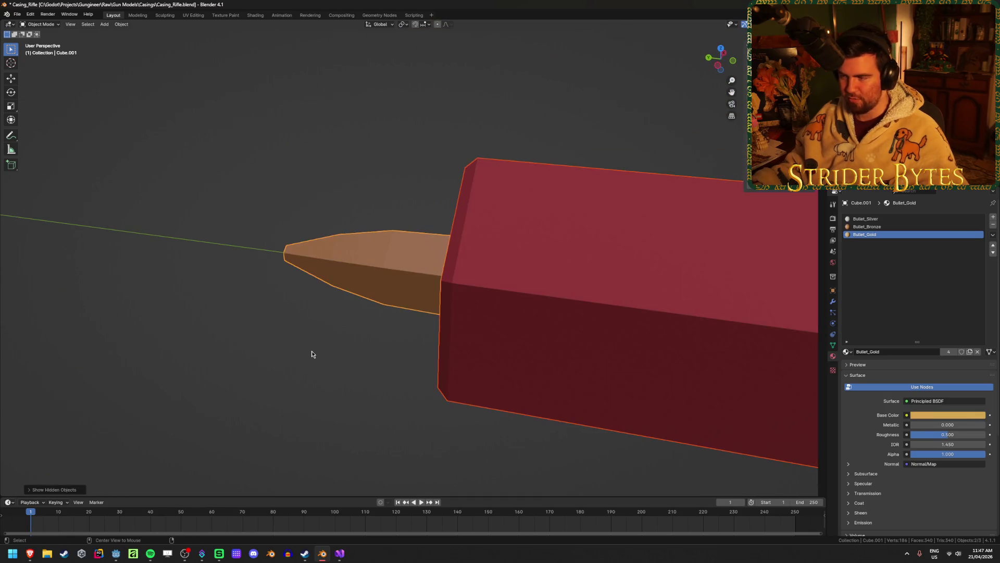
pyautogui.scroll(-5, 600, 264)
pyautogui.click(600, 264)
pyautogui.press('Delete')
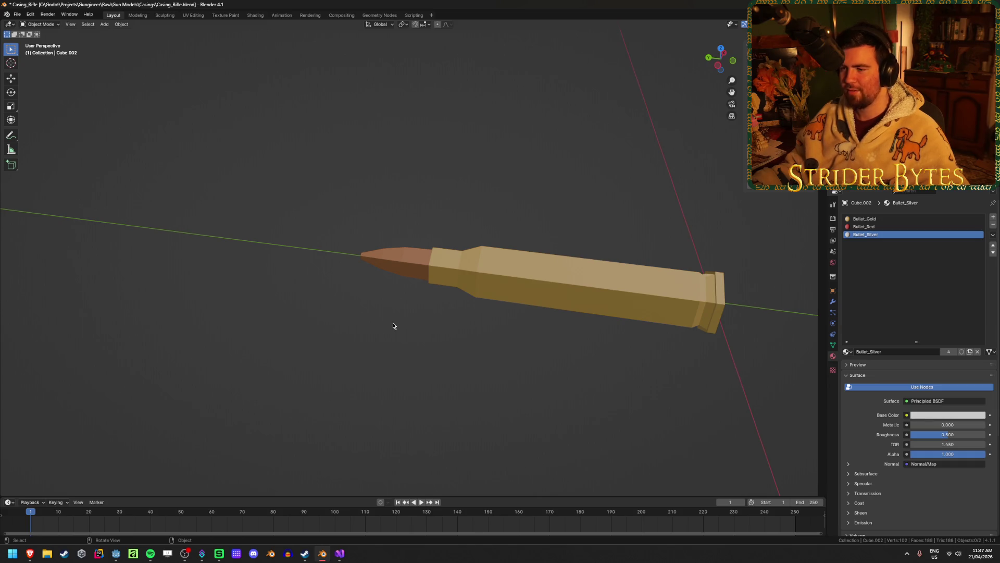
# Step: Select the gold rifle casing, inspect its hexagonal base, and save
pyautogui.moveTo(370, 182); pyautogui.dragTo(692, 374)
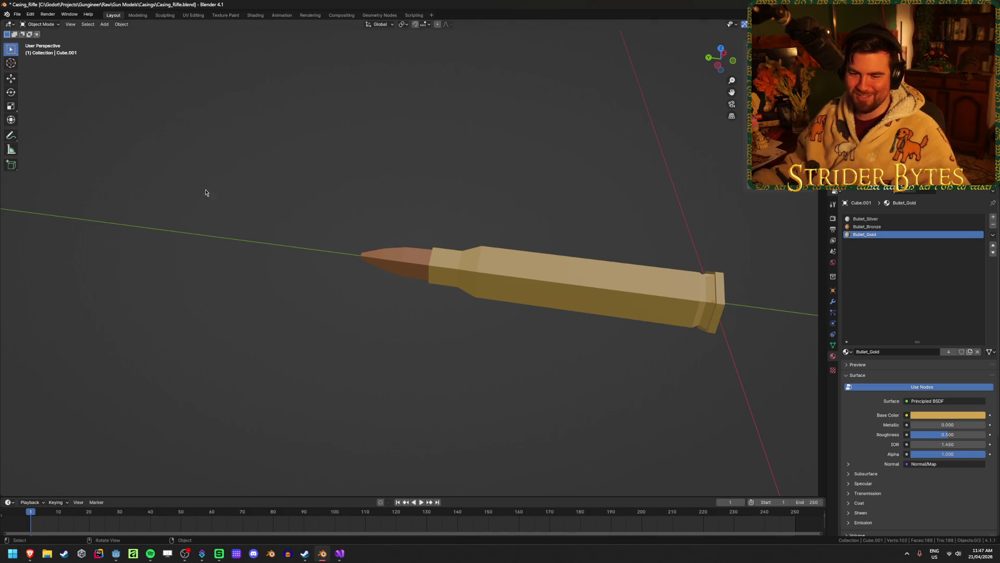
pyautogui.moveTo(205, 193); pyautogui.dragTo(251, 206, button='middle')
pyautogui.moveTo(431, 357); pyautogui.dragTo(434, 356, button='middle')
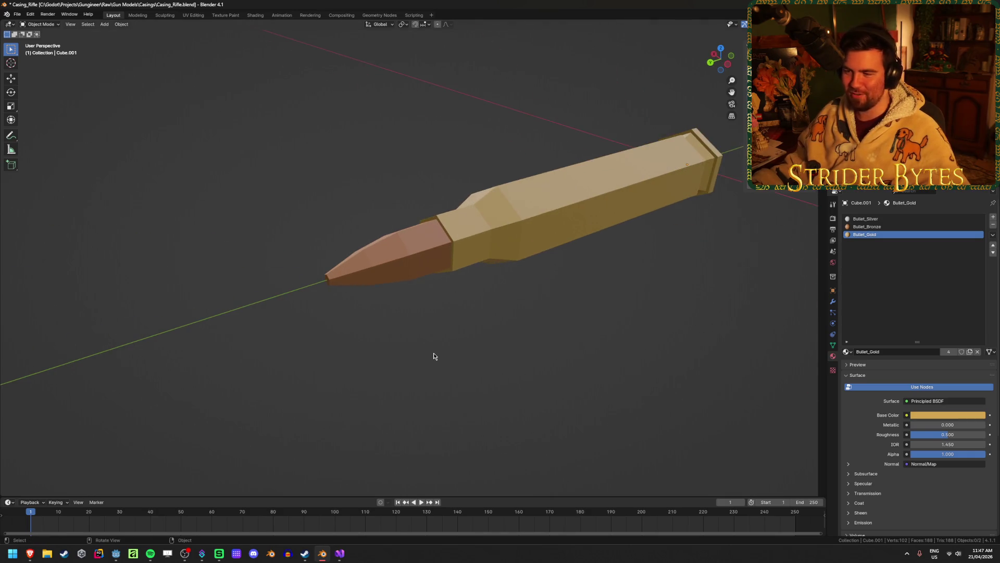
pyautogui.moveTo(568, 293)
pyautogui.mouseDown(button='middle')
pyautogui.moveTo(487, 370)
pyautogui.moveTo(545, 313)
pyautogui.moveTo(465, 291)
pyautogui.moveTo(527, 310)
pyautogui.mouseUp(button='middle')
pyautogui.hotkey('ctrl', 's')
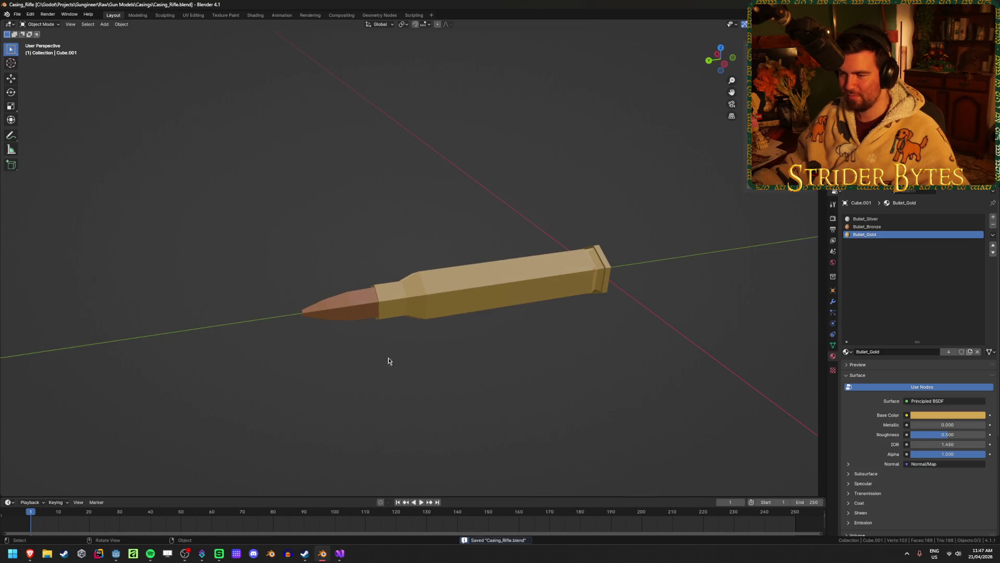
pyautogui.hotkey('ctrl', 'z')
pyautogui.moveTo(373, 361)
pyautogui.mouseDown(button='middle')
pyautogui.moveTo(362, 363)
pyautogui.moveTo(408, 363)
pyautogui.mouseUp(button='middle')
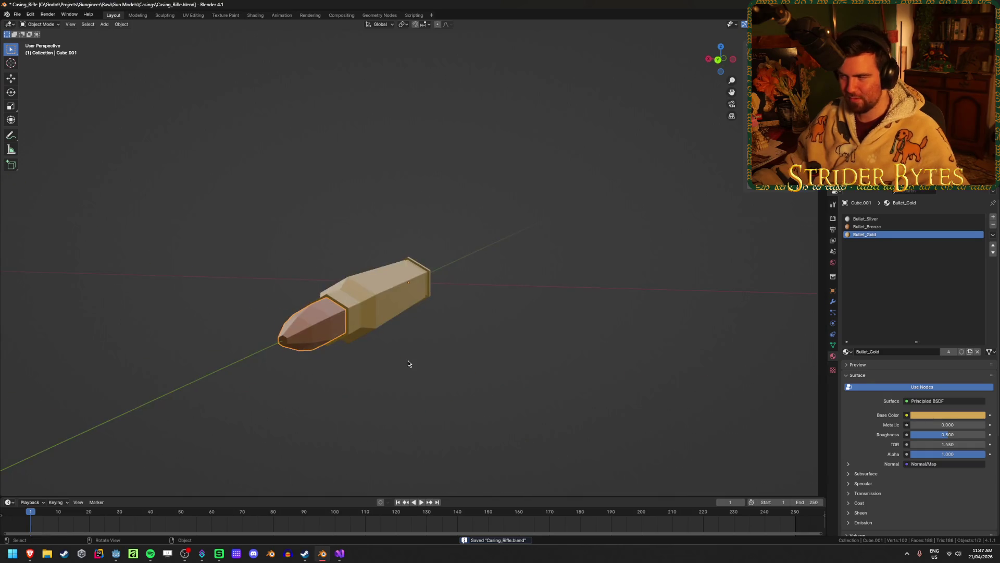
# Step: Parent the rifle bullet tip to its casing as an Object parent
pyautogui.keyDown('shift'); pyautogui.click(404, 295); pyautogui.keyUp('shift')
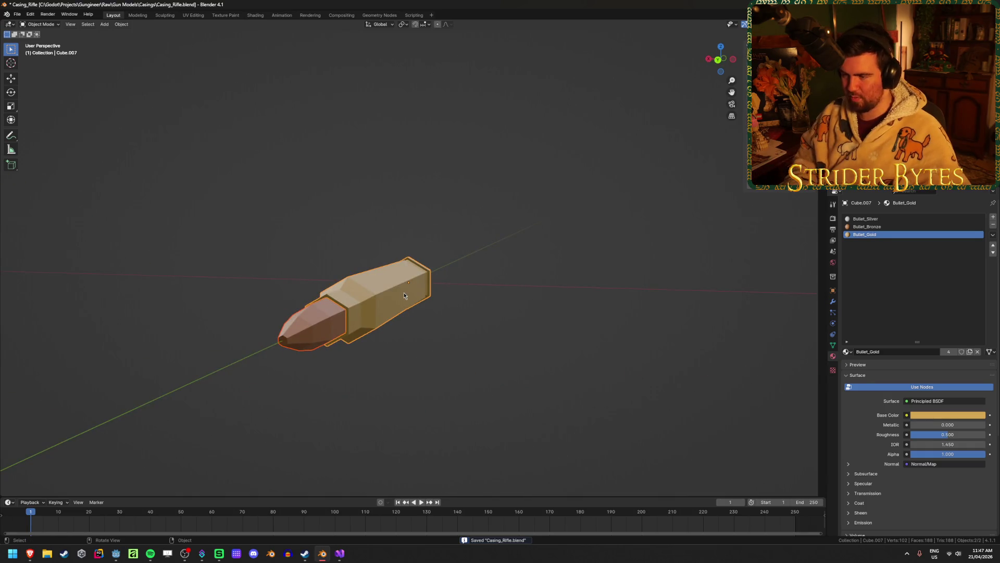
pyautogui.hotkey('ctrl', 'p')
pyautogui.click(404, 295)
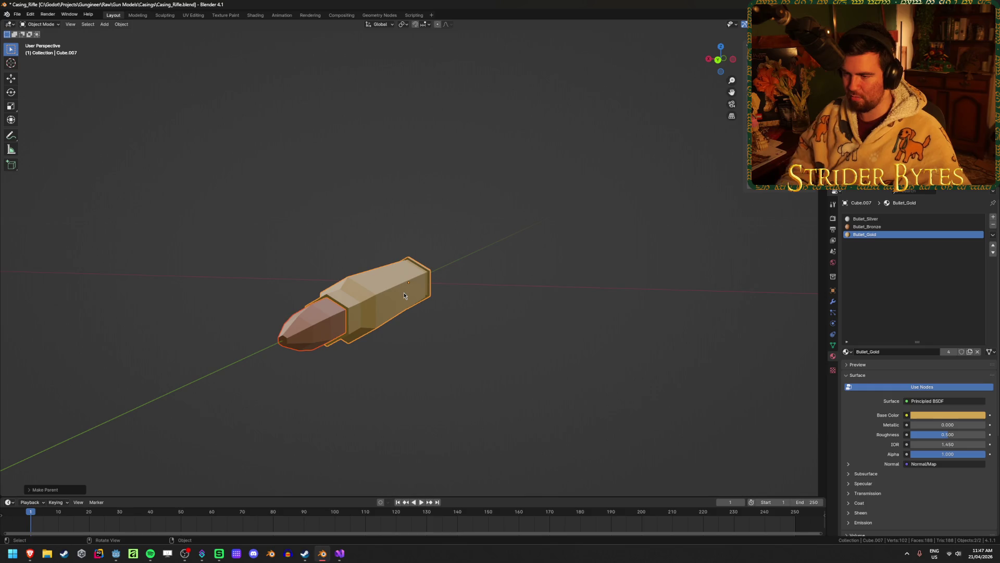
pyautogui.click(467, 359)
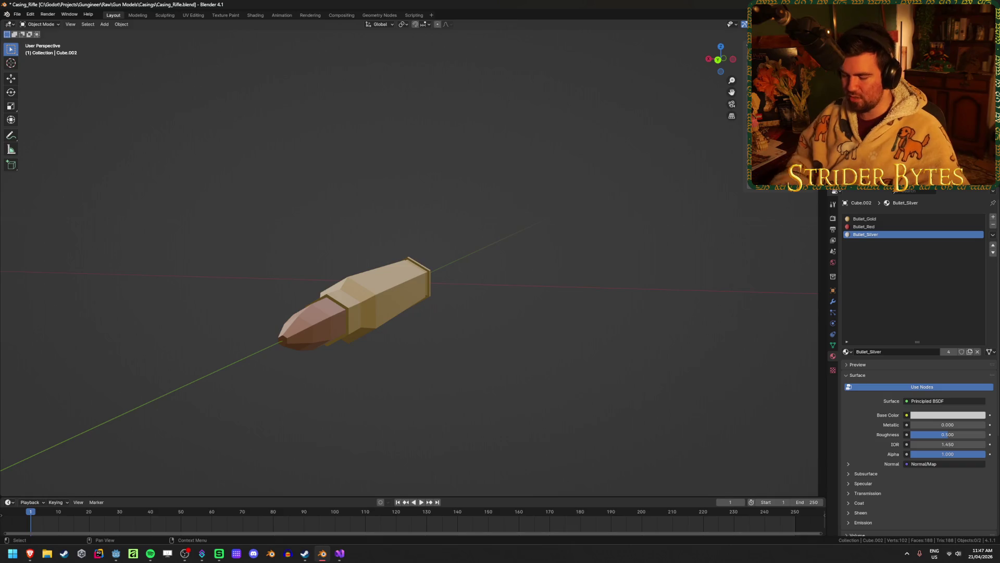
# Step: Name the shotgun shell Bullet_Shotgun and save the file
pyautogui.press('Return')
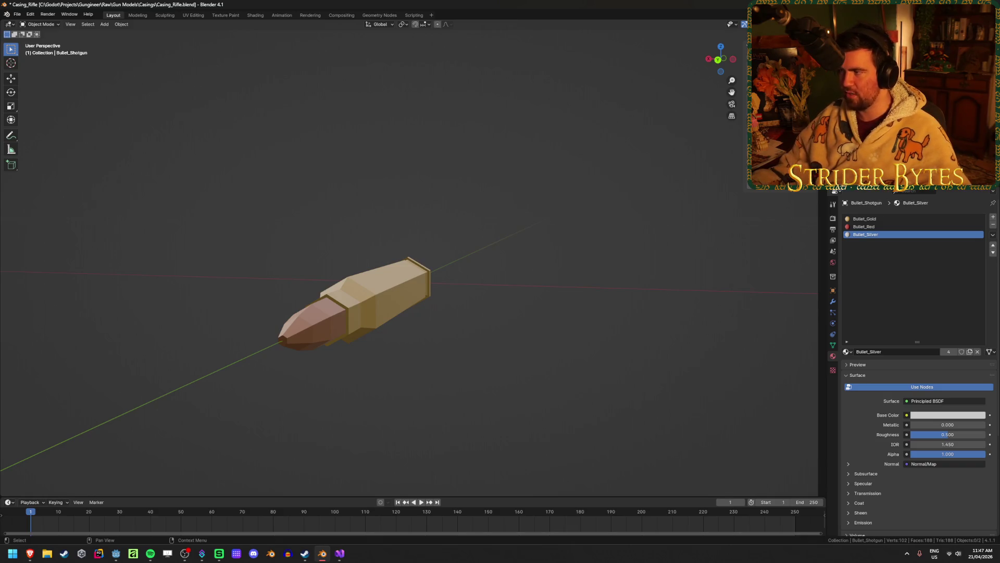
pyautogui.hotkey('alt', 'h')
pyautogui.hotkey('ctrl', 'z')
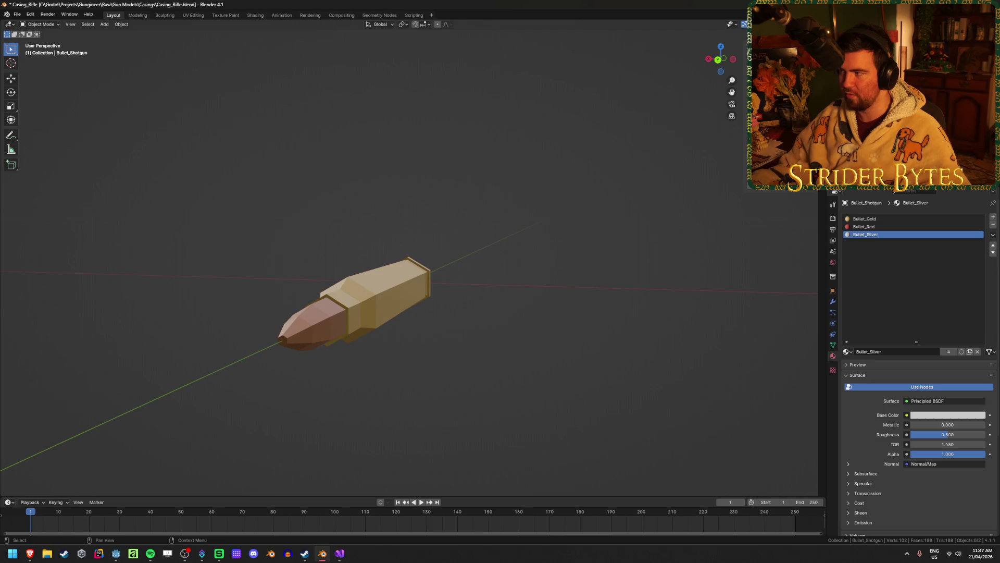
pyautogui.hotkey('ctrl', 's')
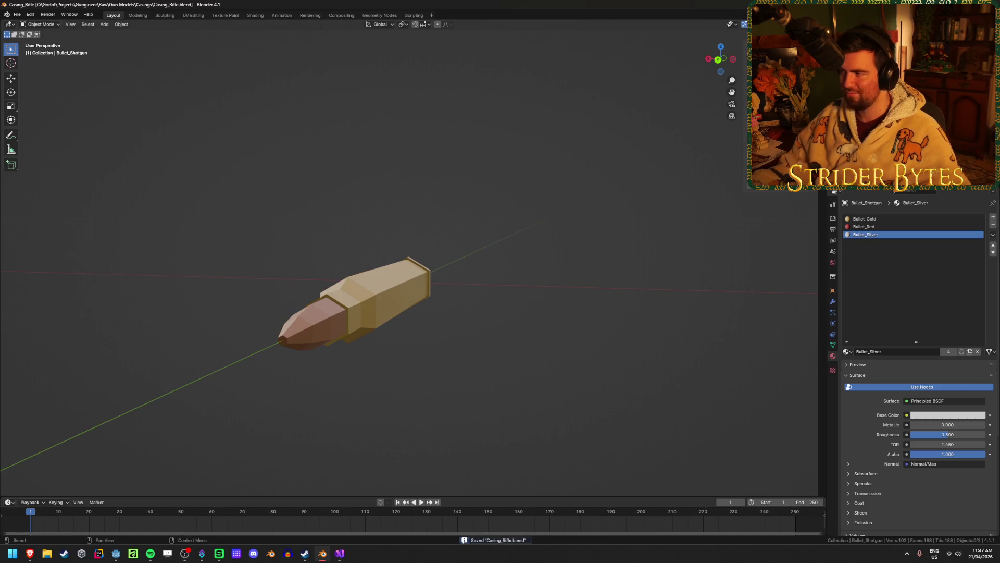
# Step: Name the rifle pieces Bullet_Rifle and Casing_Rifle and save
pyautogui.click(375, 300)
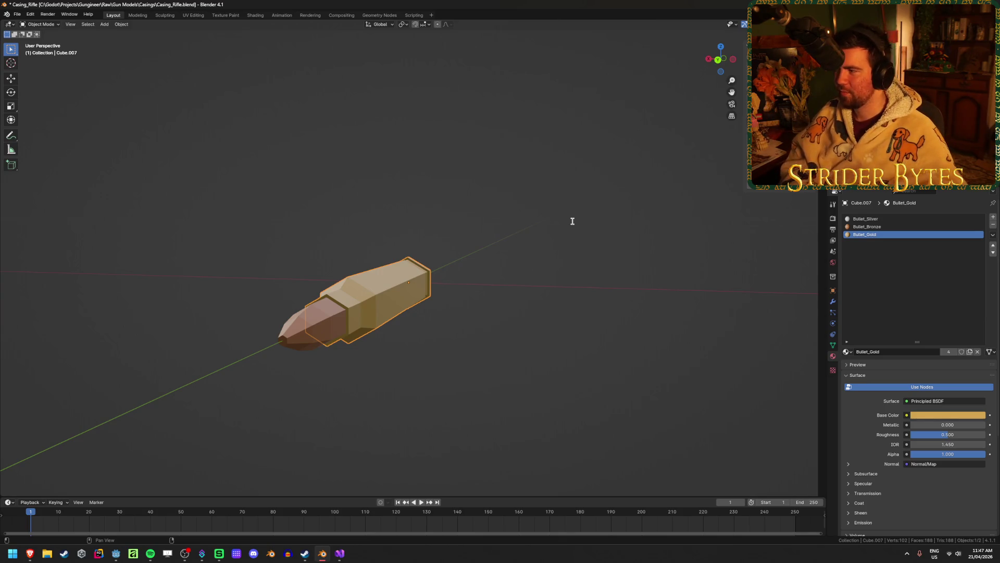
pyautogui.press('Return')
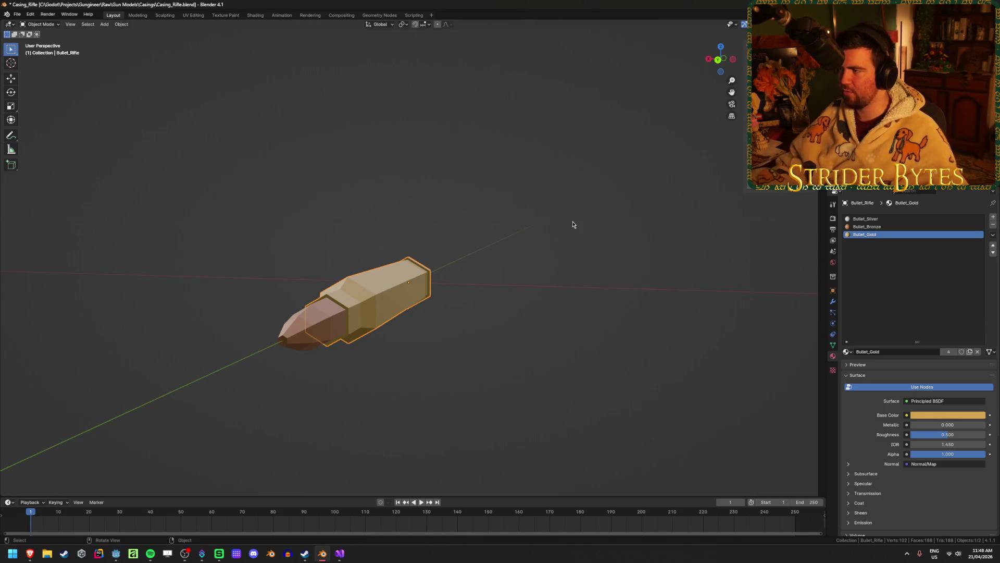
pyautogui.click(313, 323)
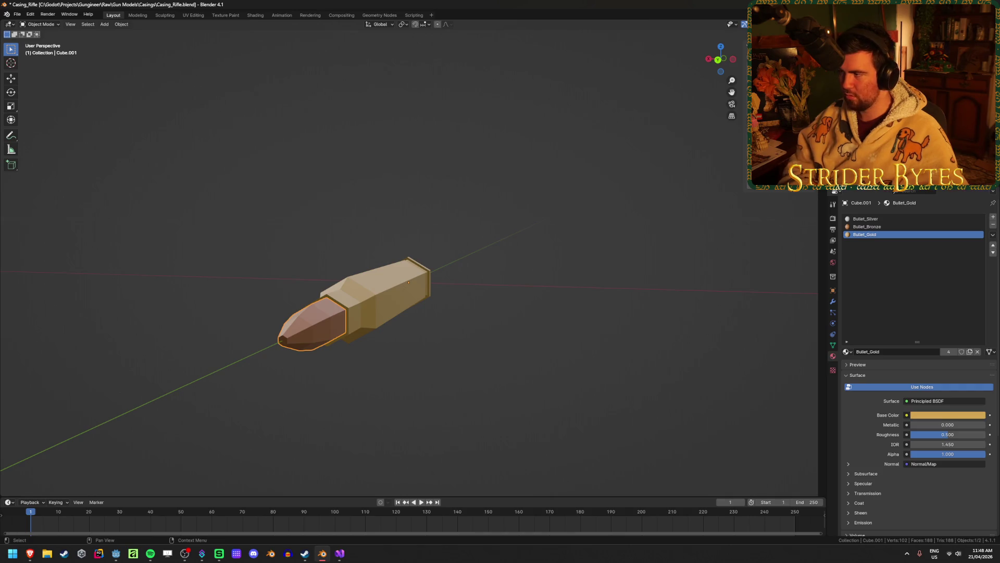
pyautogui.hotkey('ctrl', 's')
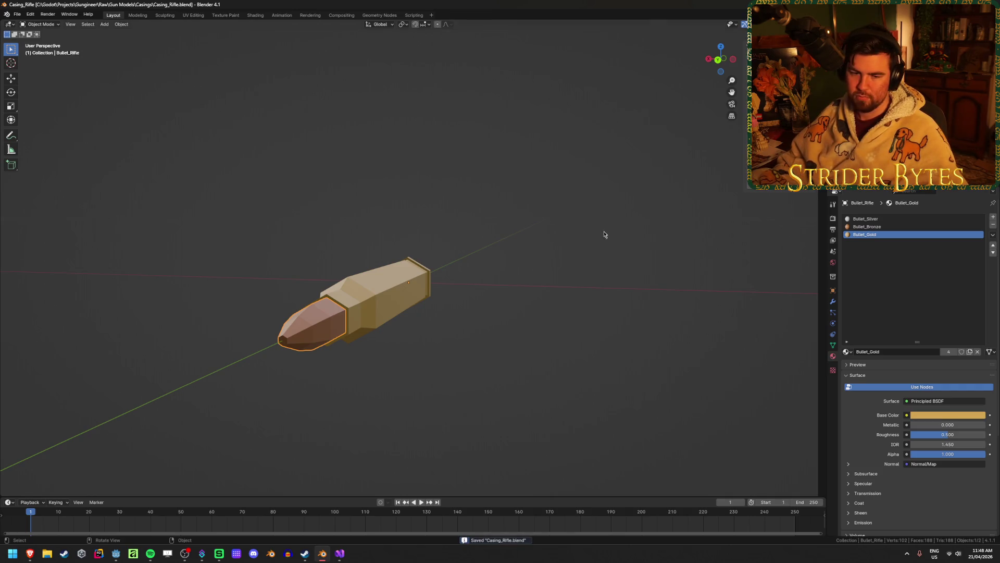
pyautogui.moveTo(605, 232)
pyautogui.mouseDown(button='middle')
pyautogui.moveTo(482, 223)
pyautogui.moveTo(456, 330)
pyautogui.moveTo(491, 306)
pyautogui.moveTo(419, 417)
pyautogui.moveTo(480, 235)
pyautogui.mouseUp(button='middle')
pyautogui.click(508, 251)
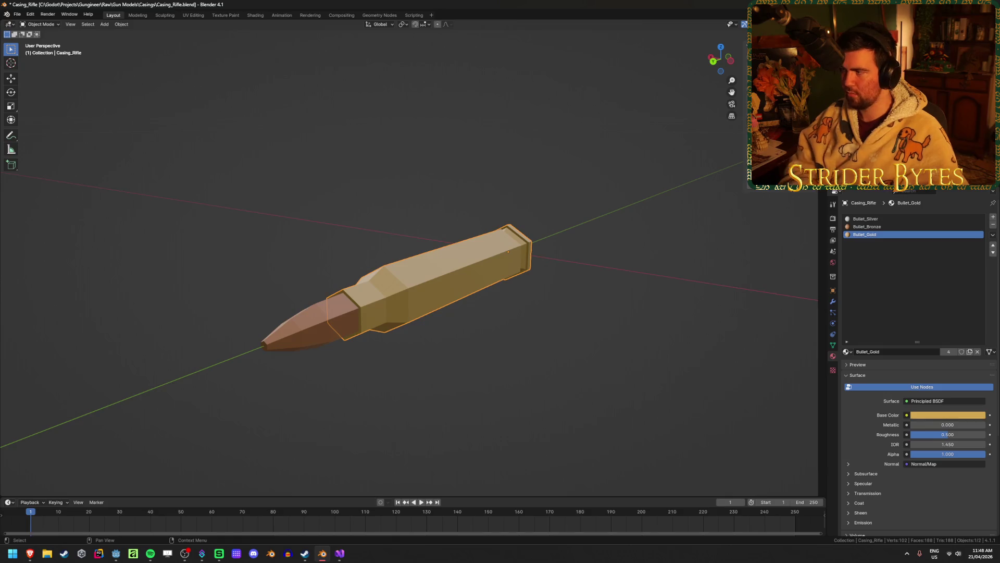
# Step: Rename the rifle casing to Cartridge_Rifle and save
pyautogui.press('Return')
pyautogui.hotkey('ctrl', 's')
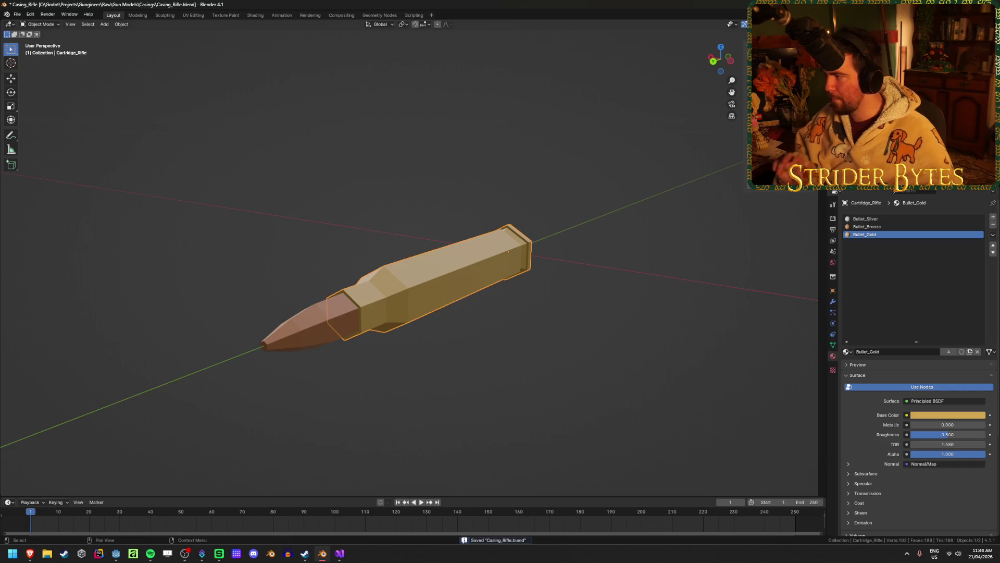
pyautogui.hotkey('ctrl', 's')
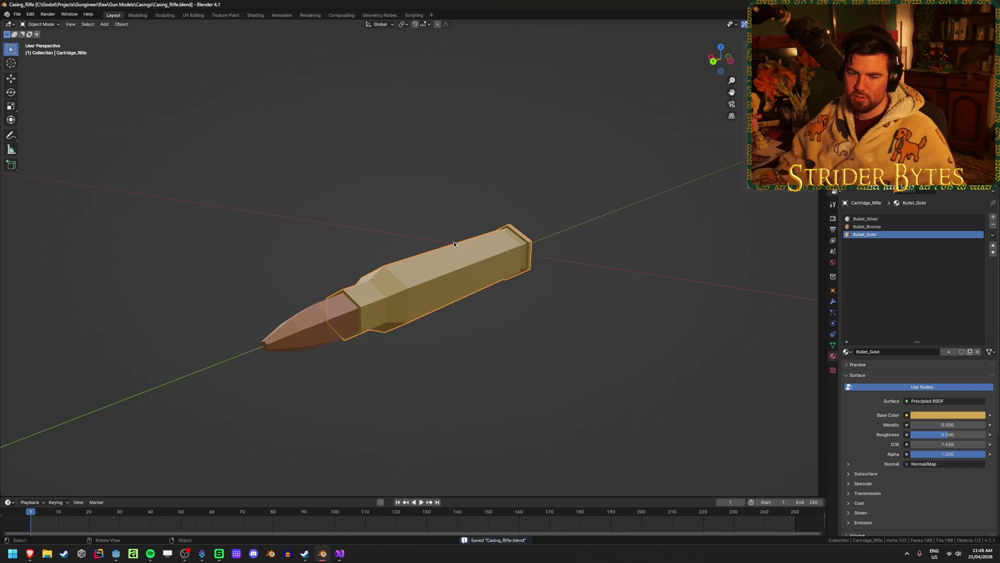
pyautogui.moveTo(454, 244); pyautogui.dragTo(430, 263, button='middle')
# Step: Rename the Bullet_Shotgun object to Cartridge_Shotgun and save
pyautogui.hotkey('ctrl', 'z')
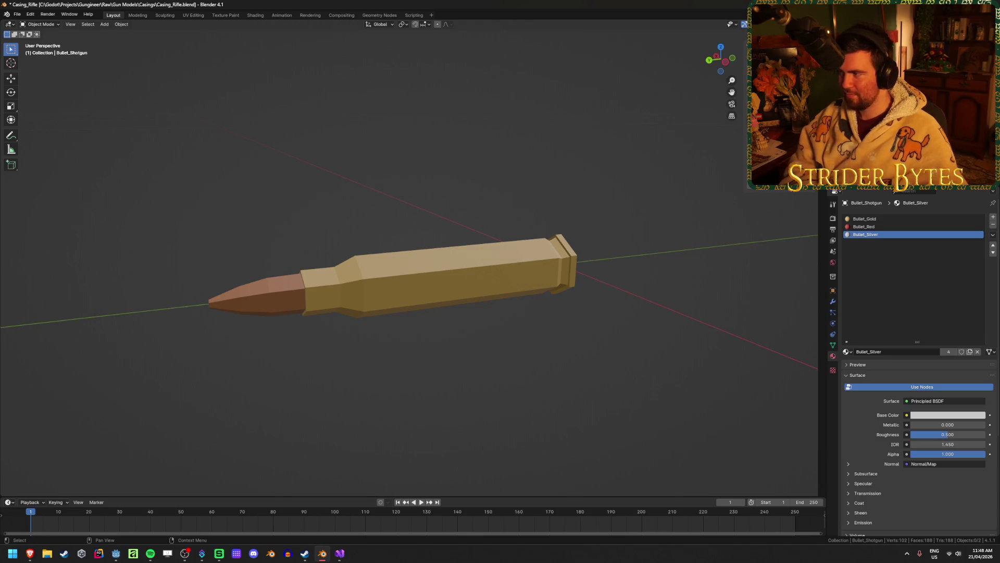
pyautogui.write('Cartridge_Shotgun')
pyautogui.press('Return')
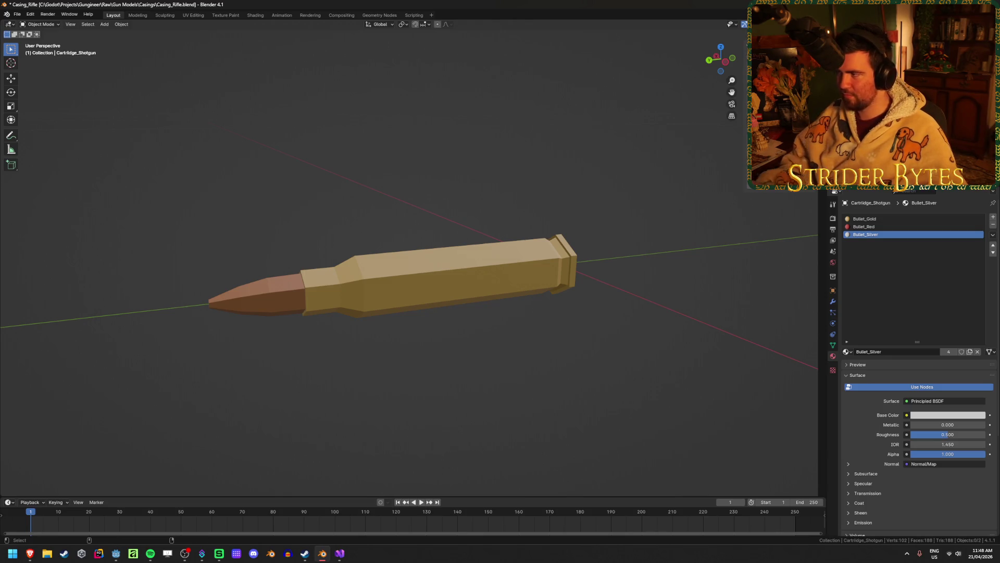
pyautogui.hotkey('ctrl', 's')
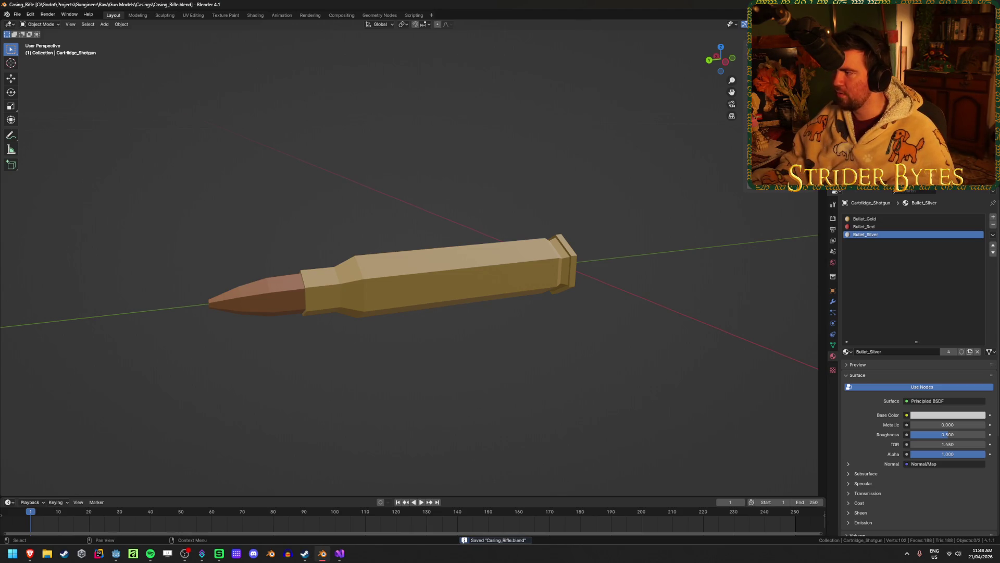
# Step: Toggle the red shotgun shell's visibility, save again, and unhide it
pyautogui.hotkey('ctrl', 'z')
pyautogui.hotkey('ctrl', 'shift', 'z')
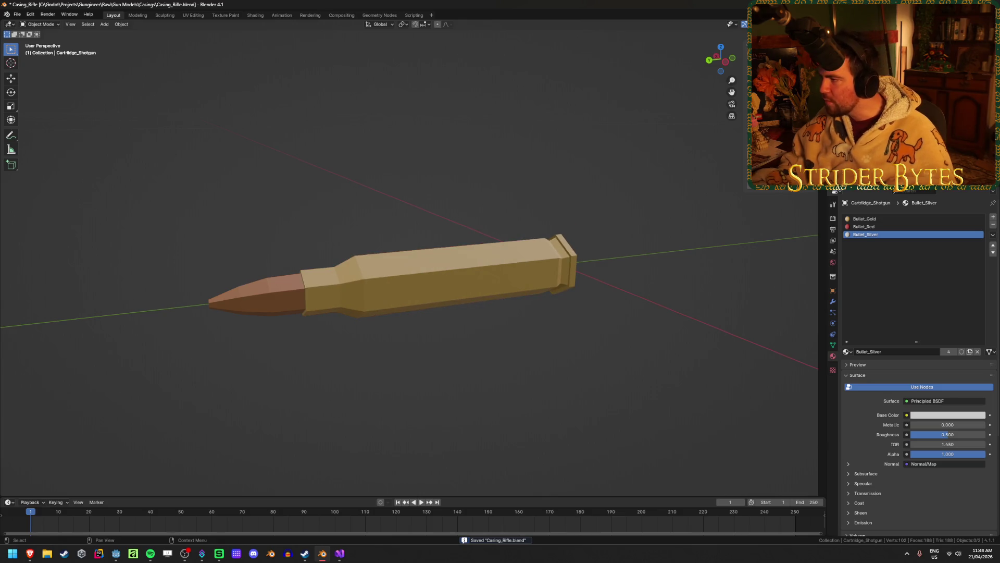
pyautogui.hotkey('ctrl', 's')
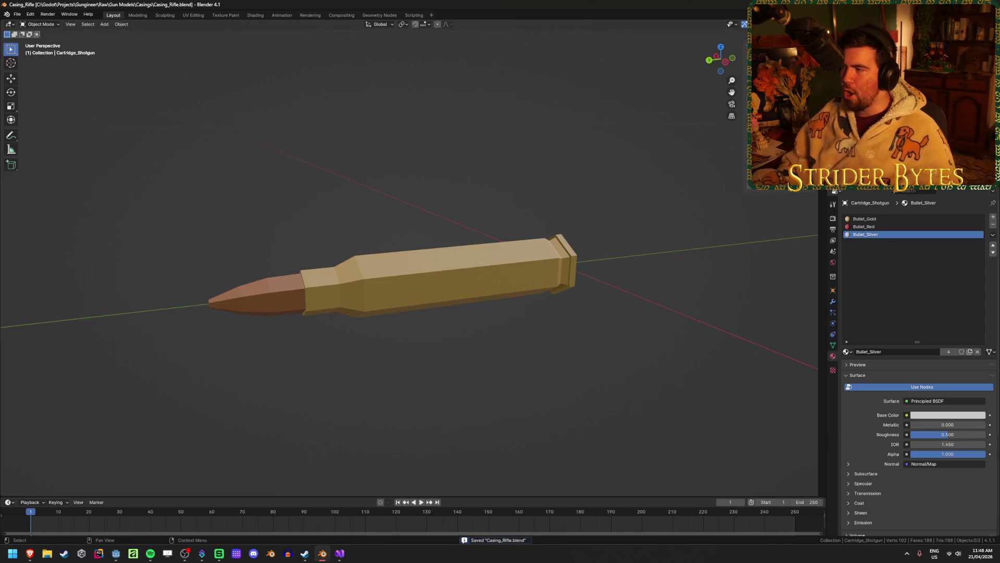
pyautogui.hotkey('alt', 'h')
# Step: Hide the rifle casing and bullet tip, then inspect the red shell's open end and side
pyautogui.hotkey('ctrl', 'z')
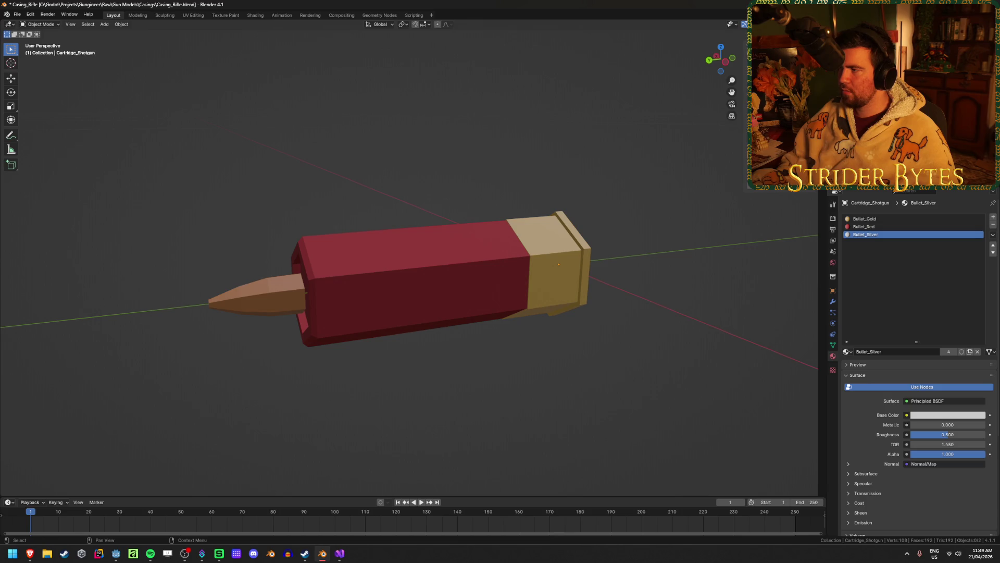
pyautogui.hotkey('ctrl', 'z')
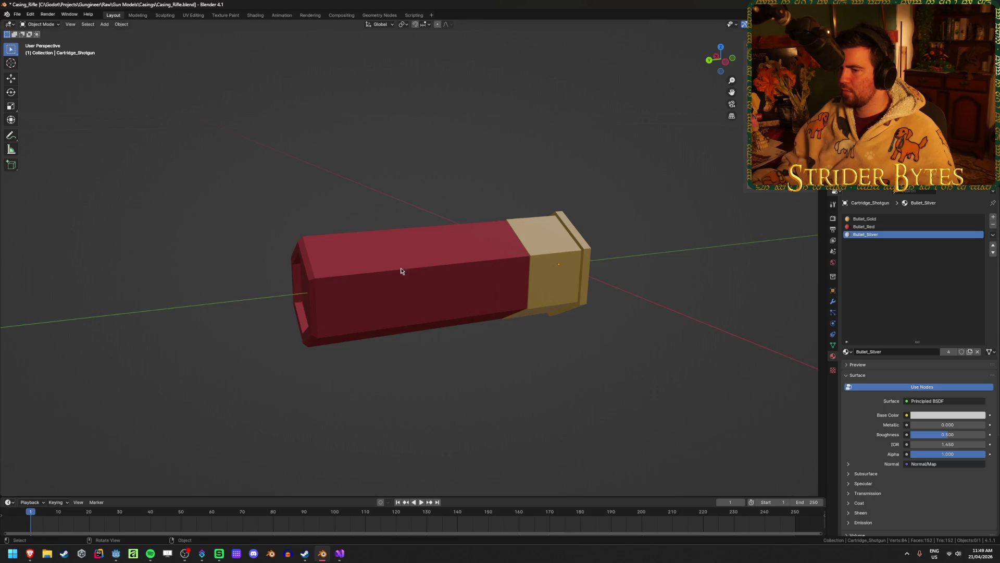
pyautogui.moveTo(401, 273)
pyautogui.mouseDown(button='middle')
pyautogui.moveTo(458, 252)
pyautogui.moveTo(524, 250)
pyautogui.moveTo(399, 261)
pyautogui.moveTo(489, 264)
pyautogui.moveTo(323, 273)
pyautogui.moveTo(205, 323)
pyautogui.moveTo(297, 297)
pyautogui.moveTo(313, 313)
pyautogui.moveTo(297, 326)
pyautogui.moveTo(360, 322)
pyautogui.moveTo(349, 323)
pyautogui.mouseUp(button='middle')
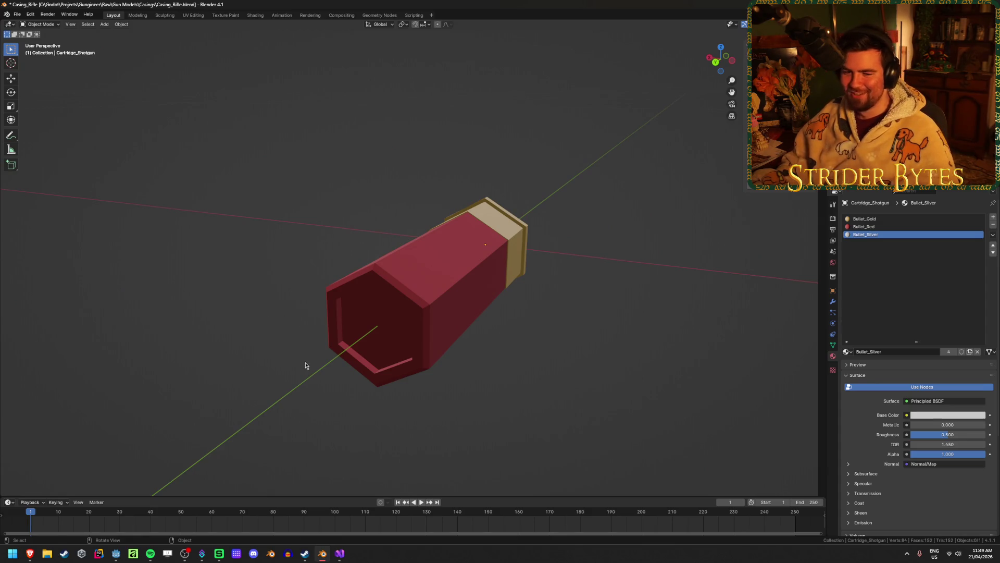
pyautogui.moveTo(306, 364); pyautogui.dragTo(285, 361, button='middle')
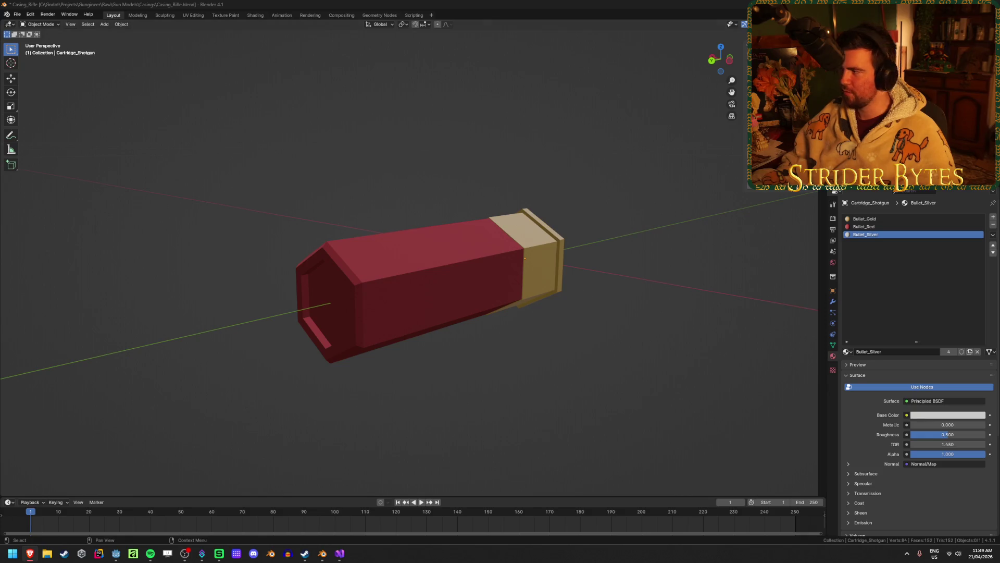
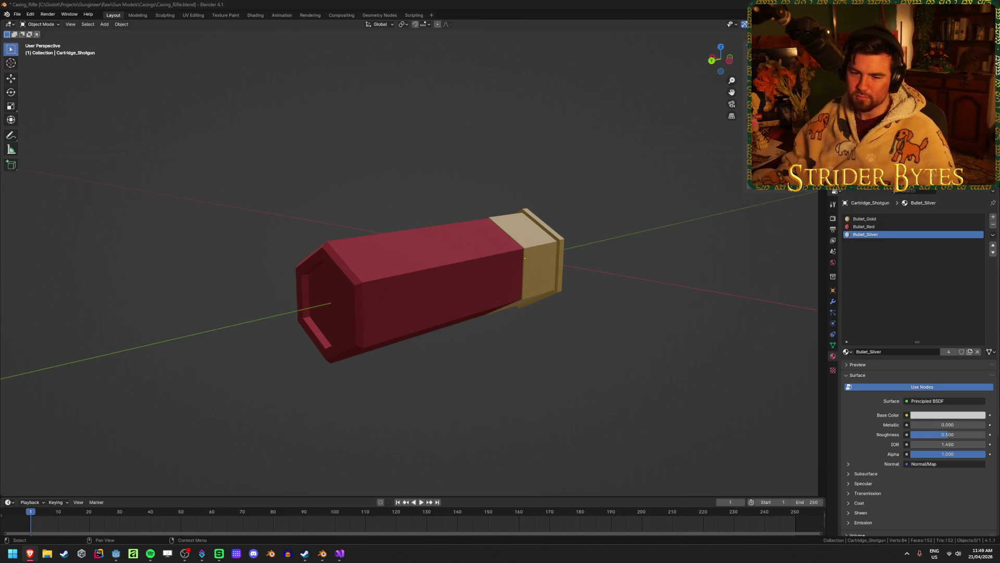
# Step: Save, then step back through the history to the gold rifle casing and view it diagonally
pyautogui.moveTo(426, 260); pyautogui.dragTo(437, 267, button='middle')
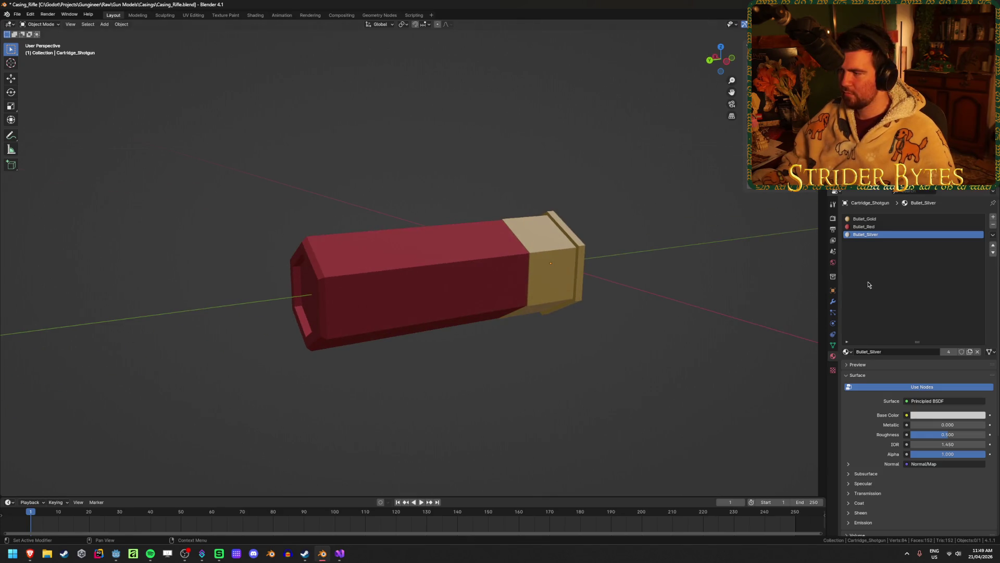
pyautogui.hotkey('ctrl', 's')
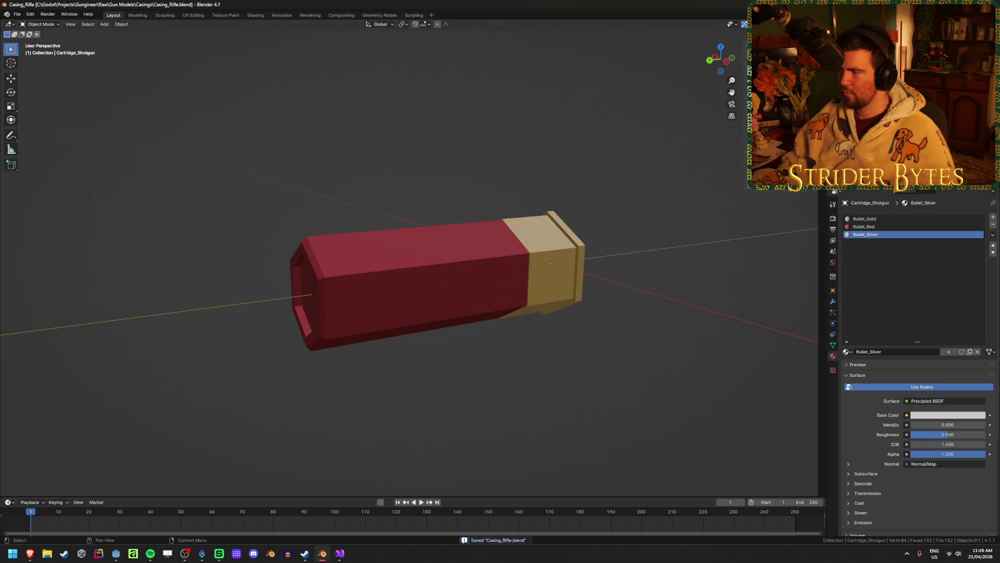
pyautogui.hotkey('alt', 'h')
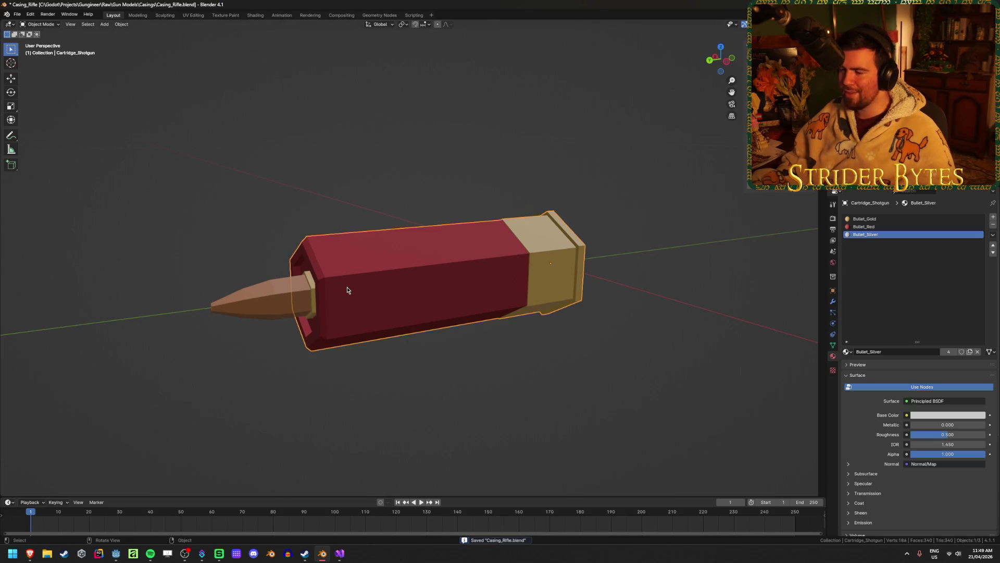
pyautogui.hotkey('ctrl', 'z')
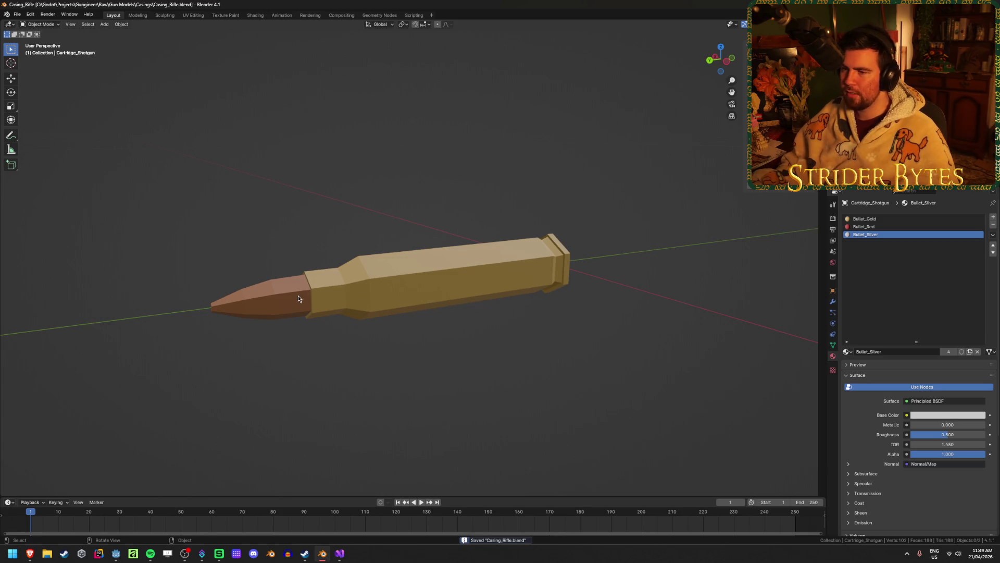
pyautogui.click(476, 283)
pyautogui.click(501, 383)
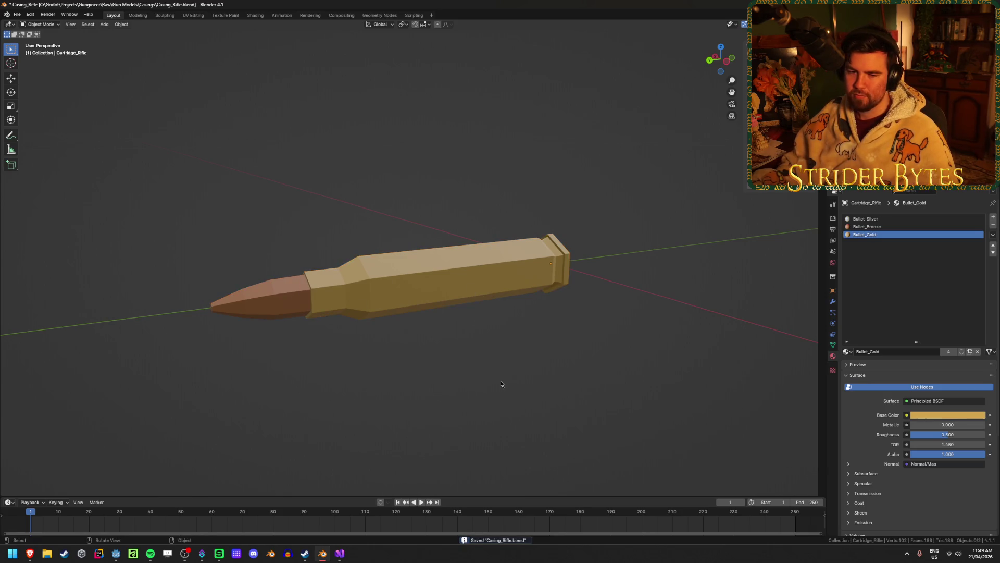
pyautogui.moveTo(503, 363); pyautogui.dragTo(347, 373, button='middle')
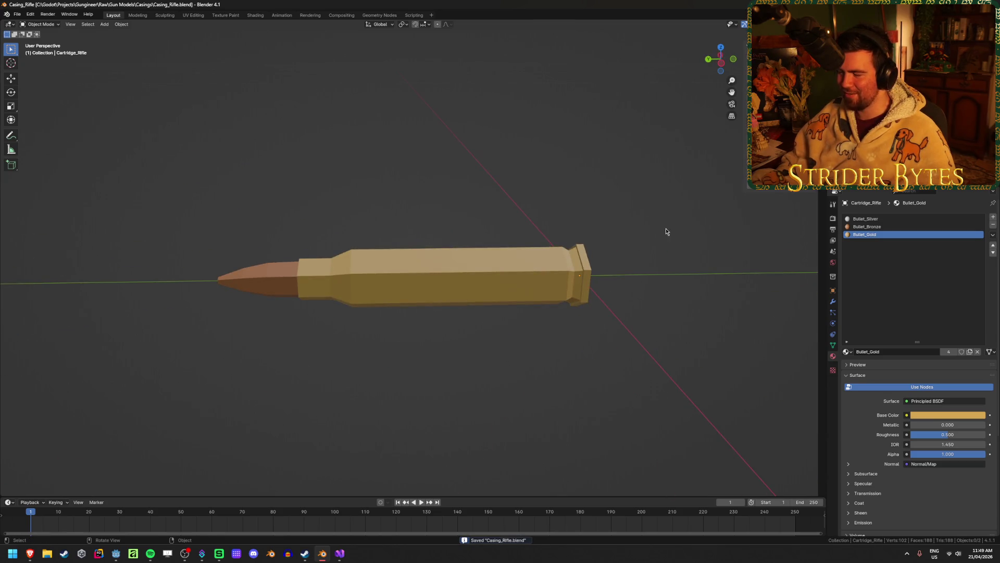
pyautogui.moveTo(666, 231); pyautogui.dragTo(642, 233, button='middle')
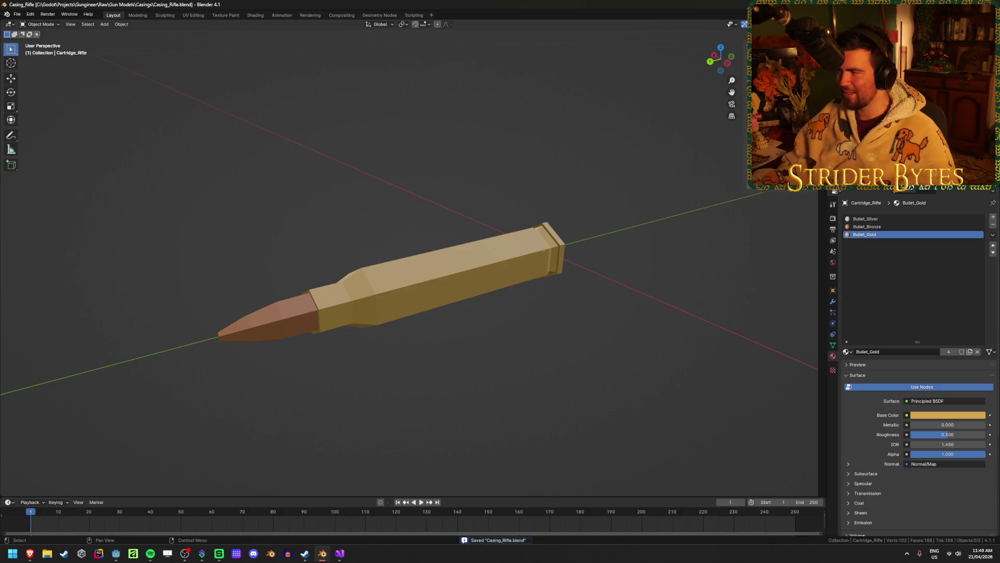
# Step: Bring back the red shotgun shell, rename it Shell_Shotgun, save, and delete it
pyautogui.hotkey('ctrl', 'z')
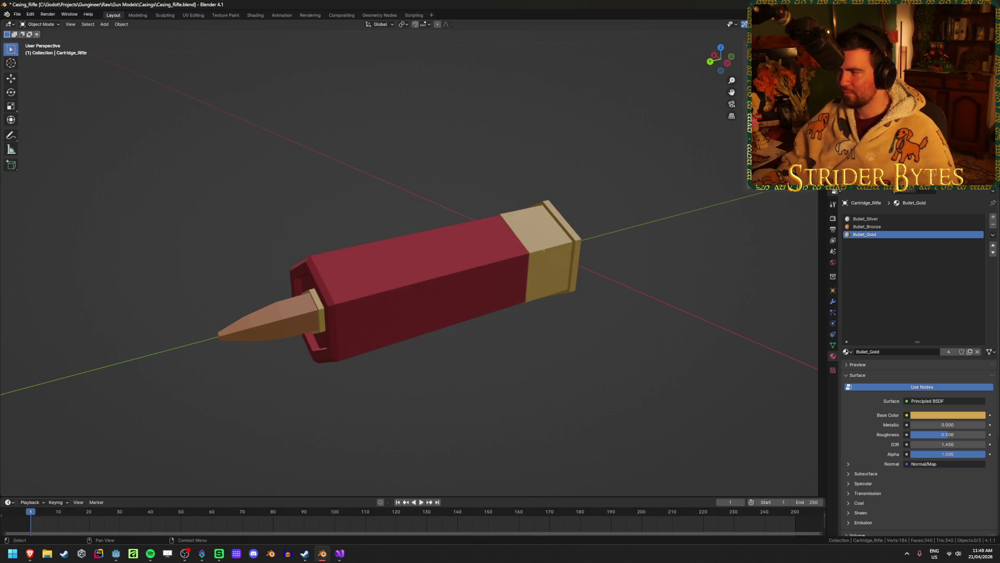
pyautogui.click(417, 281)
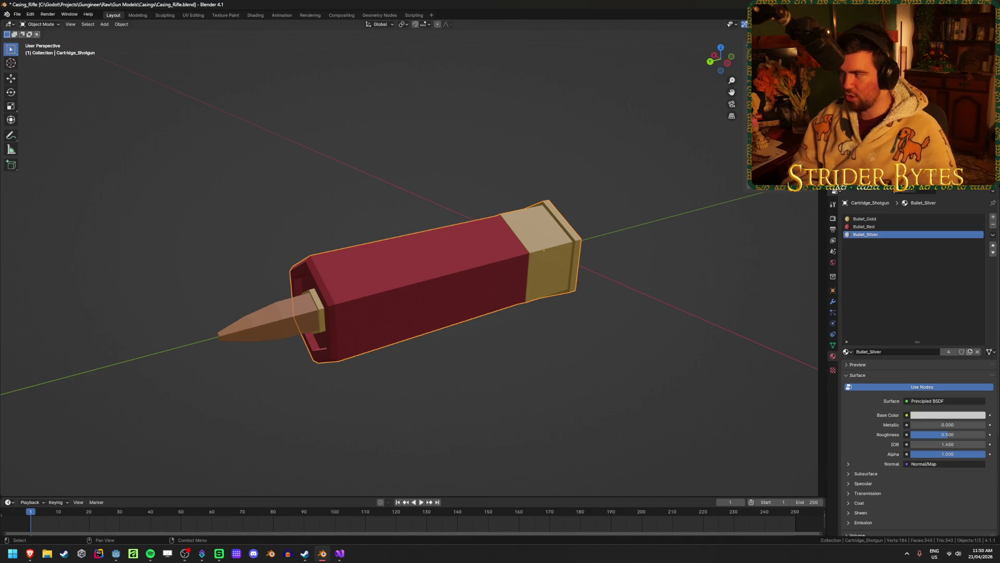
pyautogui.press('Return')
pyautogui.hotkey('ctrl', 's')
pyautogui.press('Delete')
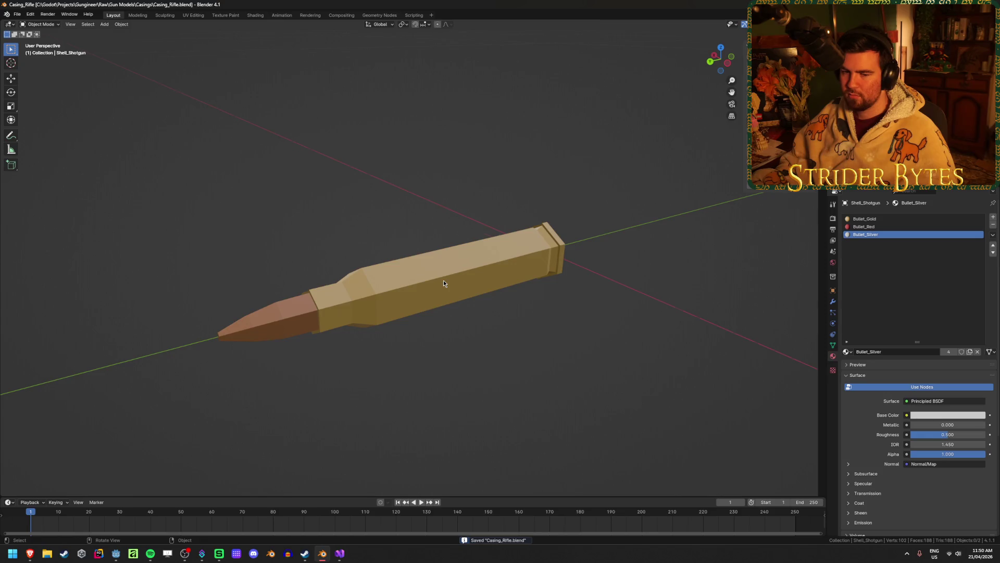
# Step: Select the copper bullet tip and hide it, leaving the hollow gold casing
pyautogui.moveTo(443, 280); pyautogui.dragTo(321, 291, button='middle')
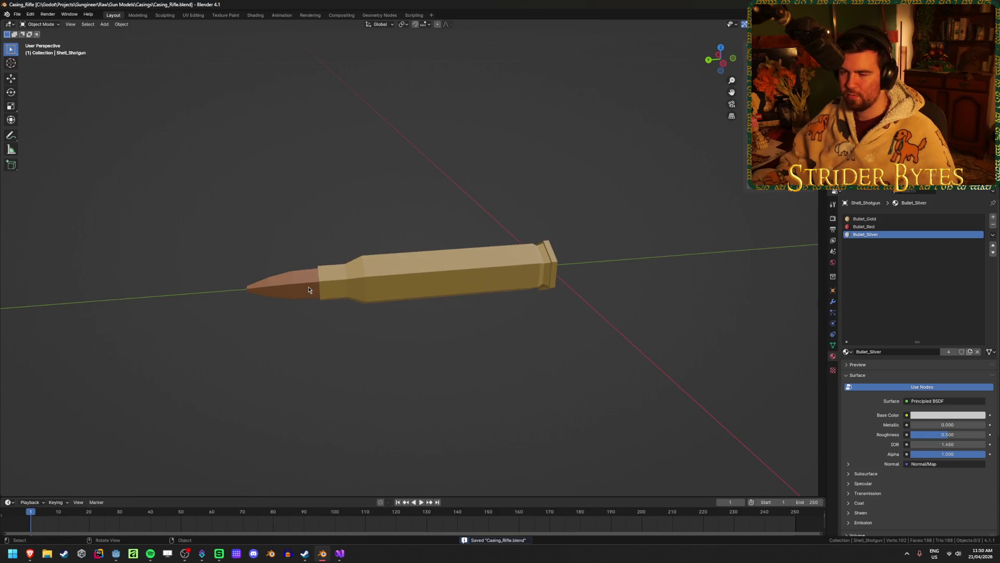
pyautogui.click(309, 290)
pyautogui.moveTo(388, 327); pyautogui.dragTo(359, 330, button='middle')
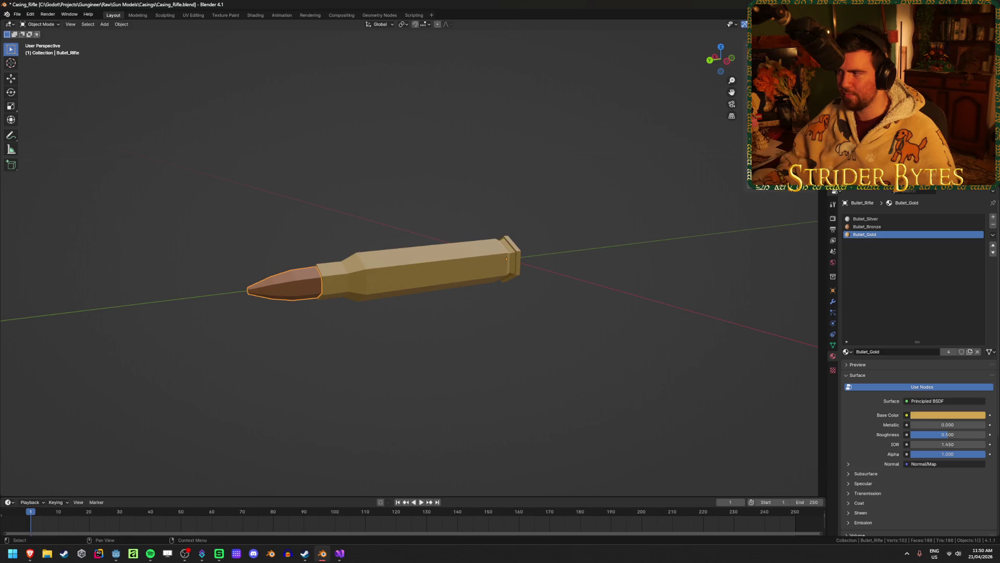
pyautogui.hotkey('alt', 'h')
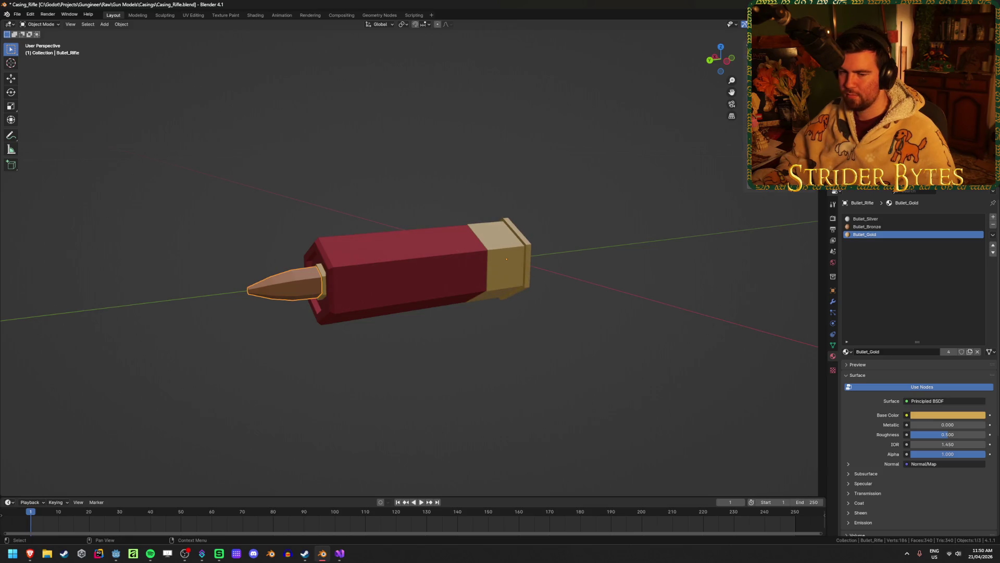
pyautogui.hotkey('ctrl', 'z')
pyautogui.click(408, 272)
pyautogui.click(276, 281)
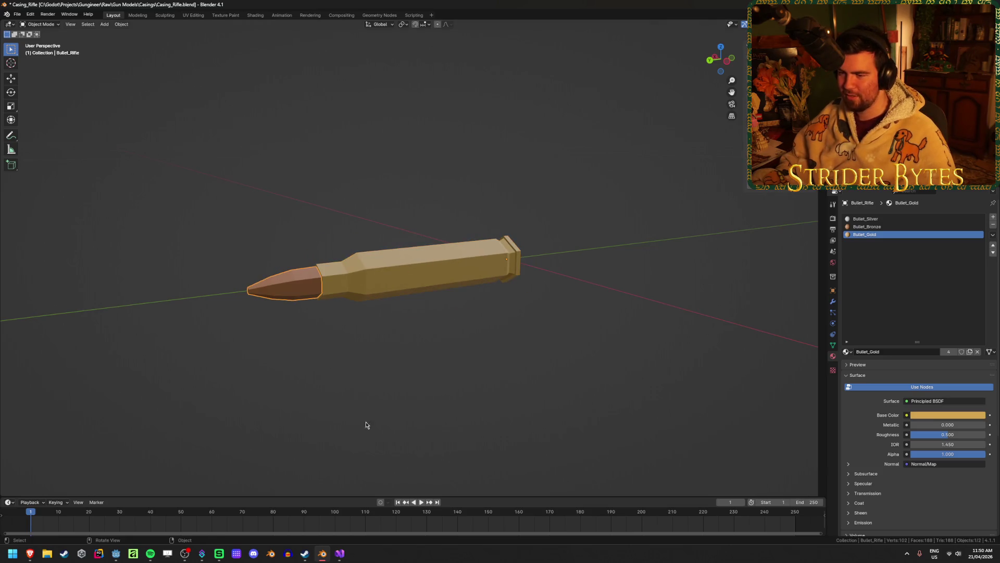
pyautogui.moveTo(297, 349)
pyautogui.mouseDown(button='middle')
pyautogui.moveTo(306, 335)
pyautogui.moveTo(210, 362)
pyautogui.moveTo(311, 358)
pyautogui.mouseUp(button='middle')
pyautogui.press('h')
# Step: Undo back to the full cartridge with its copper bullet tip and save Casing_Rifle.blend
pyautogui.click(293, 357)
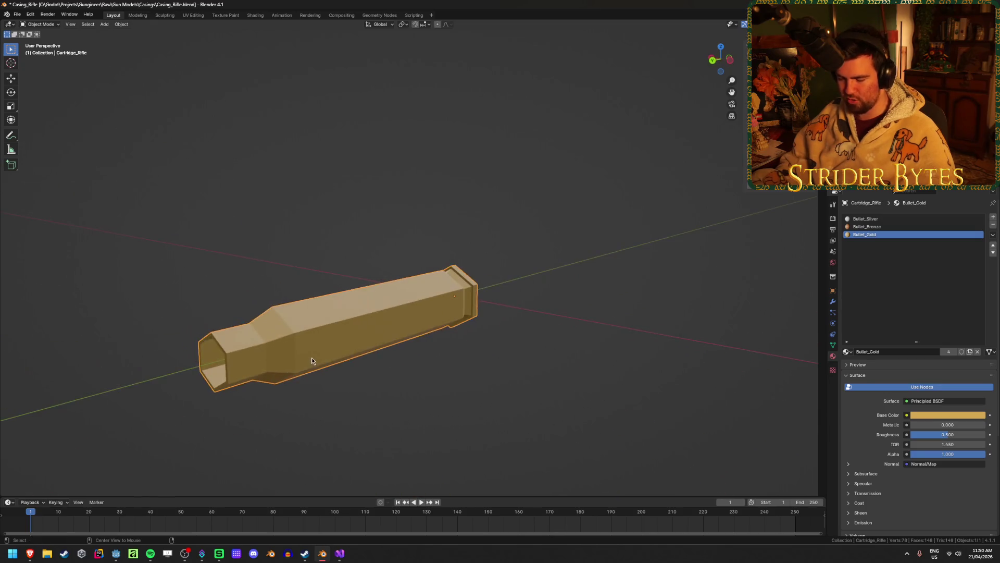
pyautogui.hotkey('ctrl', 'z')
pyautogui.hotkey('ctrl', 'z')
pyautogui.hotkey('ctrl', 'z')
pyautogui.scroll(-4, 405, 322)
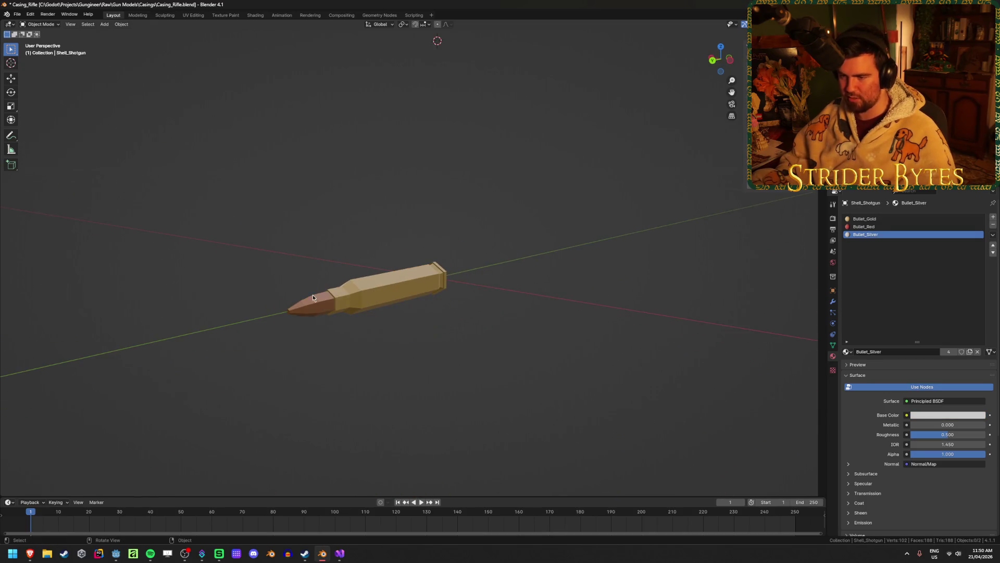
pyautogui.moveTo(483, 392); pyautogui.dragTo(440, 394, button='middle')
pyautogui.hotkey('ctrl', 's')
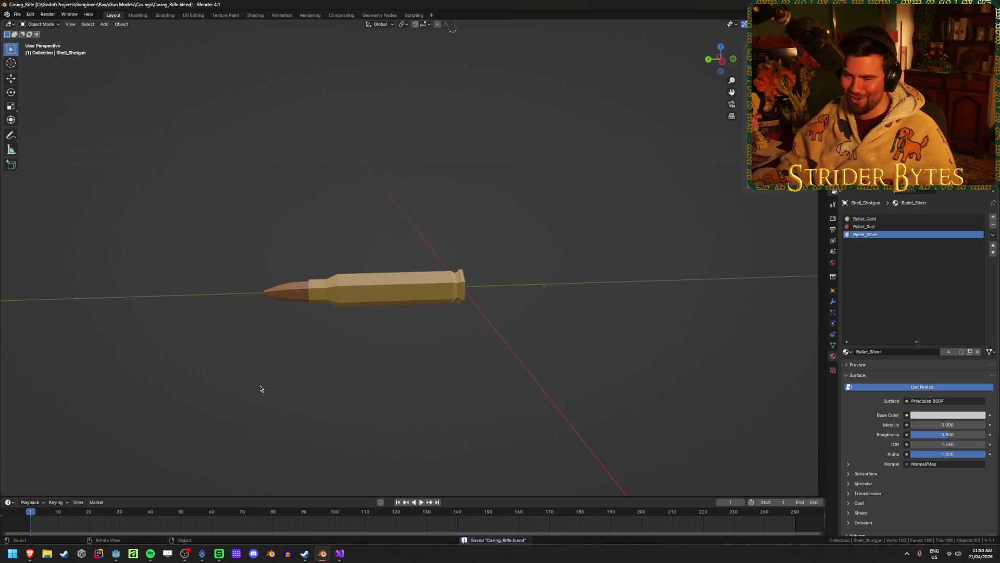
# Step: Inspect the cartridge's base and sides, save again, and bring up File Explorer
pyautogui.scroll(3, 404, 353)
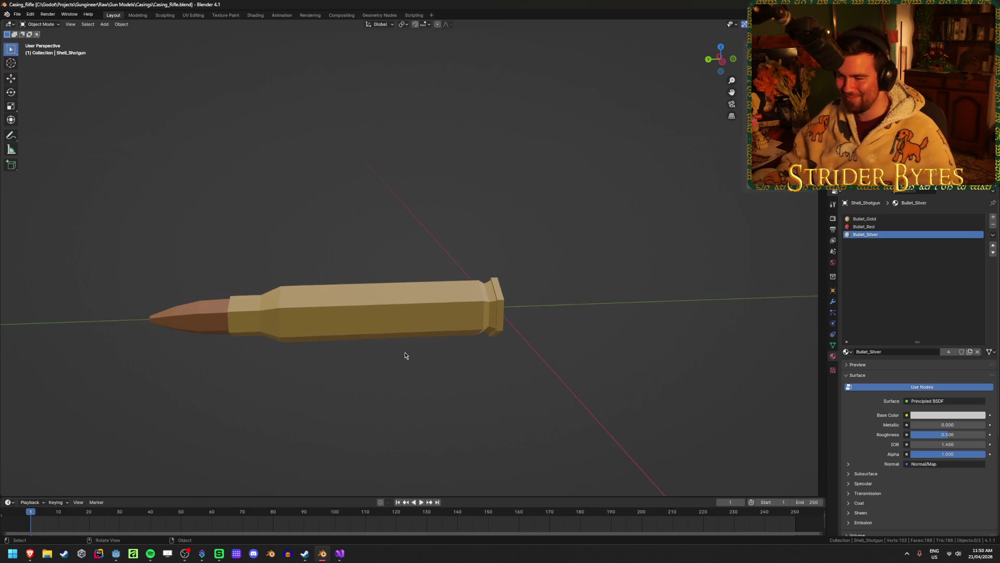
pyautogui.moveTo(404, 352)
pyautogui.mouseDown(button='middle')
pyautogui.moveTo(411, 337)
pyautogui.moveTo(262, 368)
pyautogui.mouseUp(button='middle')
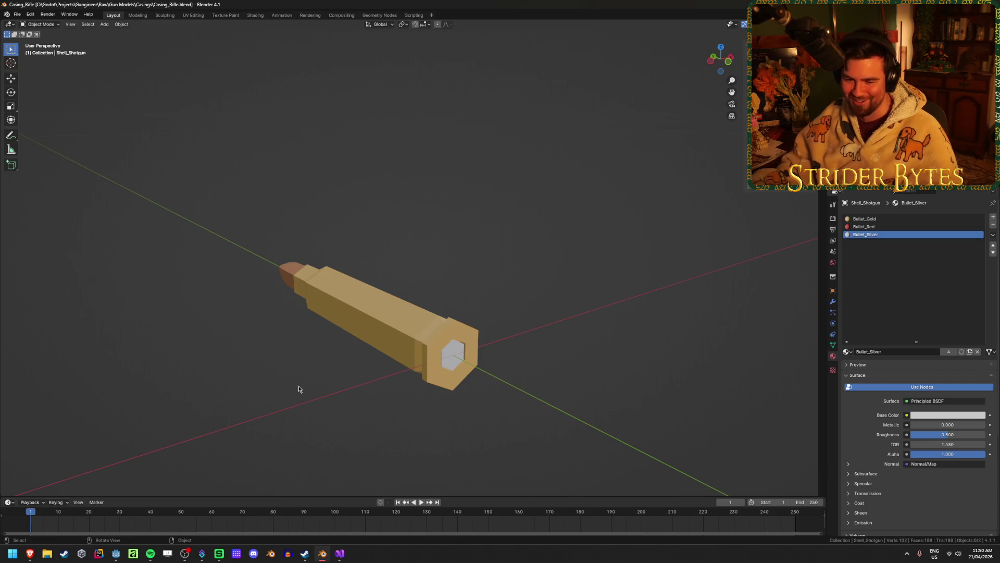
pyautogui.moveTo(298, 389)
pyautogui.mouseDown(button='middle')
pyautogui.moveTo(479, 364)
pyautogui.moveTo(441, 372)
pyautogui.mouseUp(button='middle')
pyautogui.hotkey('ctrl', 's')
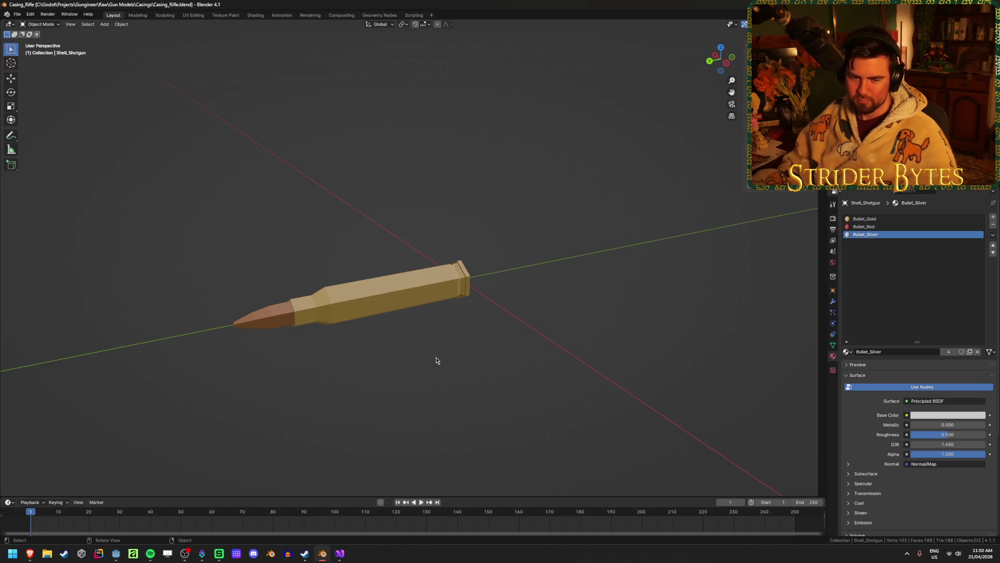
pyautogui.moveTo(400, 368)
pyautogui.mouseDown(button='middle')
pyautogui.moveTo(458, 325)
pyautogui.moveTo(320, 373)
pyautogui.mouseUp(button='middle')
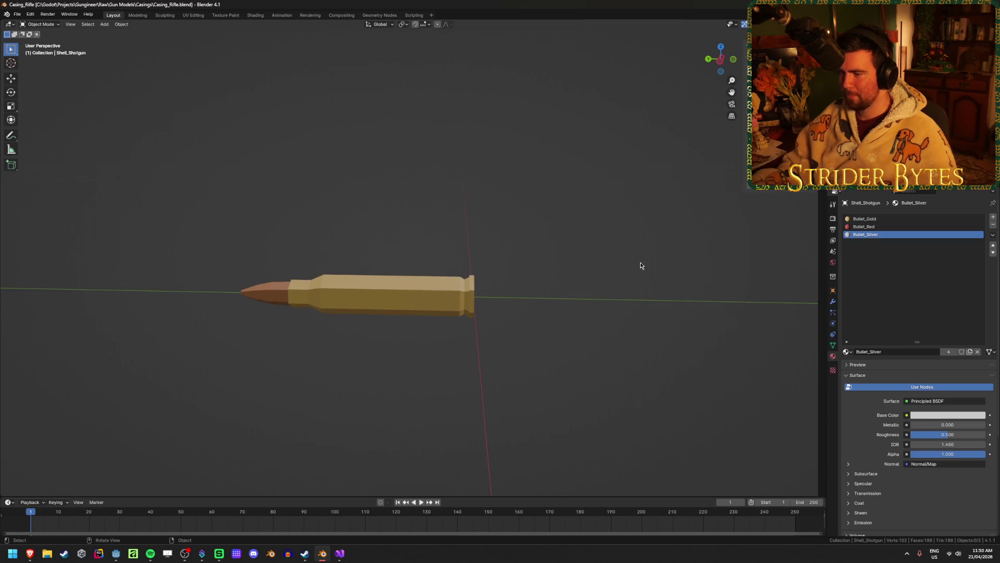
pyautogui.moveTo(641, 266)
pyautogui.mouseDown(button='middle')
pyautogui.moveTo(609, 259)
pyautogui.moveTo(560, 331)
pyautogui.mouseUp(button='middle')
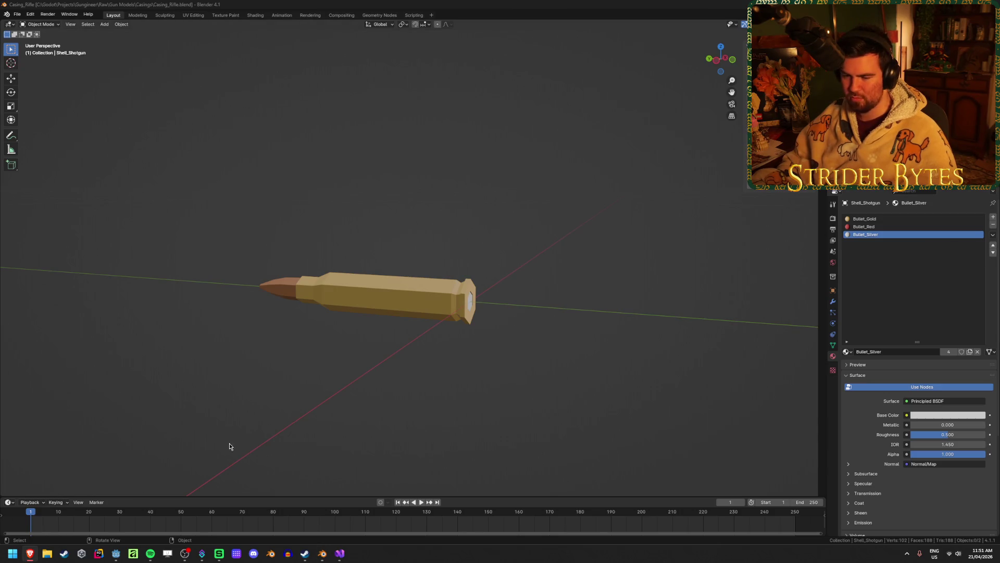
pyautogui.press('super+e')
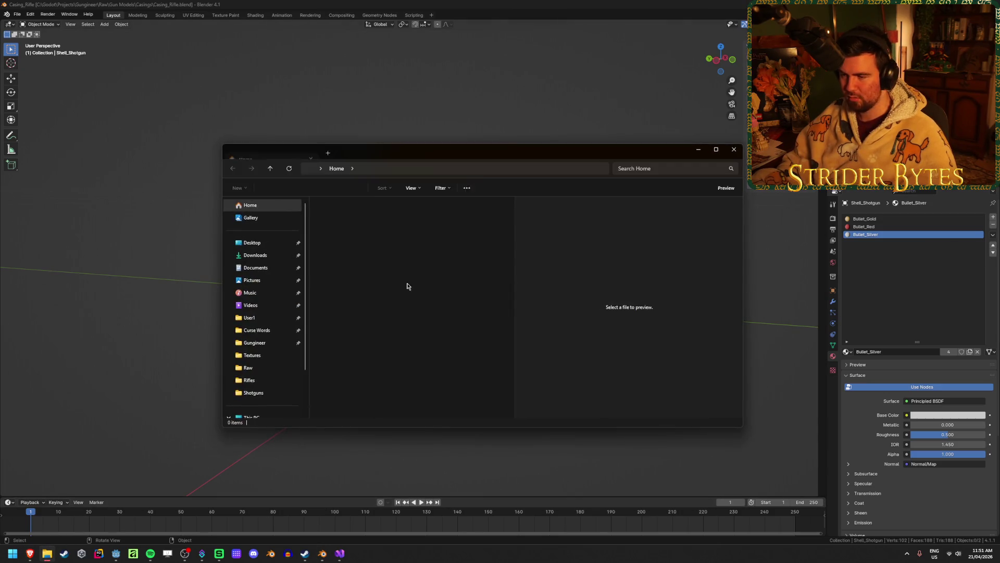
# Step: Browse Gun Models > Pistols > low-poly-beretta-92fs > source and open Beretta 92fs.blend
pyautogui.click(250, 380)
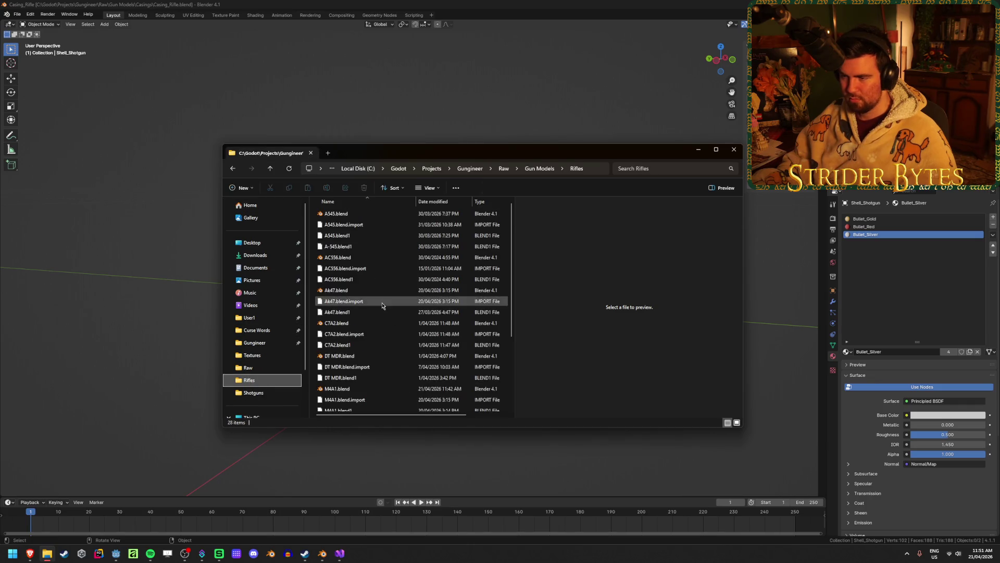
pyautogui.click(540, 168)
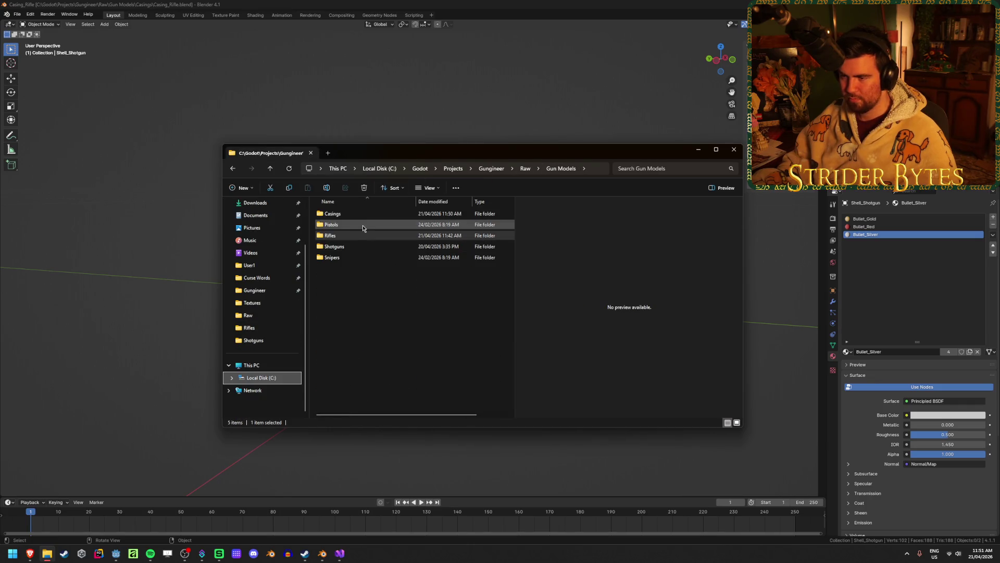
pyautogui.doubleClick(363, 228)
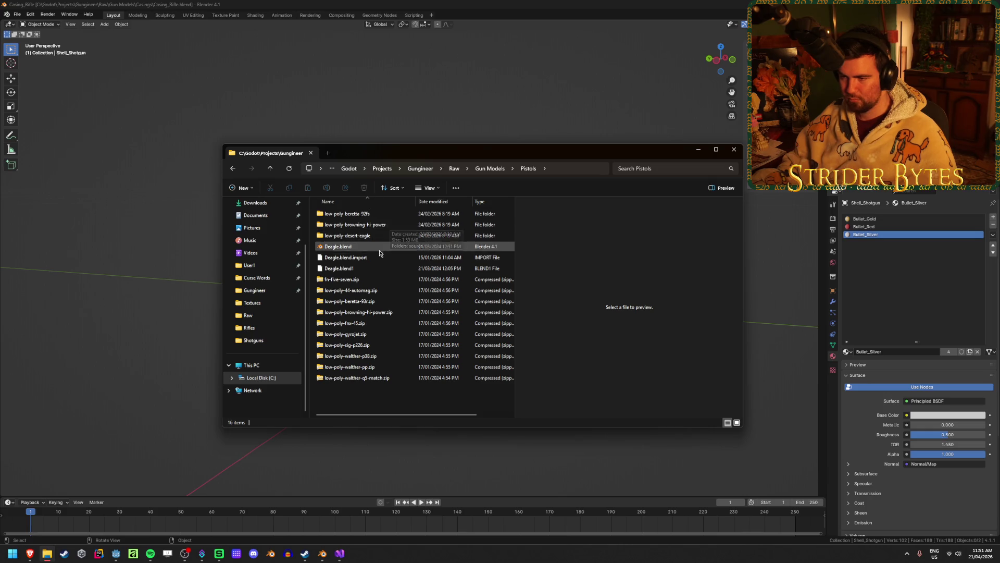
pyautogui.doubleClick(383, 214)
pyautogui.doubleClick(383, 214)
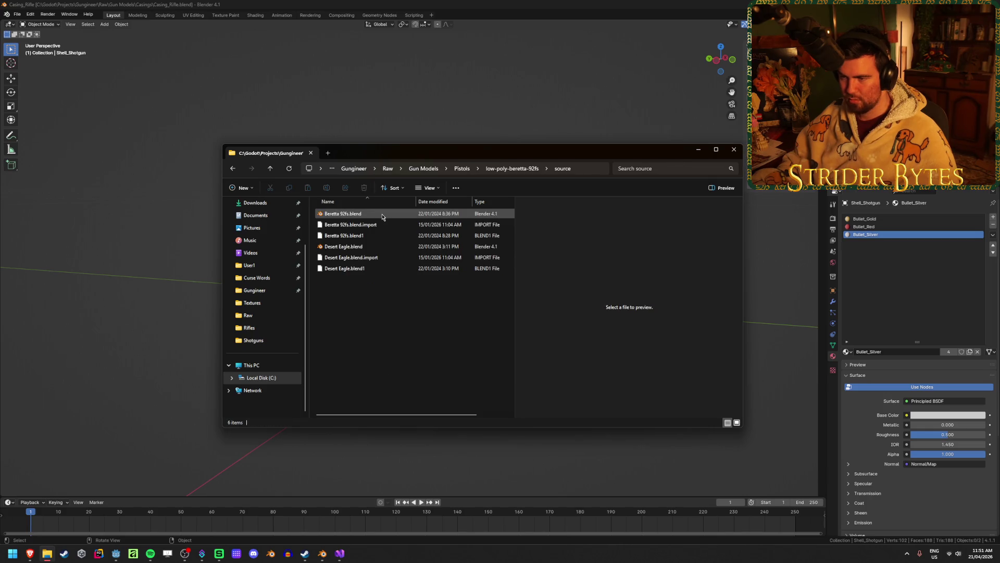
pyautogui.doubleClick(382, 214)
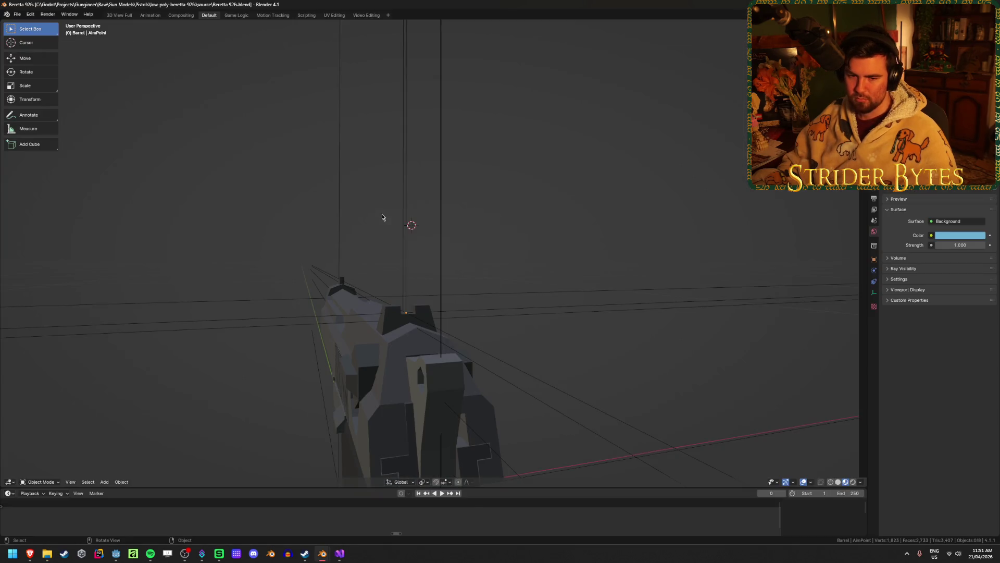
pyautogui.moveTo(385, 219)
pyautogui.mouseDown(button='middle')
pyautogui.moveTo(272, 345)
pyautogui.moveTo(248, 267)
pyautogui.moveTo(352, 340)
pyautogui.moveTo(315, 326)
pyautogui.moveTo(332, 323)
pyautogui.moveTo(409, 370)
pyautogui.moveTo(458, 359)
pyautogui.moveTo(417, 353)
pyautogui.moveTo(505, 351)
pyautogui.moveTo(489, 274)
pyautogui.mouseUp(button='middle')
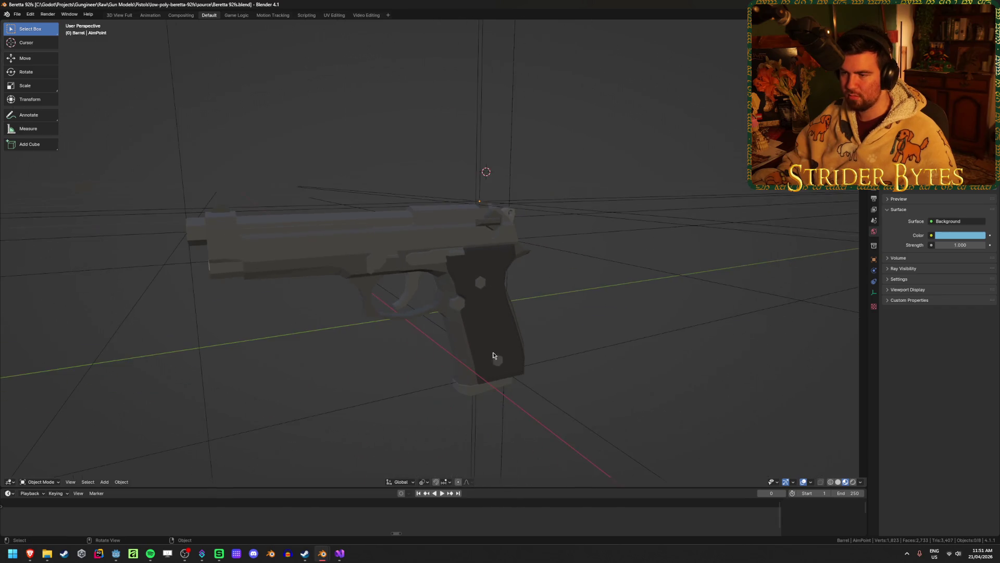
pyautogui.click(489, 274)
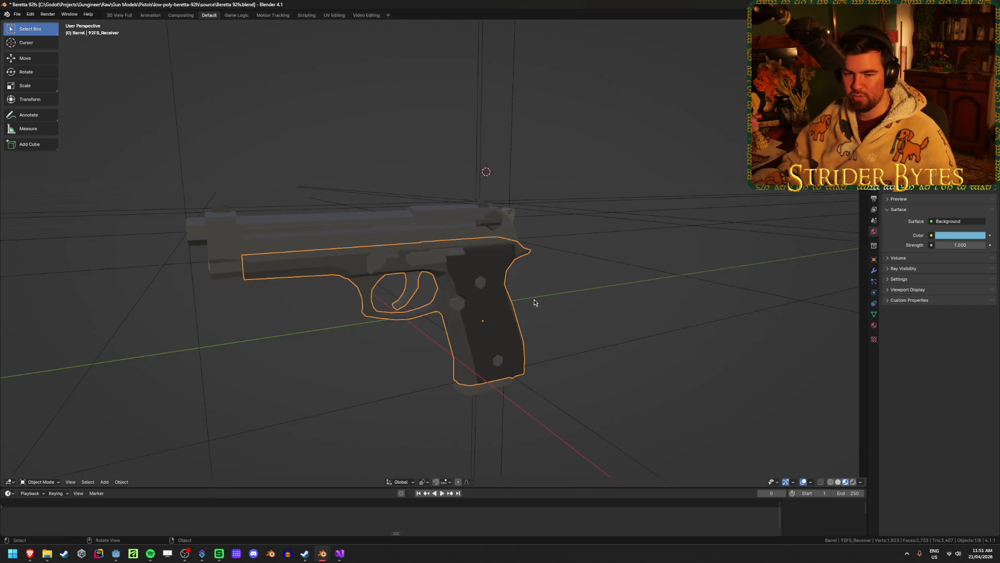
pyautogui.click(242, 128)
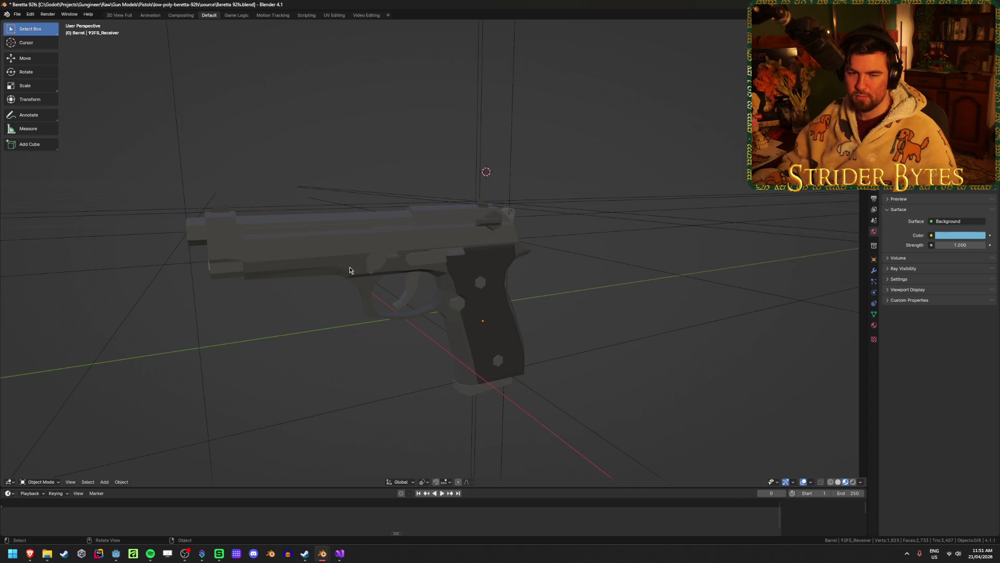
pyautogui.moveTo(350, 270)
pyautogui.mouseDown(button='middle')
pyautogui.moveTo(315, 279)
pyautogui.moveTo(327, 278)
pyautogui.mouseUp(button='middle')
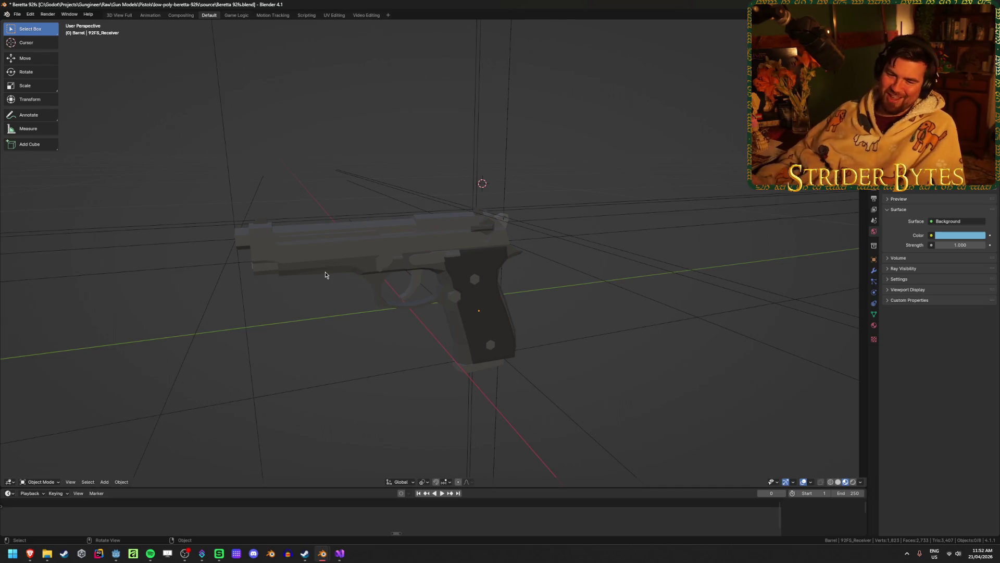
pyautogui.click(342, 265)
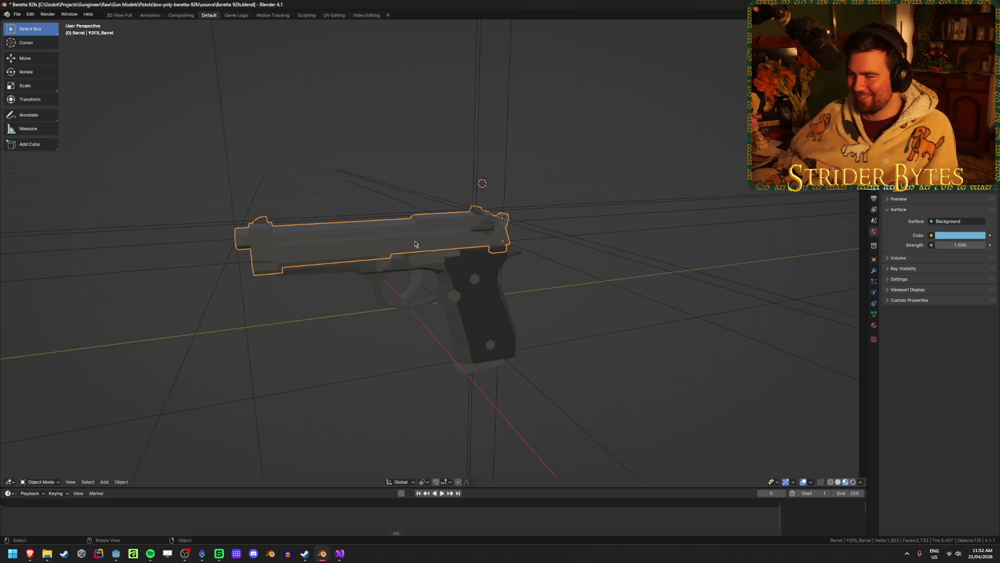
# Step: Inspect the pistol's frame, grip and magazine in wireframe, then return to solid shading
pyautogui.click(468, 285)
pyautogui.scroll(5, 463, 260)
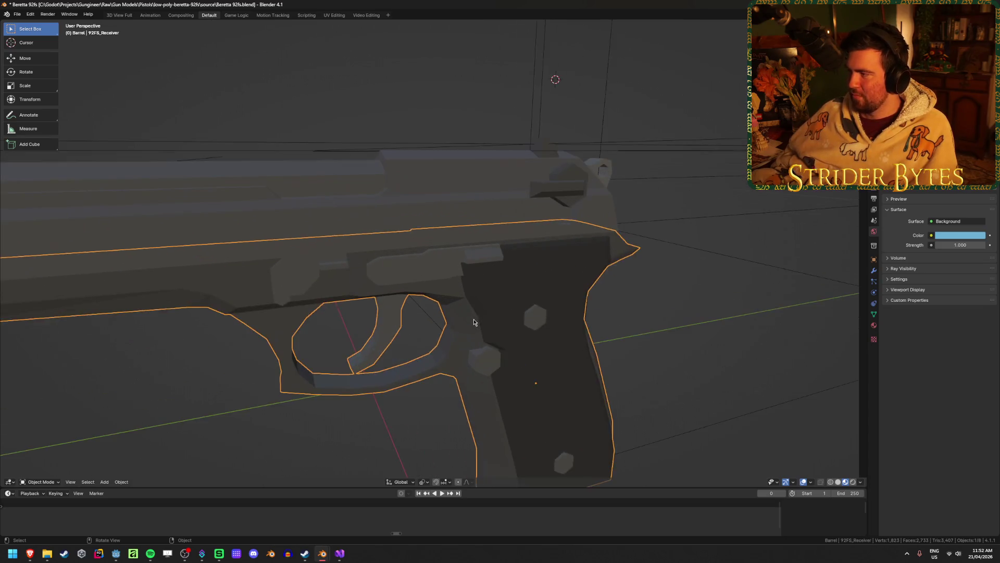
pyautogui.scroll(-3, 453, 326)
pyautogui.hotkey('shift', 'z')
pyautogui.moveTo(453, 329); pyautogui.dragTo(486, 291, button='middle')
pyautogui.click(467, 335)
pyautogui.moveTo(467, 335)
pyautogui.mouseDown(button='middle')
pyautogui.moveTo(431, 361)
pyautogui.moveTo(434, 341)
pyautogui.mouseUp(button='middle')
pyautogui.hotkey('shift', 'z')
pyautogui.moveTo(514, 305)
pyautogui.mouseDown(button='middle')
pyautogui.moveTo(518, 295)
pyautogui.moveTo(446, 230)
pyautogui.moveTo(444, 286)
pyautogui.moveTo(432, 286)
pyautogui.moveTo(465, 287)
pyautogui.moveTo(469, 204)
pyautogui.mouseUp(button='middle')
# Step: Temporarily hide the receiver to inspect the magazine, restore it, then save and quit Beretta 92fs.blend
pyautogui.click(518, 295)
pyautogui.press('h')
pyautogui.click(464, 289)
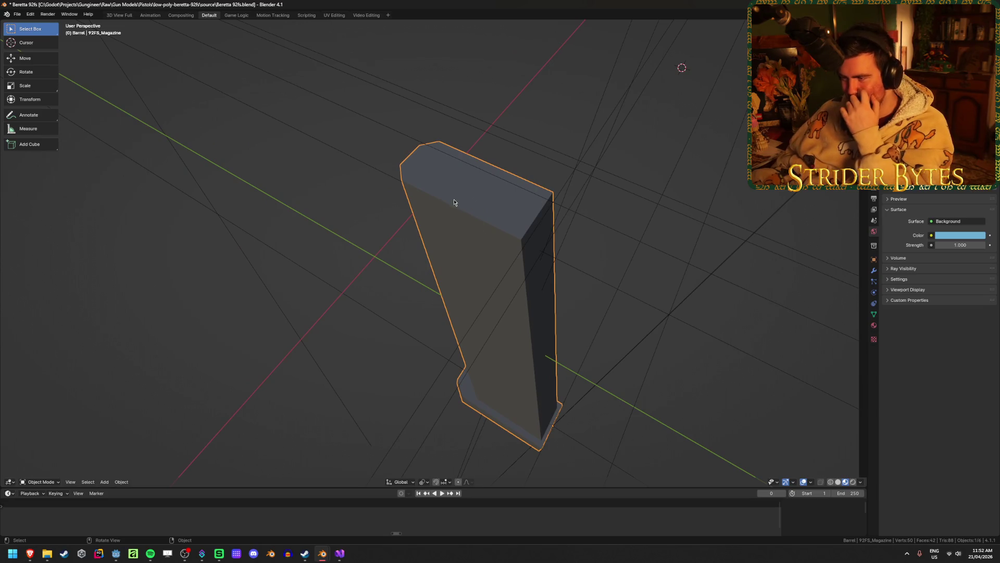
pyautogui.hotkey('ctrl', 'z')
pyautogui.hotkey('ctrl', 'z')
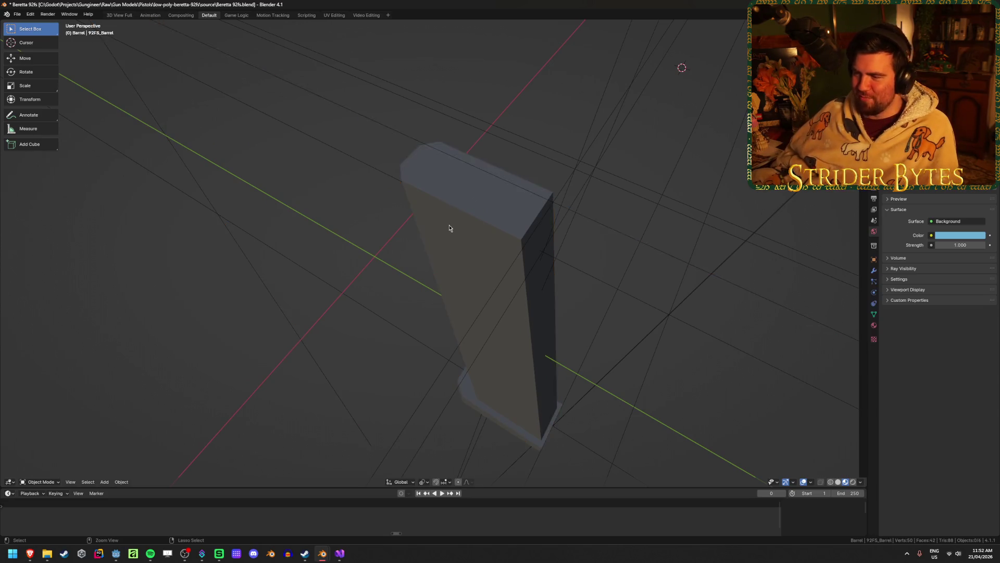
pyautogui.hotkey('ctrl', 'z')
pyautogui.scroll(-5, 699, 200)
pyautogui.moveTo(699, 200)
pyautogui.mouseDown(button='middle')
pyautogui.moveTo(379, 302)
pyautogui.moveTo(243, 206)
pyautogui.moveTo(433, 211)
pyautogui.mouseUp(button='middle')
pyautogui.hotkey('ctrl', 's')
pyautogui.hotkey('ctrl', 'q')
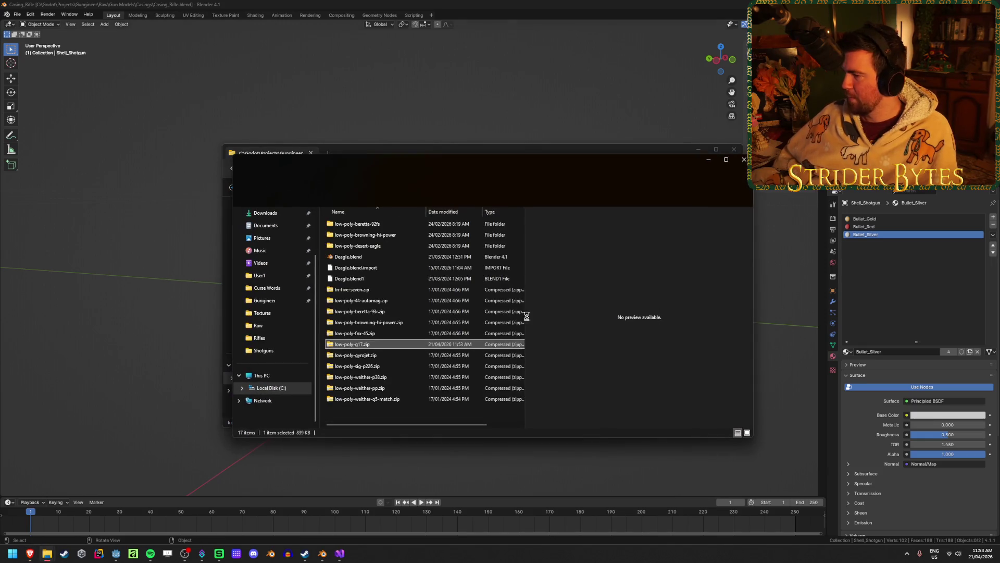
# Step: Extract low-poly-g17.zip into a low-poly-g17 folder and delete the zip
pyautogui.rightClick(377, 344)
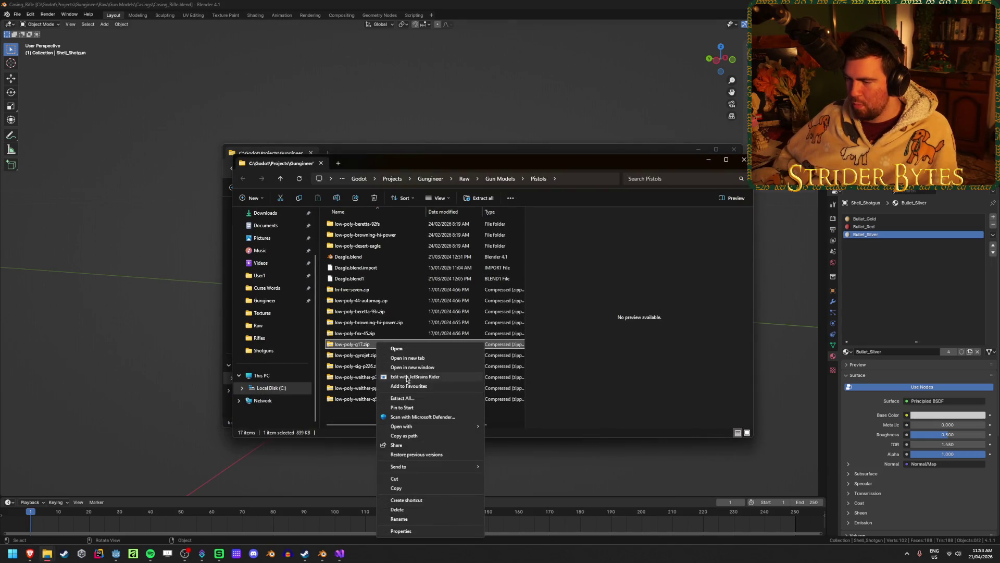
pyautogui.click(411, 398)
pyautogui.click(570, 350)
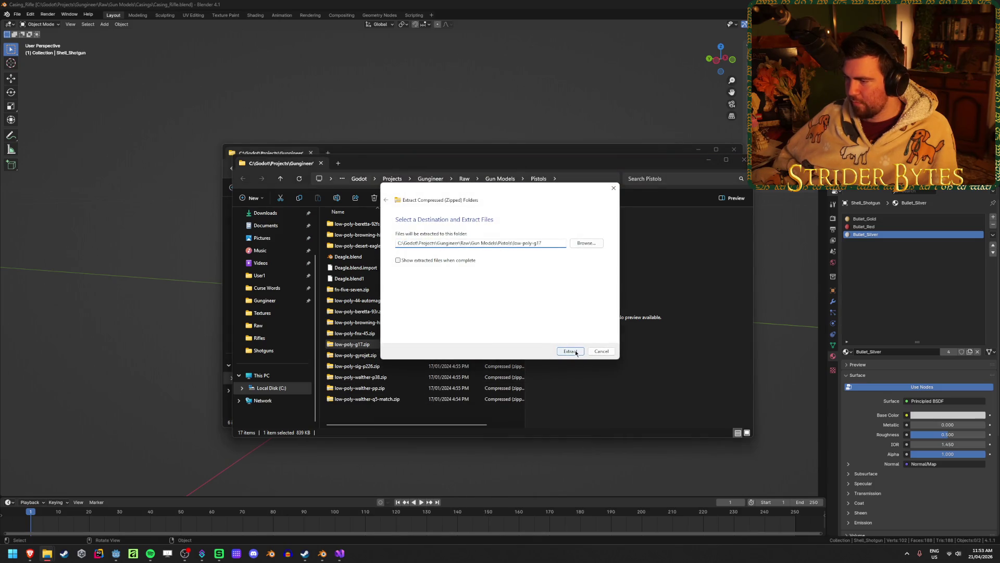
pyautogui.click(379, 343)
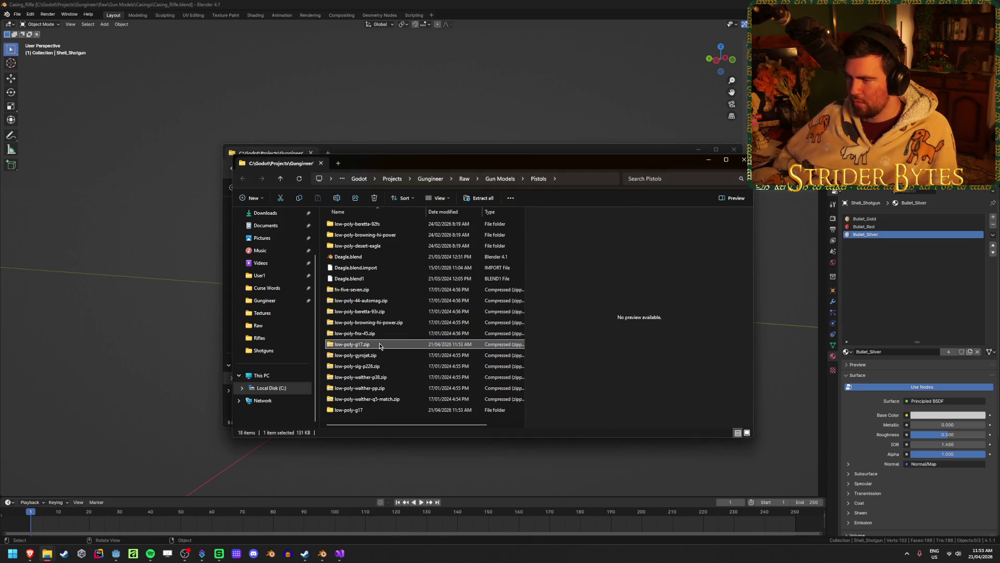
pyautogui.press('Delete')
# Step: Close the Beretta folder window and open Glock17.blend from low-poly-g17 > source
pyautogui.doubleClick(371, 400)
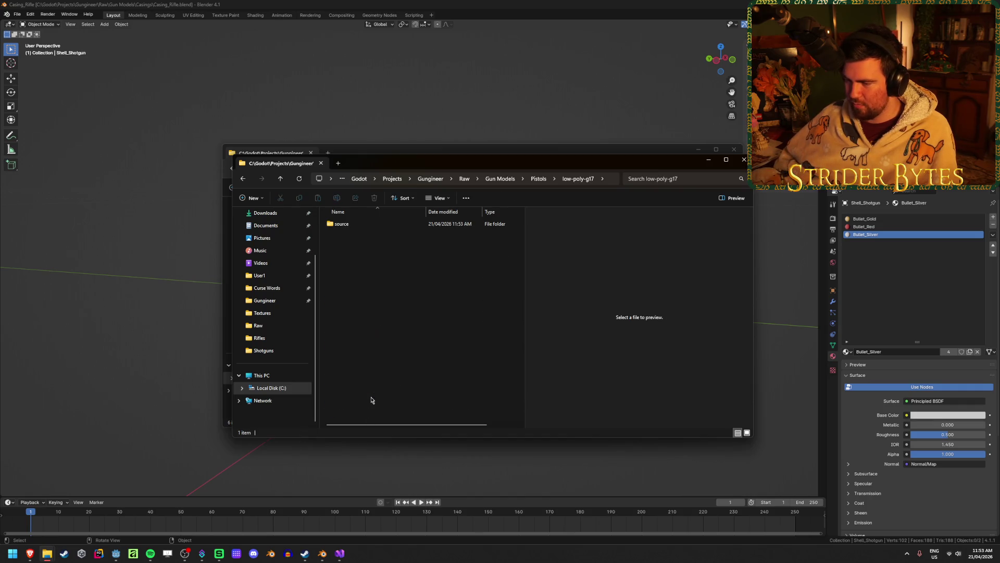
pyautogui.click(734, 149)
pyautogui.doubleClick(346, 270)
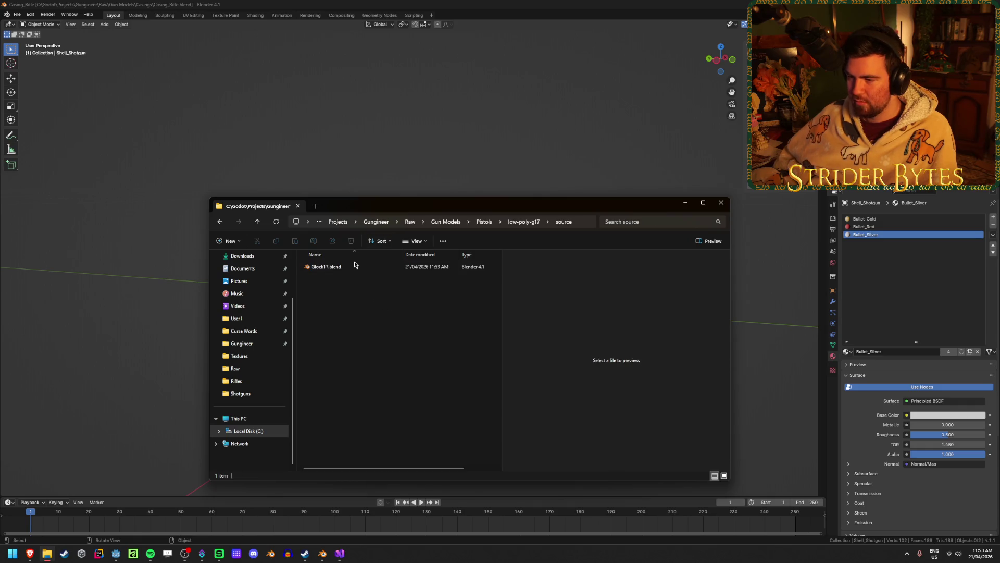
pyautogui.doubleClick(348, 269)
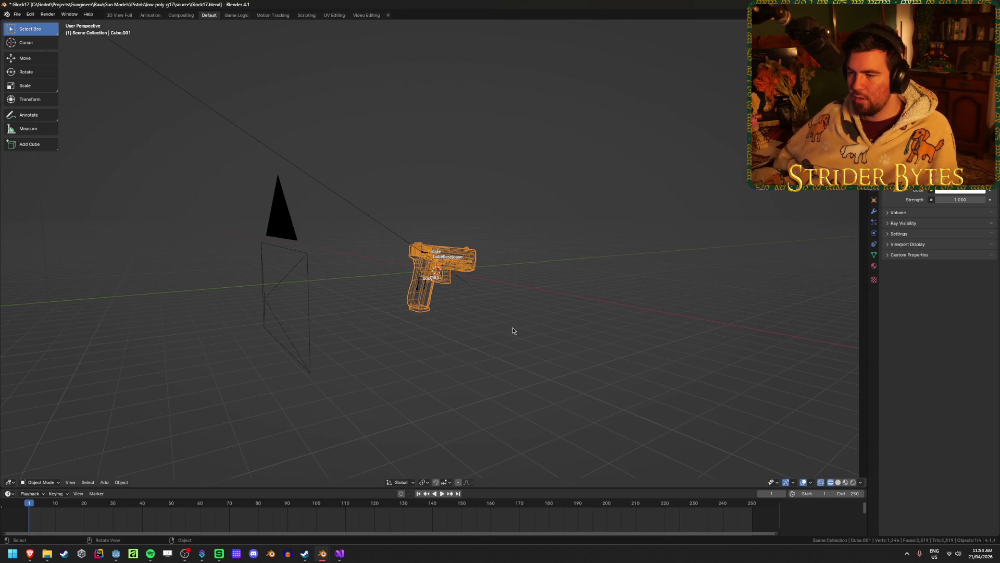
# Step: Delete the lamp and the camera from the Glock 17 scene
pyautogui.click(513, 330)
pyautogui.moveTo(401, 250)
pyautogui.mouseDown(button='middle')
pyautogui.moveTo(326, 271)
pyautogui.moveTo(571, 91)
pyautogui.mouseUp(button='middle')
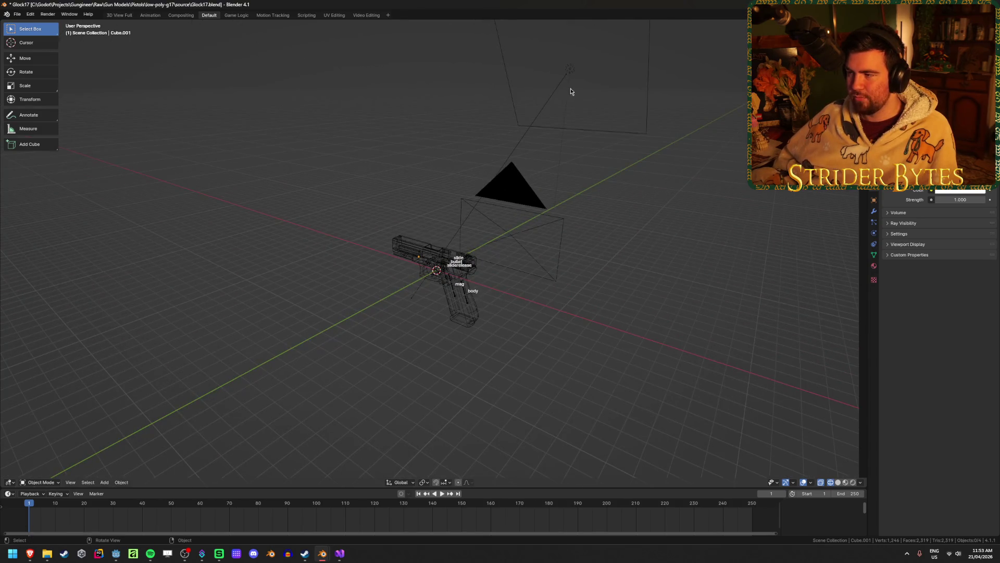
pyautogui.click(565, 68)
pyautogui.press('Delete')
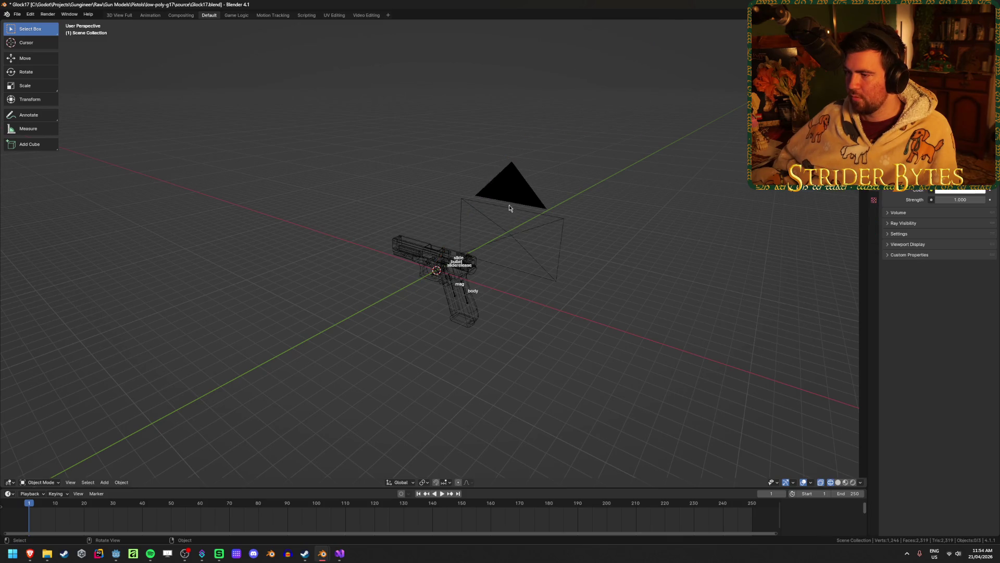
pyautogui.click(509, 208)
pyautogui.moveTo(509, 208)
pyautogui.mouseDown(button='middle')
pyautogui.moveTo(528, 271)
pyautogui.moveTo(481, 279)
pyautogui.mouseUp(button='middle')
pyautogui.press('Delete')
# Step: Look over the gun mesh from the rear-top in solid, then wireframe shading
pyautogui.click(412, 245)
pyautogui.moveTo(411, 245)
pyautogui.mouseDown(button='middle')
pyautogui.moveTo(443, 250)
pyautogui.moveTo(400, 273)
pyautogui.mouseUp(button='middle')
pyautogui.scroll(5, 489, 251)
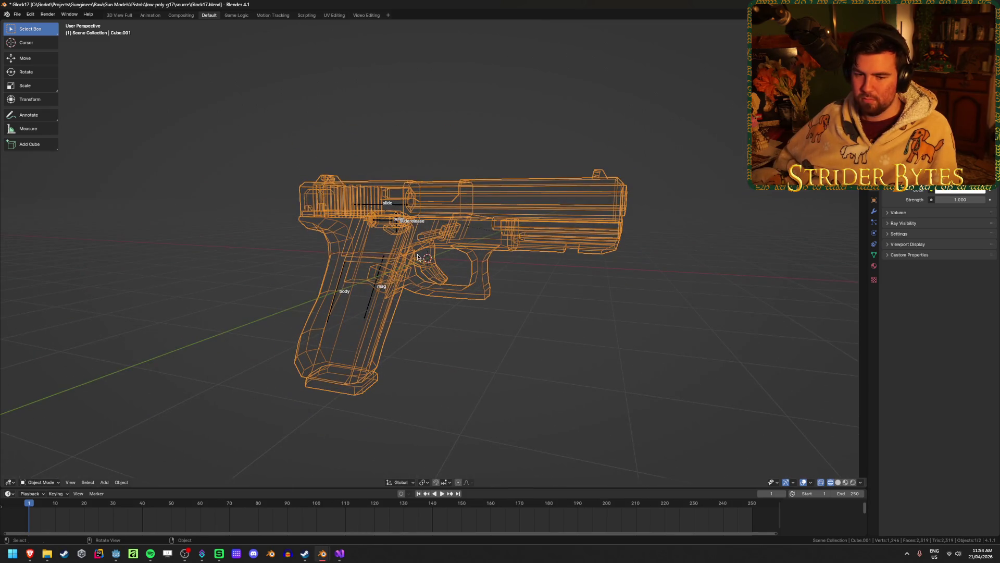
pyautogui.hotkey('shift', 'z')
pyautogui.scroll(3, 515, 226)
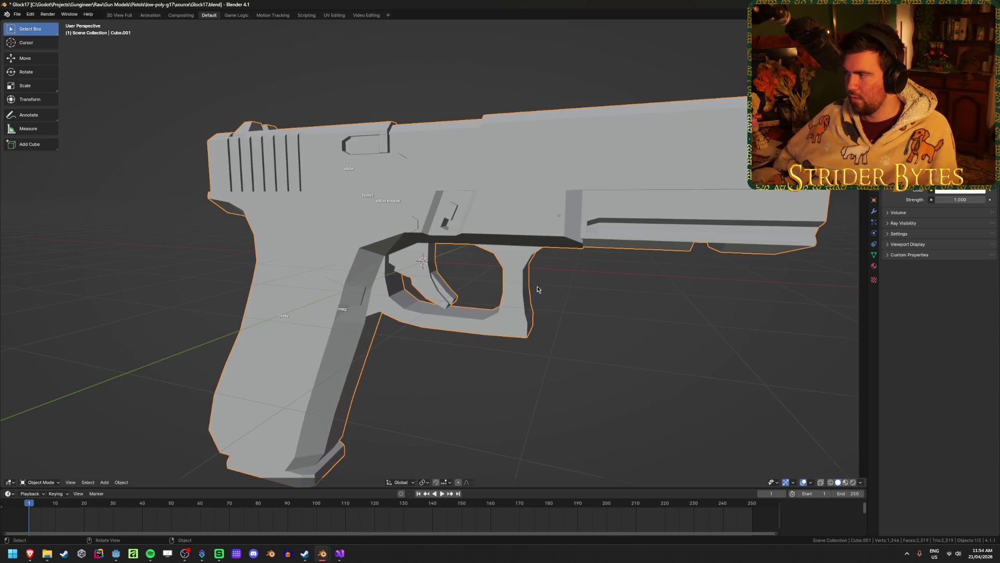
pyautogui.scroll(-3, 538, 290)
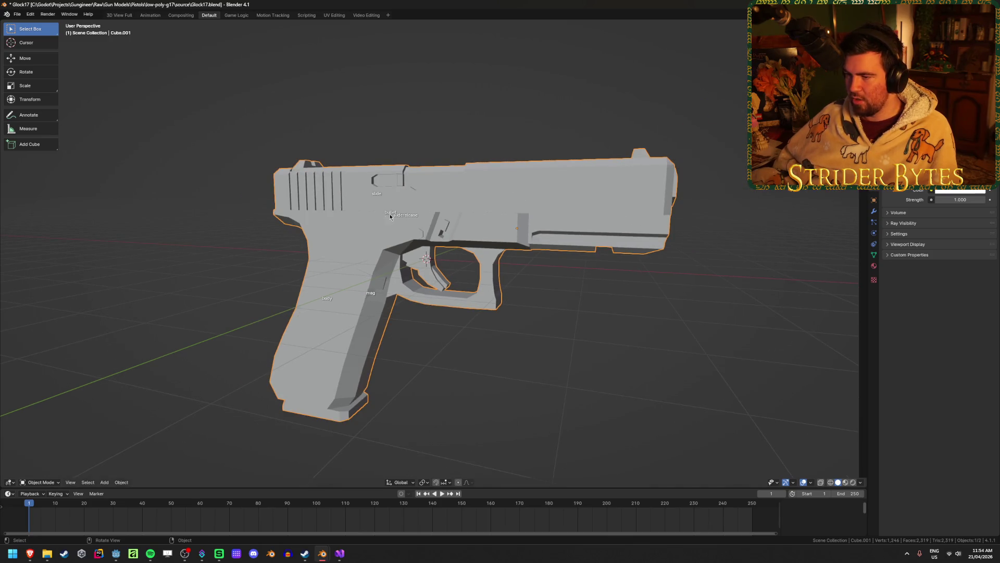
pyautogui.moveTo(390, 216); pyautogui.dragTo(469, 234, button='middle')
pyautogui.hotkey('shift', 'z')
pyautogui.scroll(3, 491, 241)
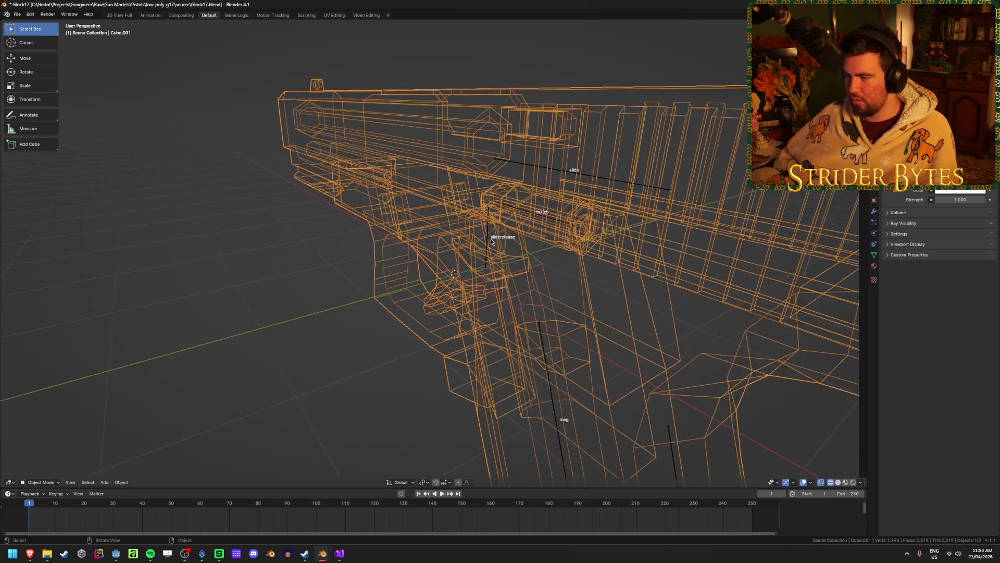
# Step: Select the sliderelease bone, check it in Pose and Edit Mode, then hide the armature
pyautogui.click(489, 242)
pyautogui.hotkey('ctrl', 'Tab')
pyautogui.scroll(-3, 611, 232)
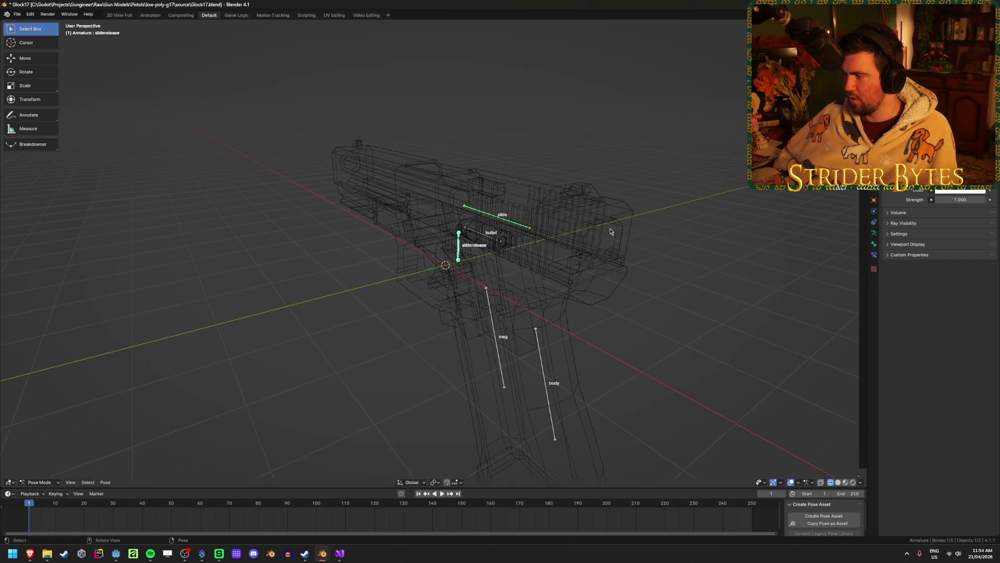
pyautogui.scroll(-2, 589, 231)
pyautogui.press('Tab')
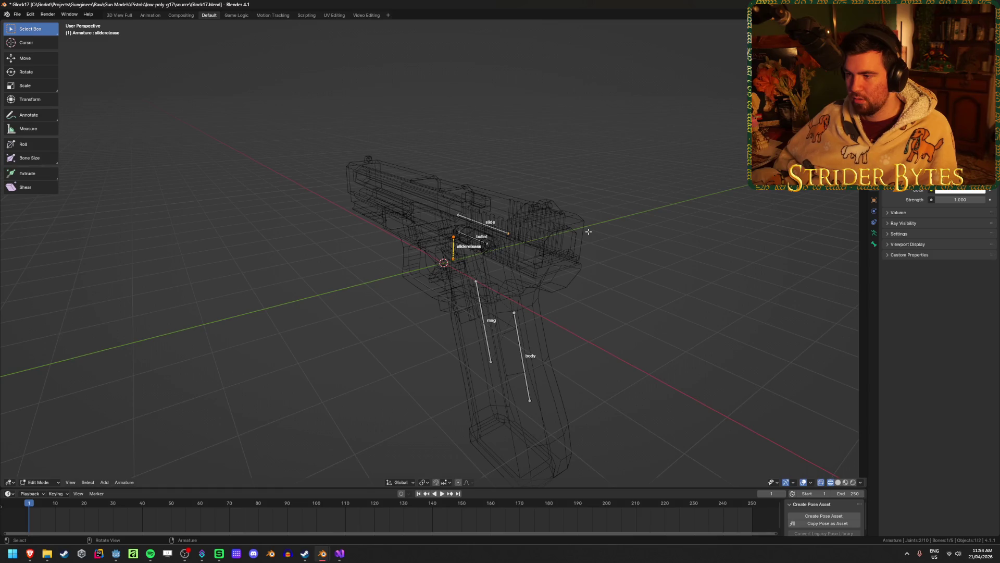
pyautogui.press('Tab')
pyautogui.press('h')
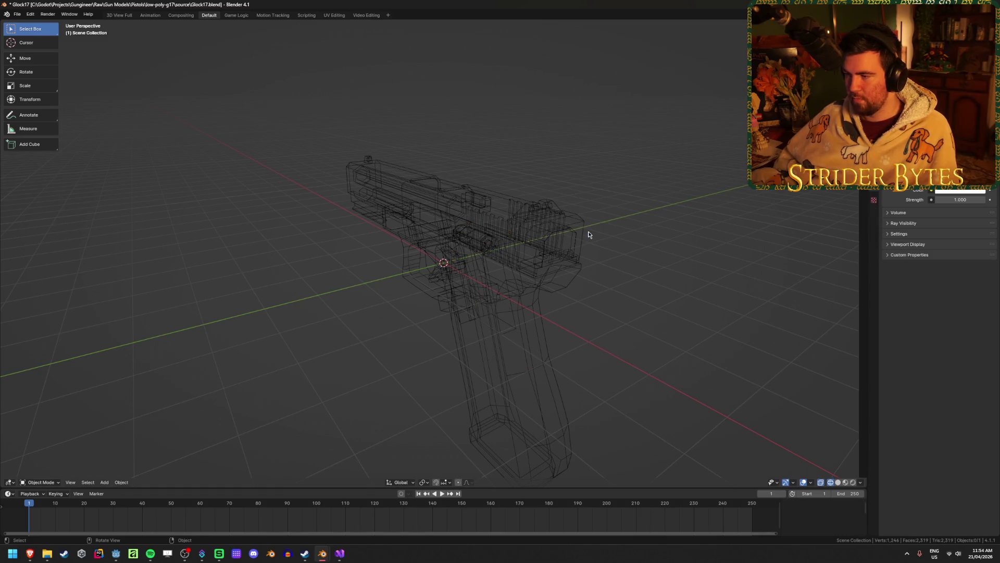
# Step: View the gun mesh from the side in solid shading, then unhide the armature
pyautogui.click(498, 255)
pyautogui.hotkey('shift', 'z')
pyautogui.moveTo(479, 262)
pyautogui.mouseDown(button='middle')
pyautogui.moveTo(551, 256)
pyautogui.moveTo(527, 256)
pyautogui.moveTo(549, 245)
pyautogui.mouseUp(button='middle')
pyautogui.hotkey('alt', 'h')
pyautogui.scroll(2, 530, 255)
# Step: Return the armature from Edit Mode to Object Mode and view its bone properties in wireframe
pyautogui.press('Tab')
pyautogui.hotkey('ctrl', 'Tab')
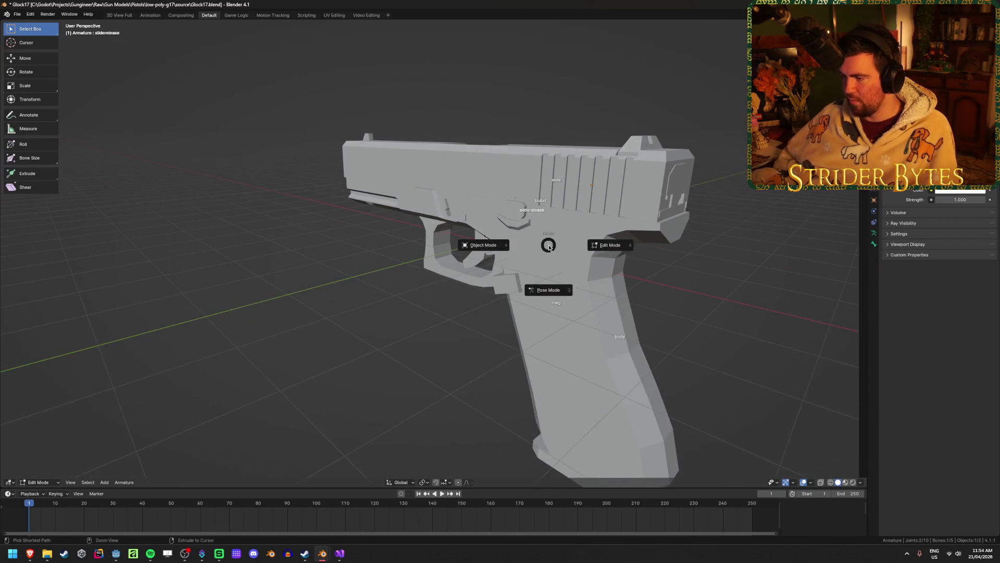
pyautogui.click(526, 246)
pyautogui.click(557, 304)
pyautogui.hotkey('shift', 'z')
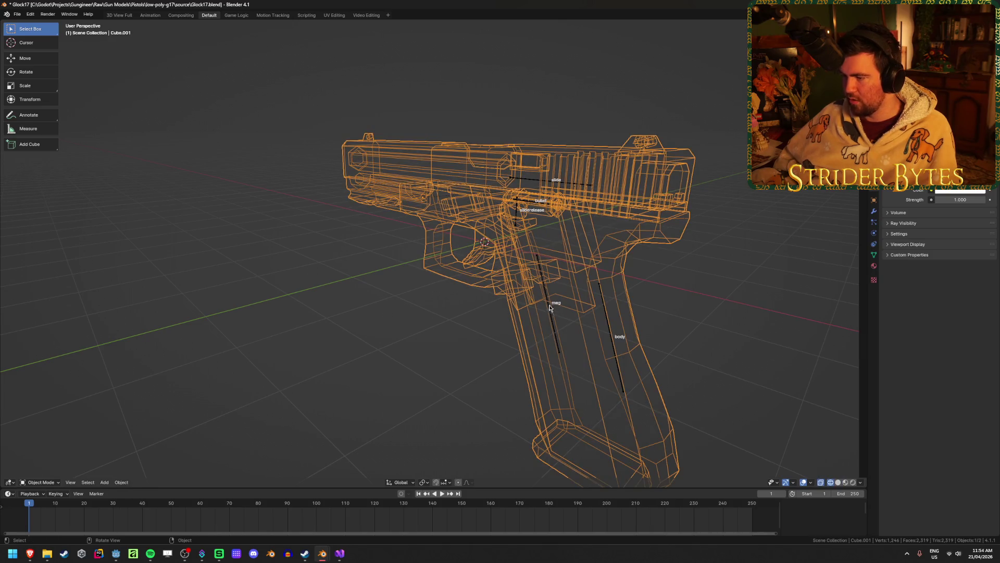
pyautogui.click(550, 308)
pyautogui.click(874, 245)
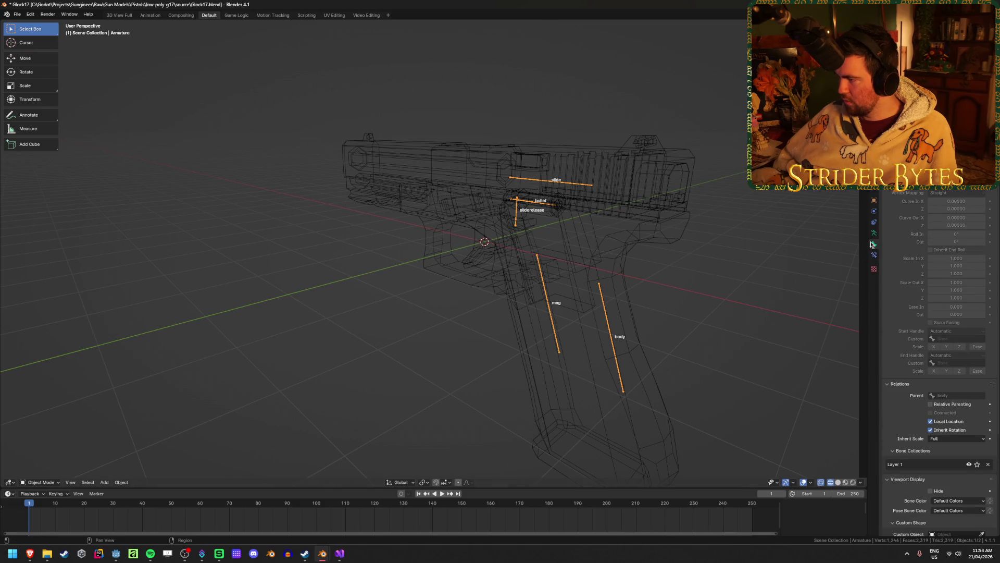
pyautogui.click(875, 233)
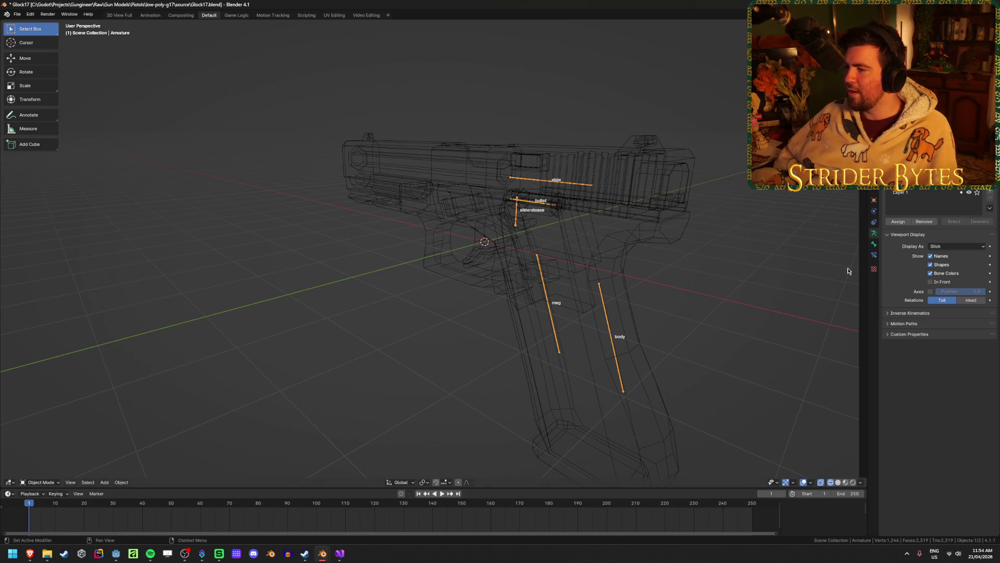
pyautogui.click(666, 268)
pyautogui.hotkey('ctrl', 'Tab')
pyautogui.hotkey('ctrl', 'Tab')
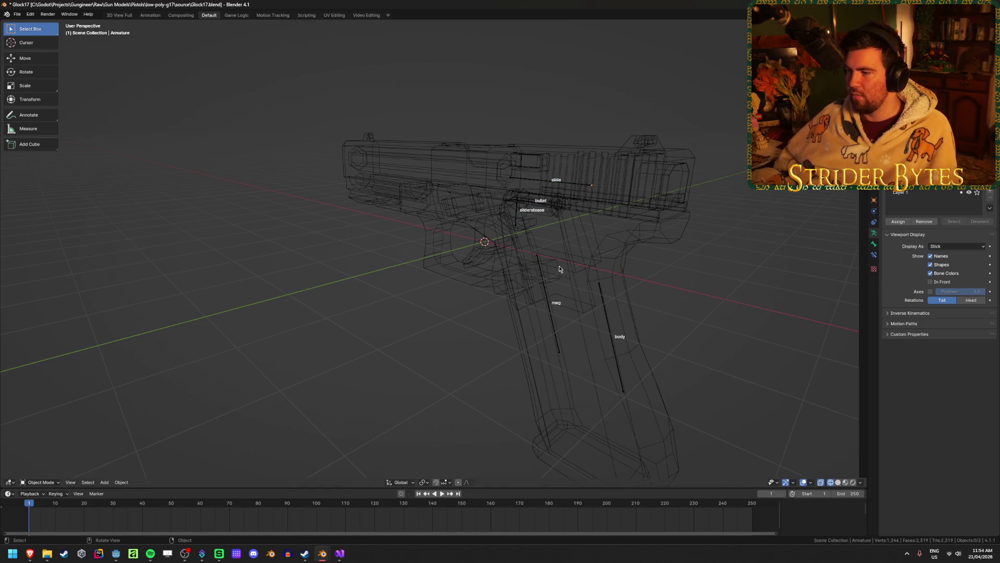
pyautogui.hotkey('ctrl', 'Tab')
pyautogui.hotkey('ctrl', 'Tab')
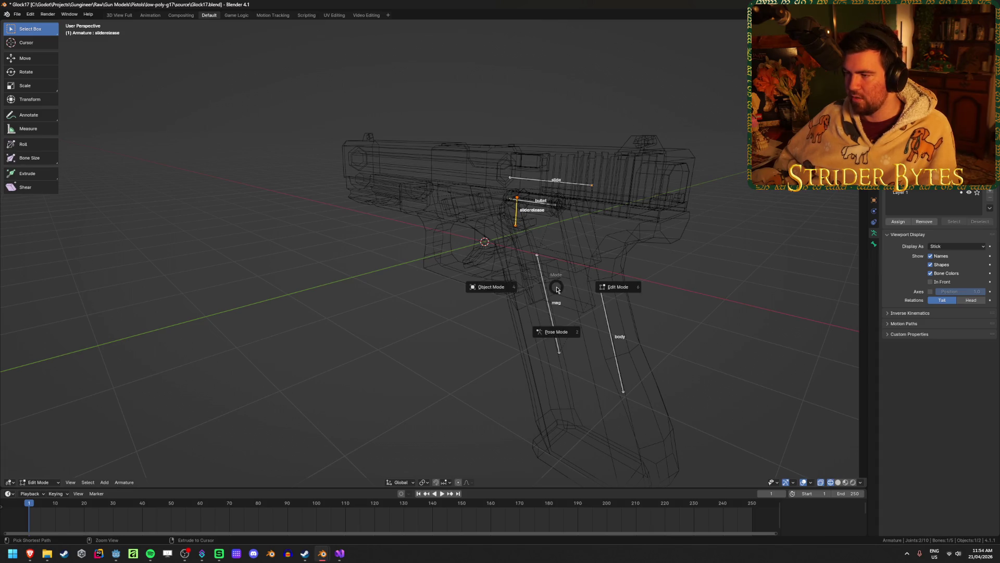
pyautogui.click(512, 294)
pyautogui.click(552, 290)
pyautogui.click(552, 291)
pyautogui.press('x')
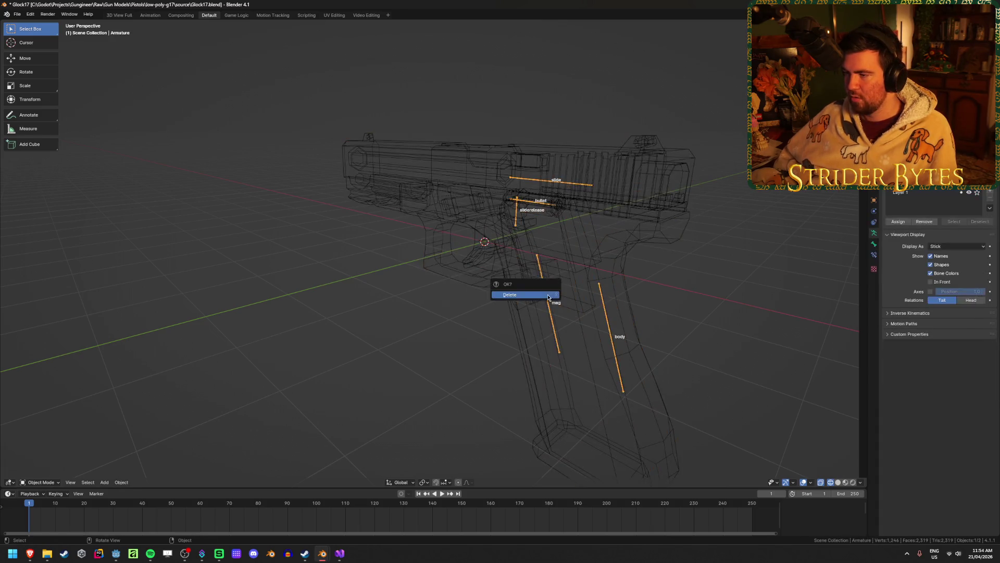
pyautogui.click(526, 294)
pyautogui.moveTo(526, 294); pyautogui.dragTo(589, 216, button='middle')
pyautogui.click(632, 181)
pyautogui.hotkey('shift', 'z')
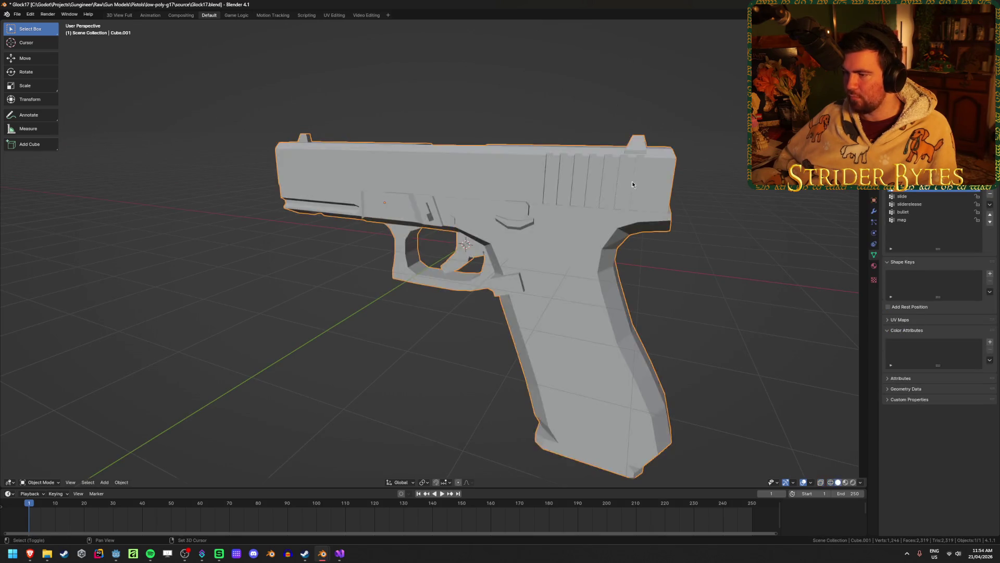
pyautogui.hotkey('shift', 'z')
pyautogui.moveTo(632, 181); pyautogui.dragTo(218, 256, button='middle')
pyautogui.hotkey('shift', 'z')
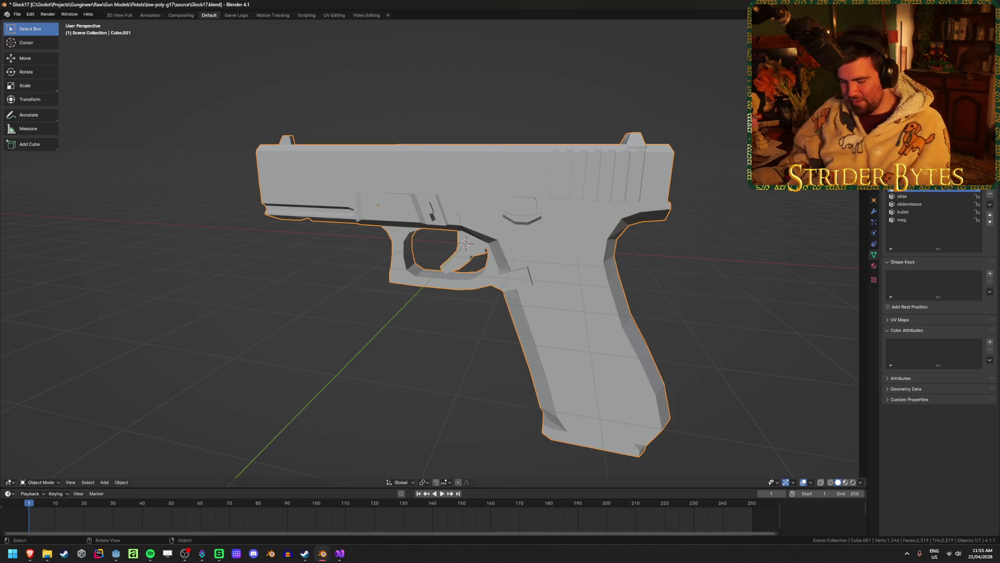
# Step: Switch the viewport to Material Preview and view the gun's front and rear sights
pyautogui.press('z')
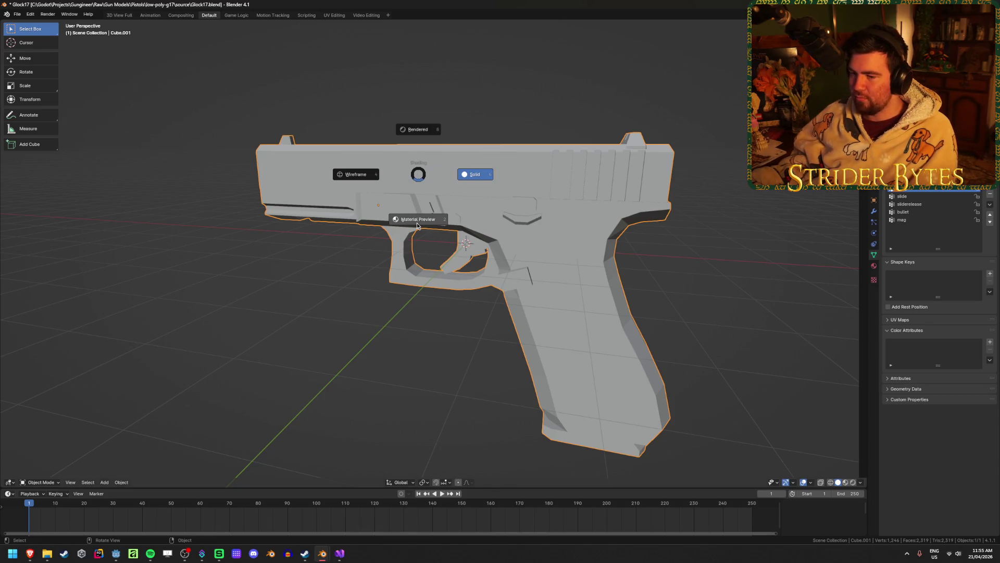
pyautogui.click(417, 225)
pyautogui.moveTo(269, 274)
pyautogui.mouseDown(button='middle')
pyautogui.moveTo(272, 246)
pyautogui.moveTo(255, 245)
pyautogui.moveTo(297, 268)
pyautogui.mouseUp(button='middle')
pyautogui.scroll(6, 345, 236)
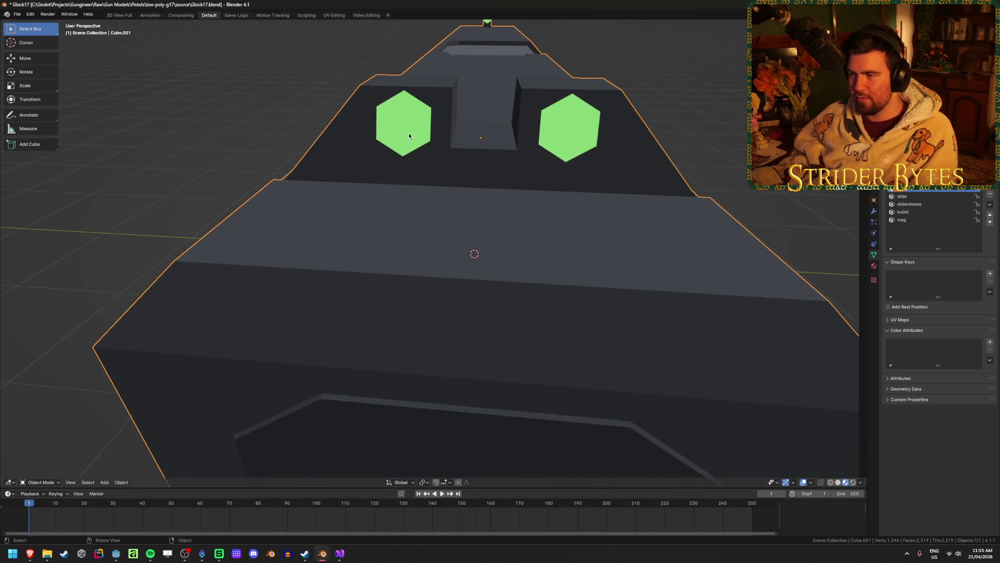
pyautogui.moveTo(409, 133)
pyautogui.mouseDown(button='middle')
pyautogui.moveTo(459, 143)
pyautogui.moveTo(264, 259)
pyautogui.moveTo(350, 257)
pyautogui.moveTo(316, 249)
pyautogui.mouseUp(button='middle')
# Step: Toggle Edit Mode on the gun mesh while orbiting to a straight side view
pyautogui.press('Tab')
pyautogui.press('Tab')
pyautogui.scroll(-8, 458, 143)
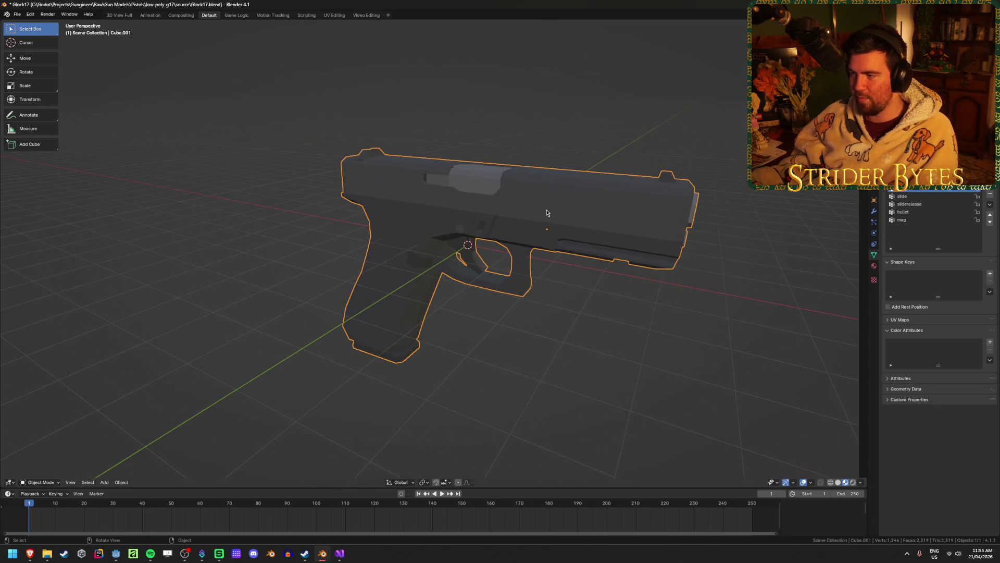
pyautogui.moveTo(546, 213)
pyautogui.mouseDown(button='middle')
pyautogui.moveTo(469, 211)
pyautogui.moveTo(570, 209)
pyautogui.moveTo(364, 282)
pyautogui.moveTo(599, 280)
pyautogui.moveTo(495, 284)
pyautogui.mouseUp(button='middle')
pyautogui.scroll(-2, 495, 284)
pyautogui.press('Tab')
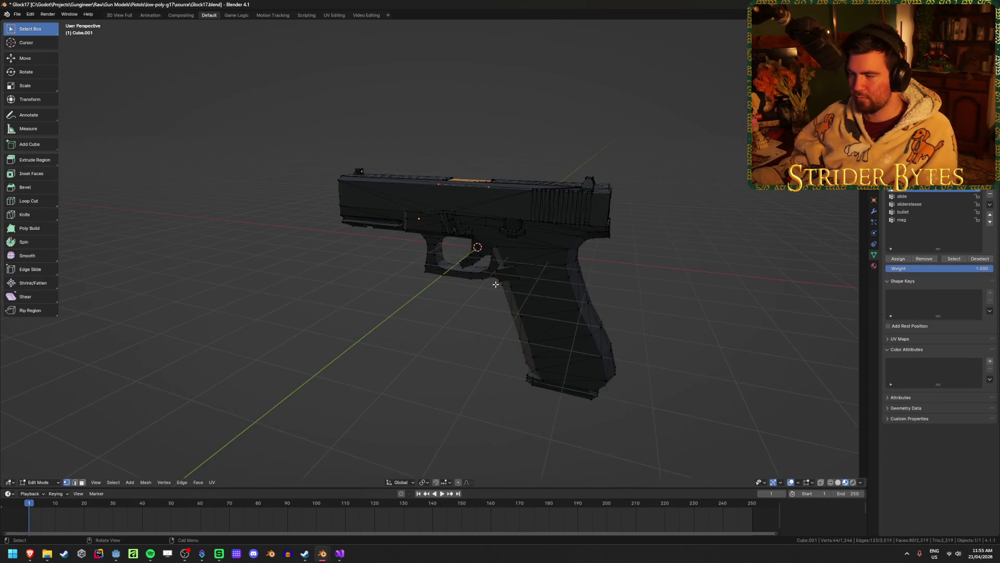
pyautogui.scroll(4, 496, 284)
pyautogui.press('Tab')
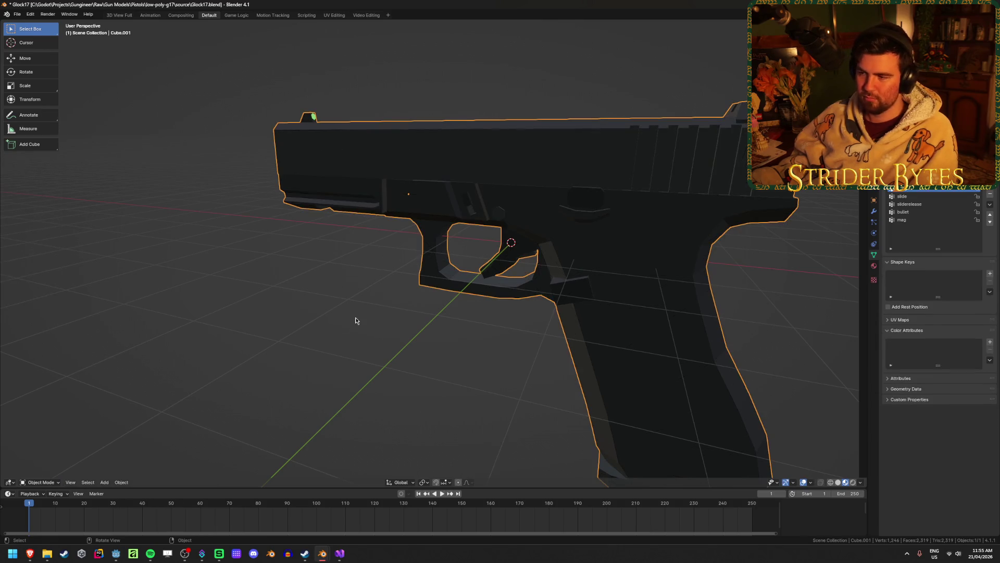
pyautogui.moveTo(430, 305)
pyautogui.mouseDown(button='middle')
pyautogui.moveTo(462, 264)
pyautogui.moveTo(407, 314)
pyautogui.moveTo(439, 326)
pyautogui.moveTo(375, 237)
pyautogui.moveTo(357, 263)
pyautogui.moveTo(546, 147)
pyautogui.mouseUp(button='middle')
pyautogui.press('Tab')
pyautogui.scroll(5, 435, 324)
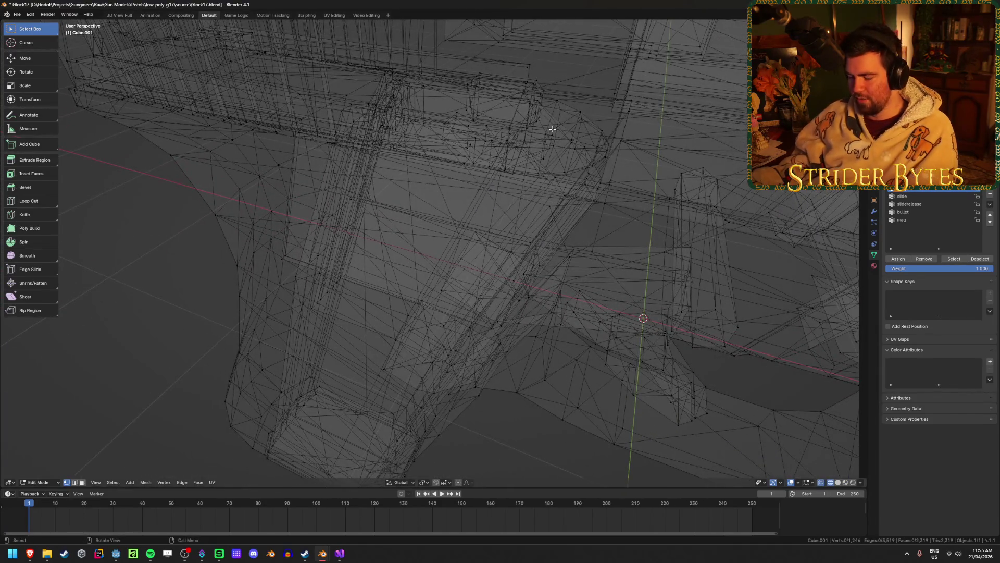
# Step: Select the linked bullet piece with L, frame it, and hide the rest of the mesh
pyautogui.press('l')
pyautogui.press('l')
pyautogui.click(560, 77)
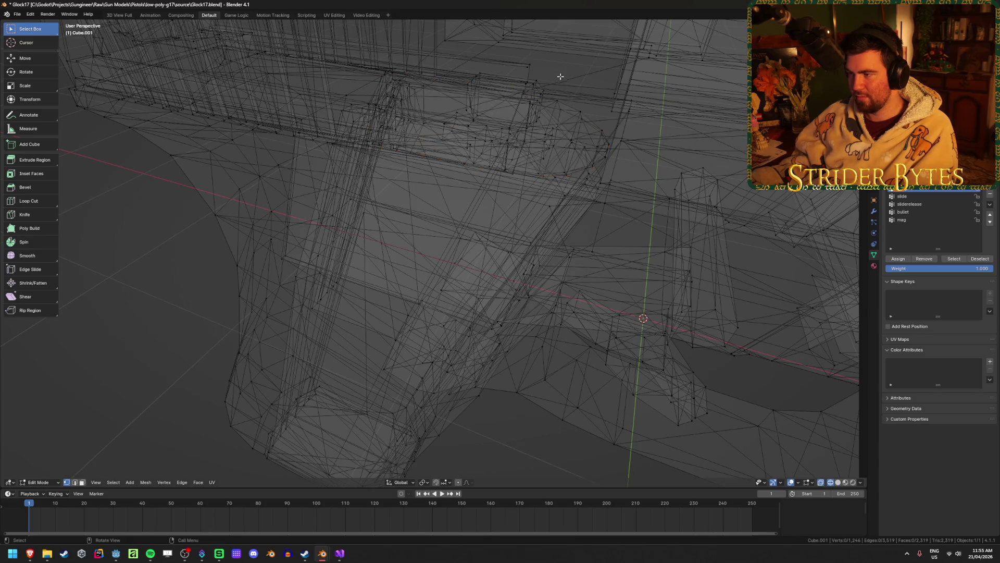
pyautogui.press('l')
pyautogui.press('KP_Decimal')
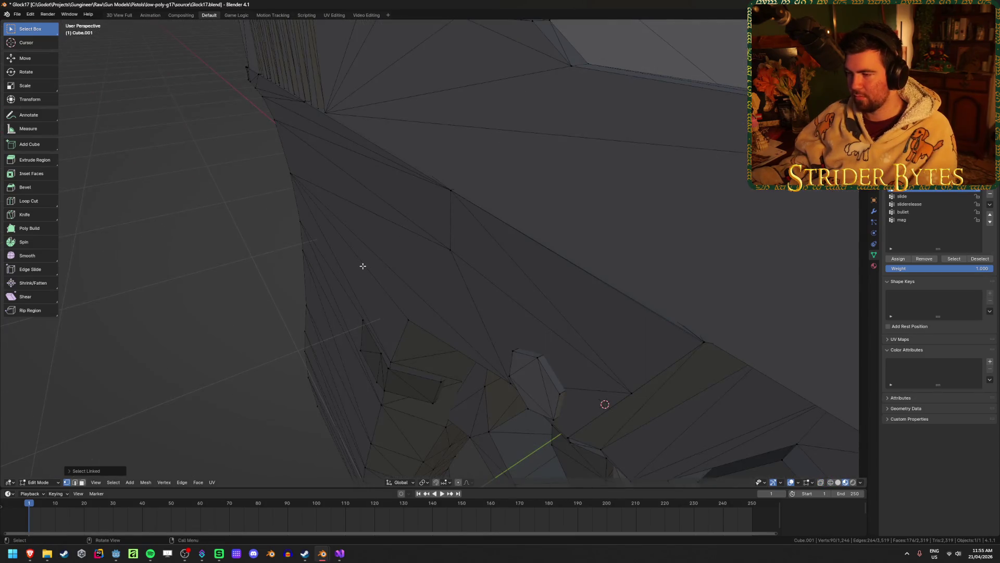
pyautogui.moveTo(361, 267)
pyautogui.mouseDown(button='middle')
pyautogui.moveTo(419, 260)
pyautogui.moveTo(384, 219)
pyautogui.moveTo(527, 217)
pyautogui.moveTo(470, 227)
pyautogui.mouseUp(button='middle')
pyautogui.hotkey('shift', 'h')
# Step: Separate the bullet mesh into its own object, Cube.002, and return to object mode
pyautogui.click(435, 253)
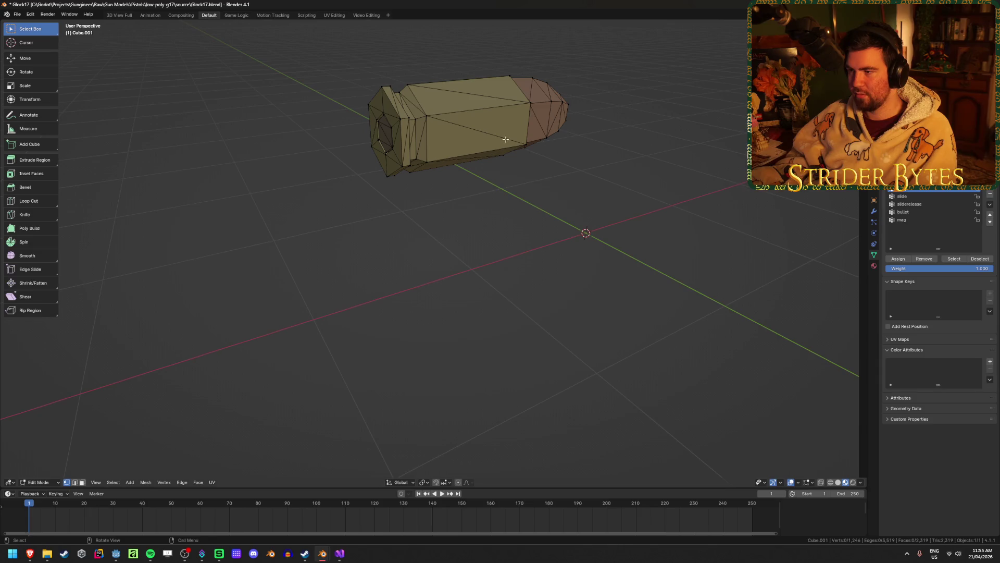
pyautogui.press('l')
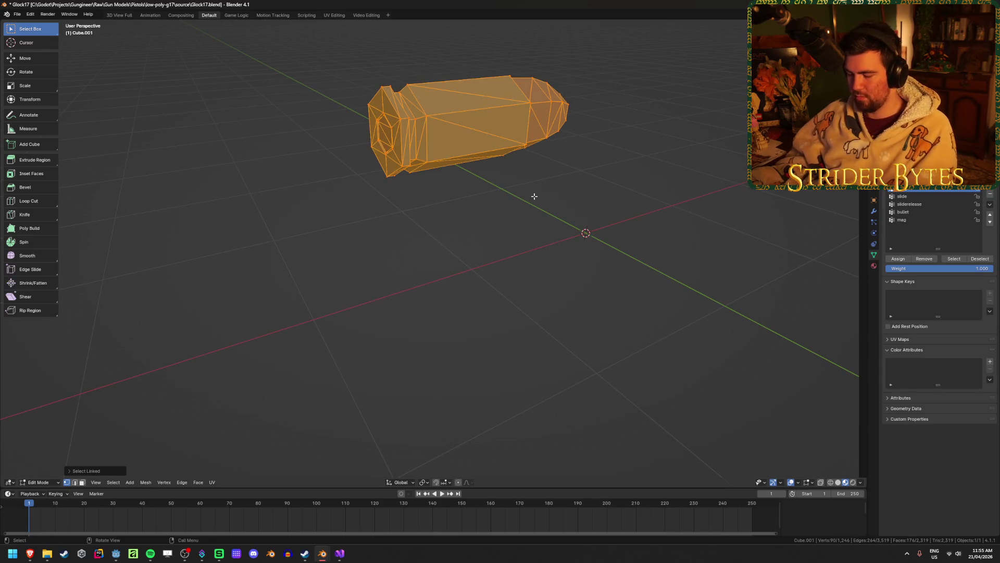
pyautogui.press('p')
pyautogui.click(533, 196)
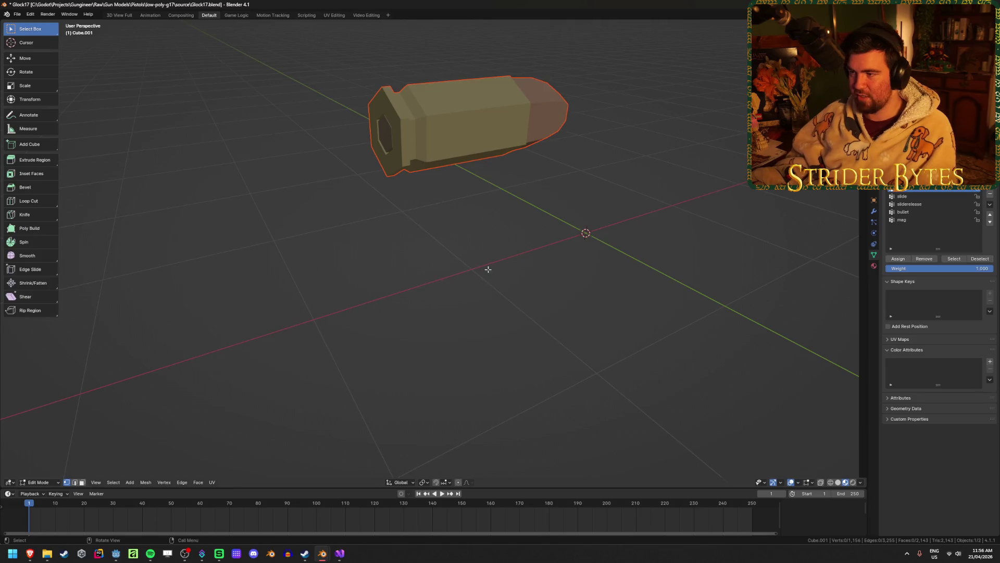
pyautogui.press('Tab')
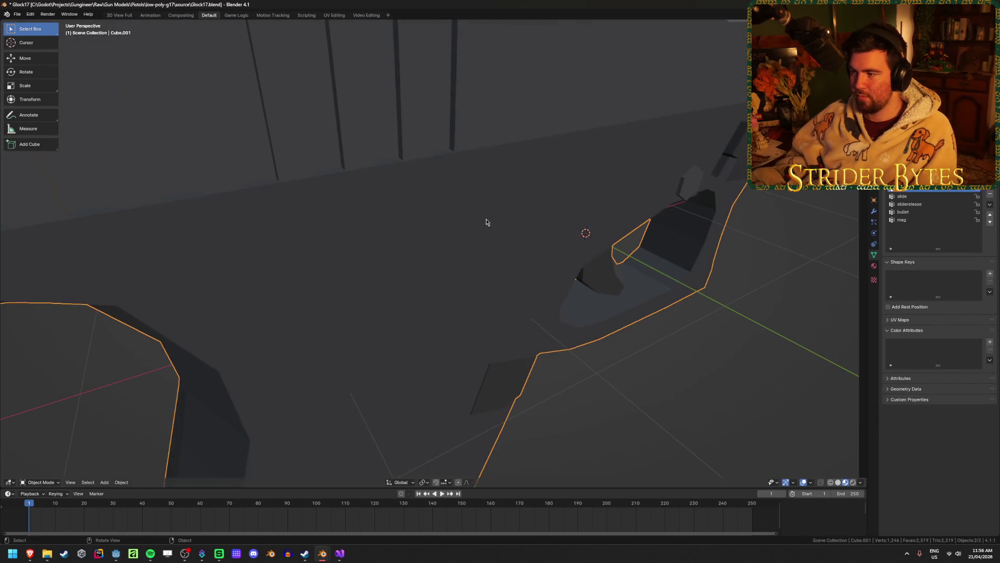
# Step: Isolate Cube.002 on its own and reopen it in Edit Mode on its hexagonal base
pyautogui.scroll(-6, 486, 223)
pyautogui.scroll(-3, 521, 234)
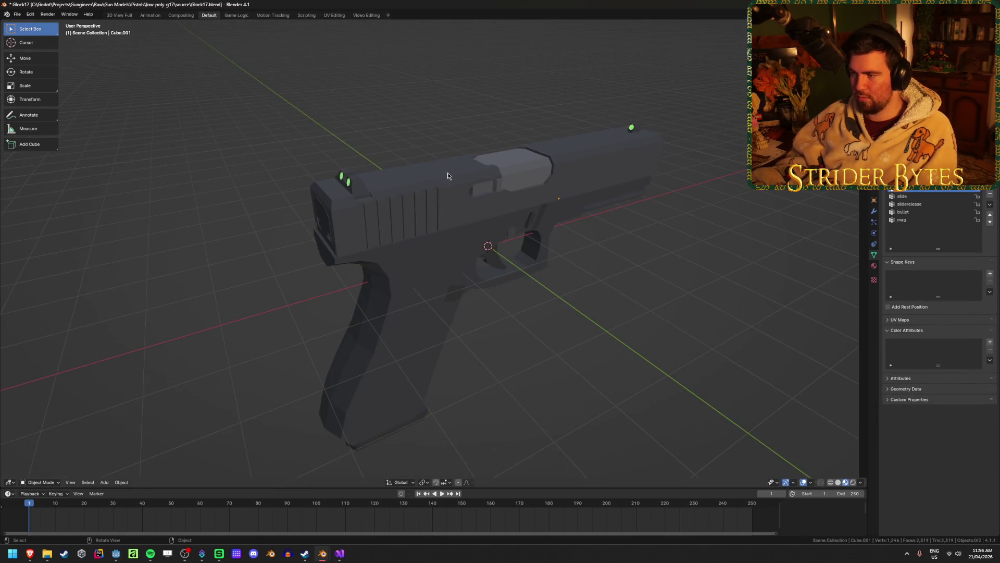
pyautogui.hotkey('ctrl', 'z')
pyautogui.scroll(4, 389, 259)
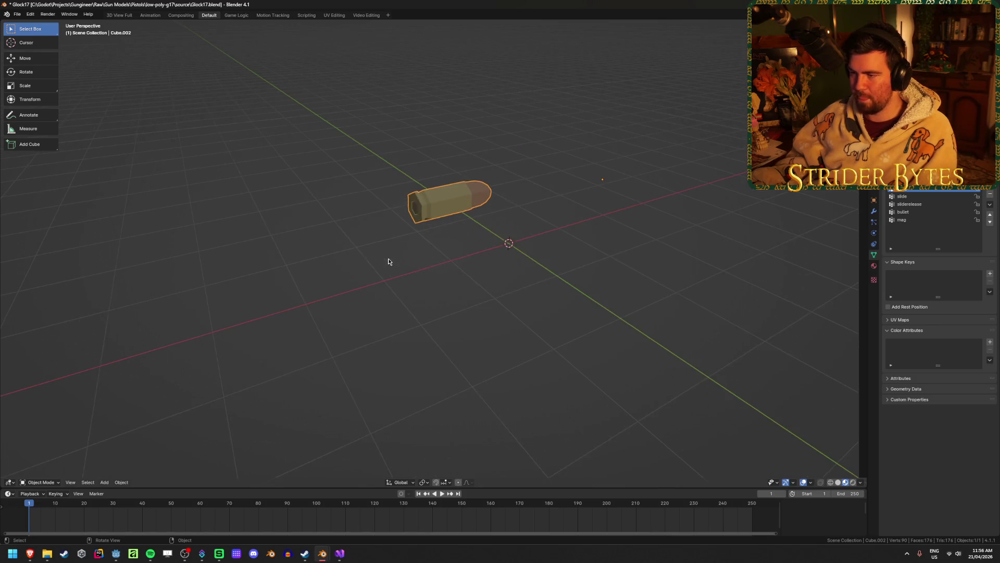
pyautogui.scroll(-2, 389, 259)
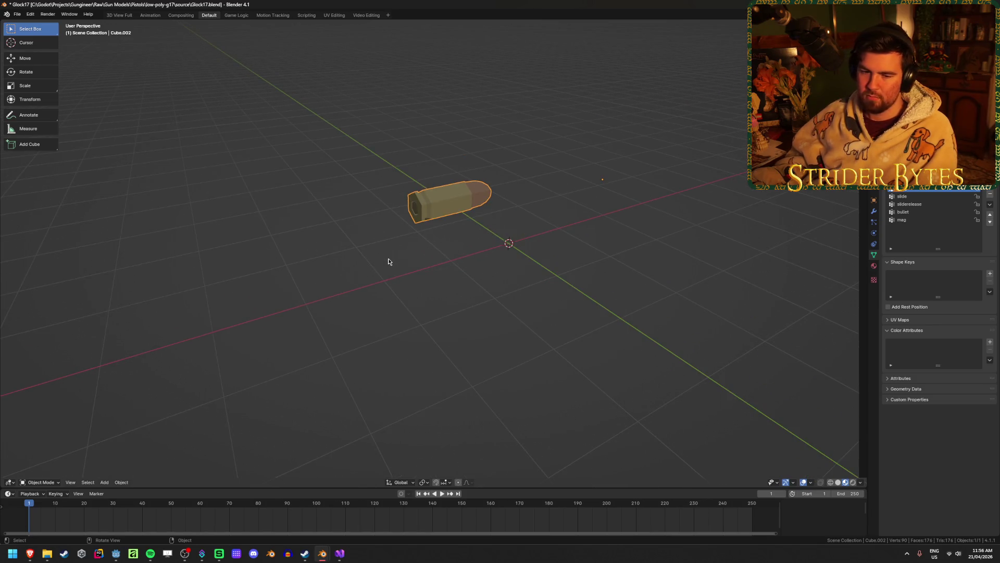
pyautogui.press('KP_8')
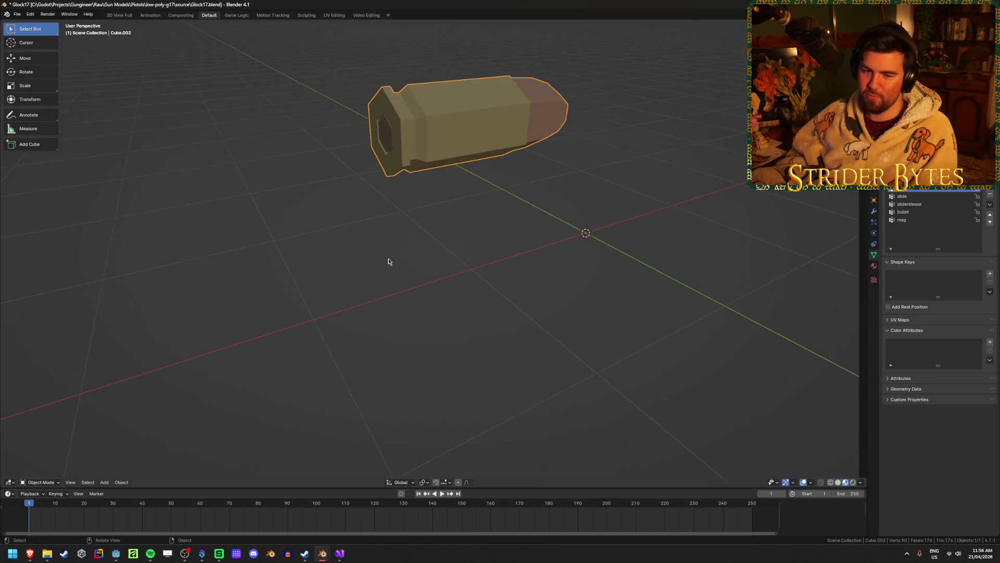
pyautogui.press('KP_2')
pyautogui.scroll(2, 389, 260)
pyautogui.scroll(-2, 388, 261)
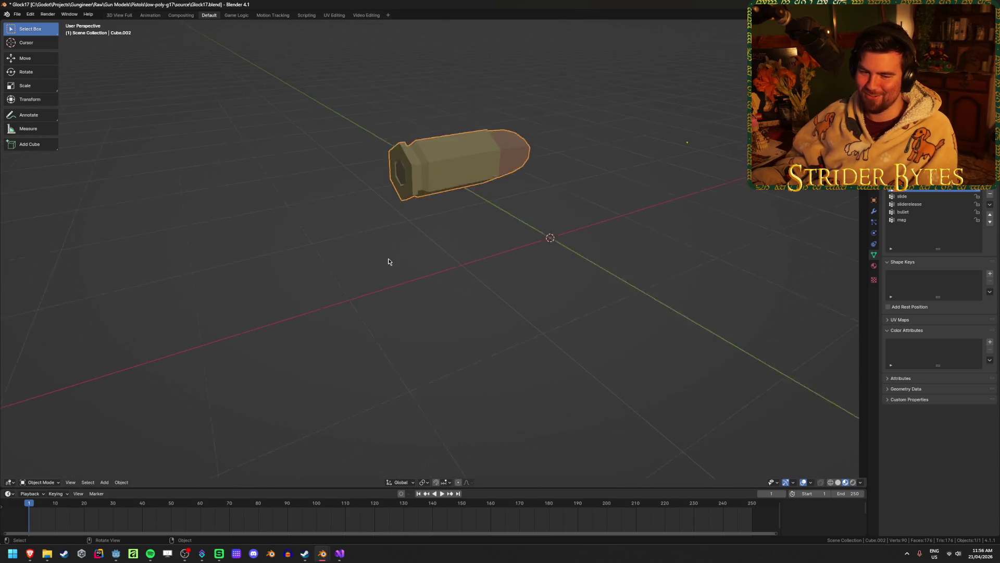
pyautogui.scroll(2, 388, 261)
pyautogui.scroll(-2, 389, 261)
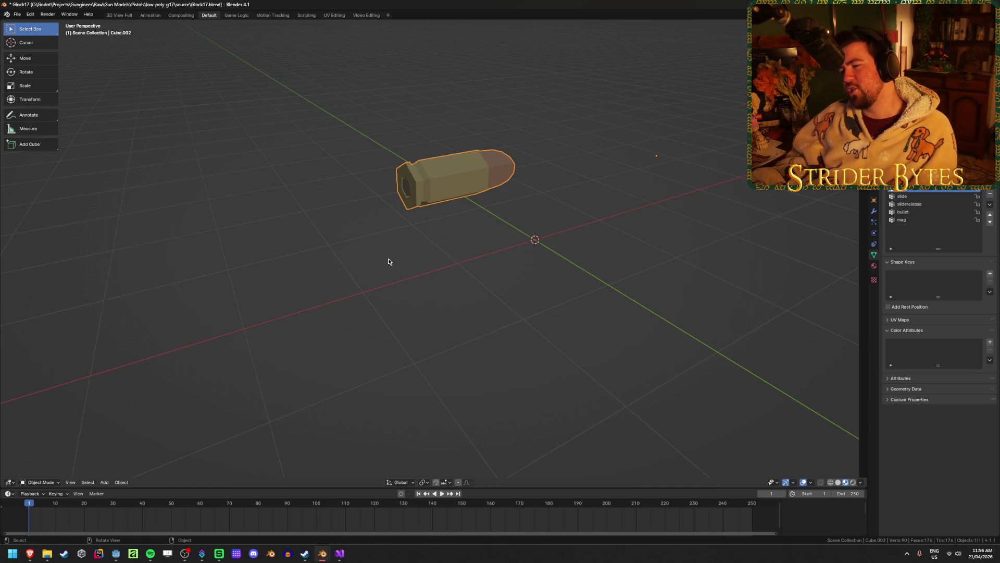
pyautogui.press('Tab')
pyautogui.moveTo(420, 173)
pyautogui.mouseDown(button='middle')
pyautogui.moveTo(420, 228)
pyautogui.moveTo(378, 237)
pyautogui.moveTo(425, 274)
pyautogui.moveTo(434, 190)
pyautogui.moveTo(402, 206)
pyautogui.mouseUp(button='middle')
pyautogui.scroll(2, 435, 209)
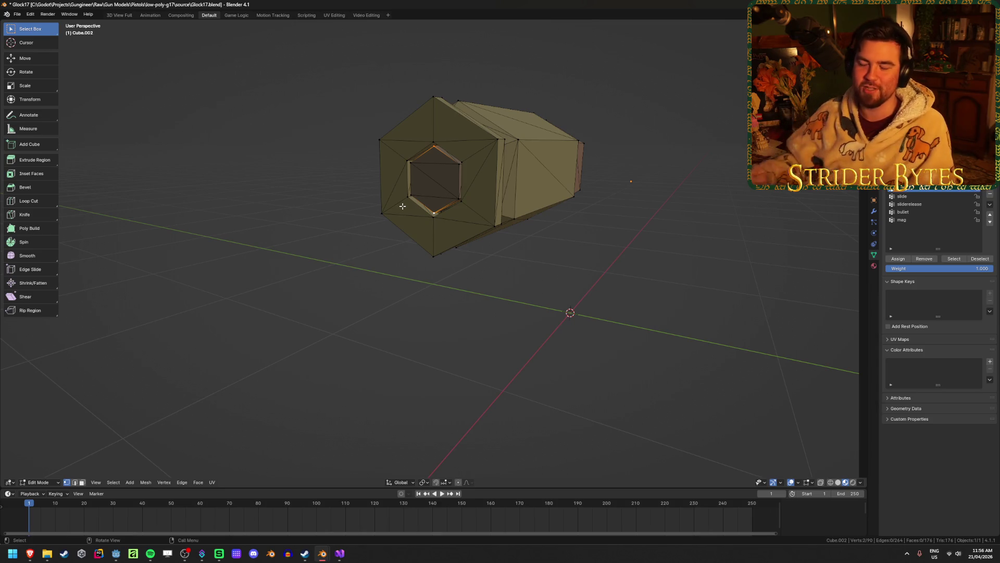
pyautogui.hotkey('shift', 's')
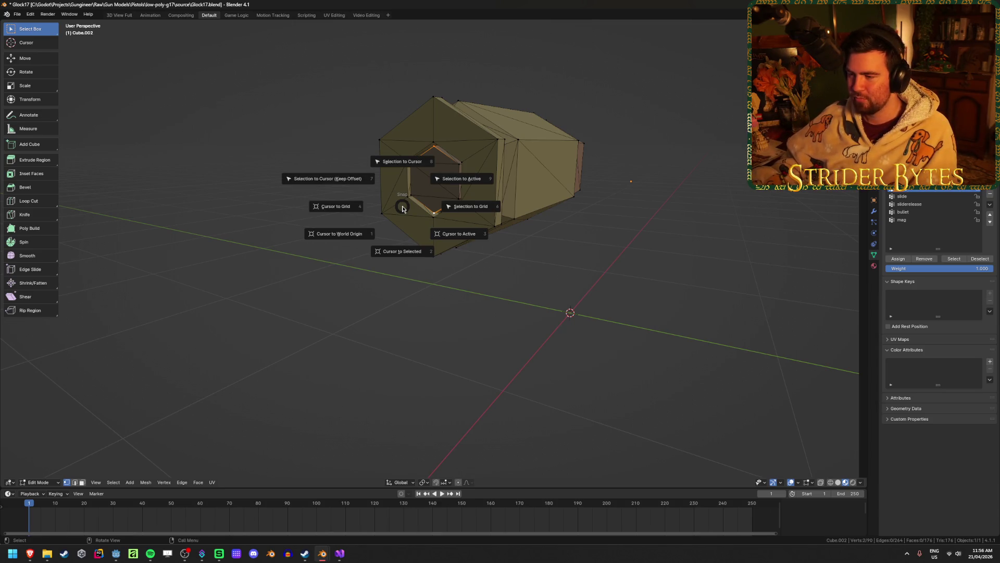
pyautogui.press('Escape')
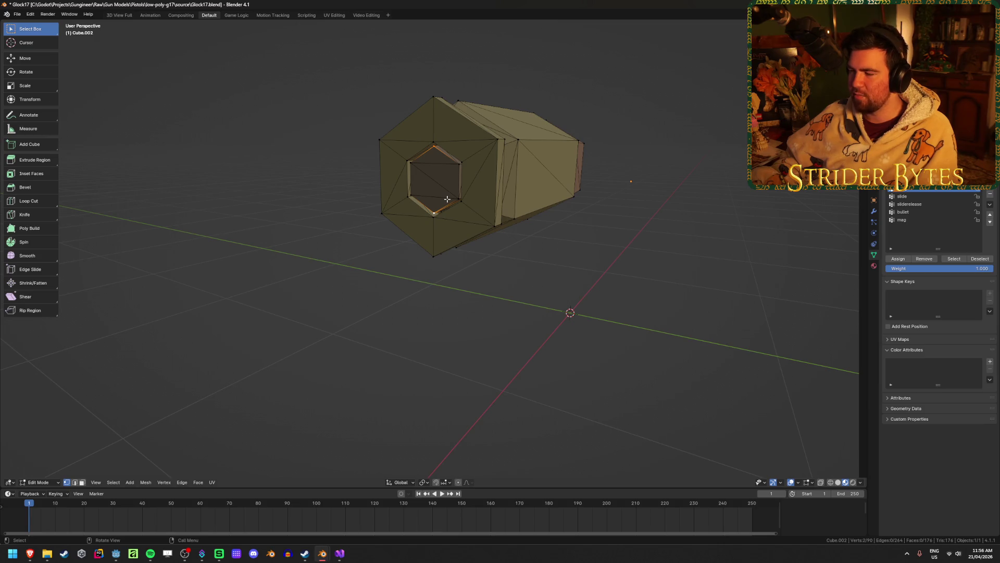
pyautogui.hotkey('shift', 's')
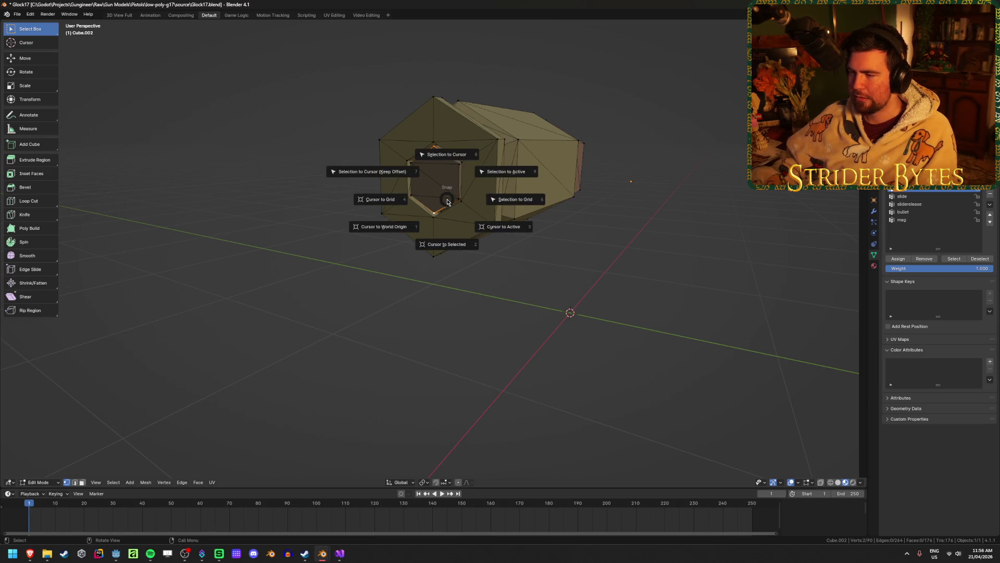
pyautogui.press('Escape')
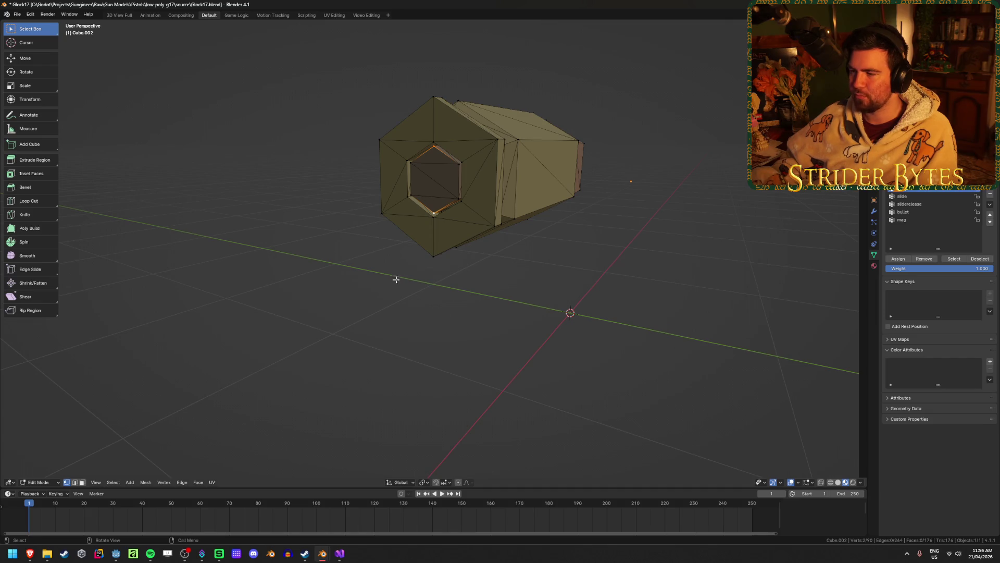
pyautogui.hotkey('shift', 's')
pyautogui.press('Escape')
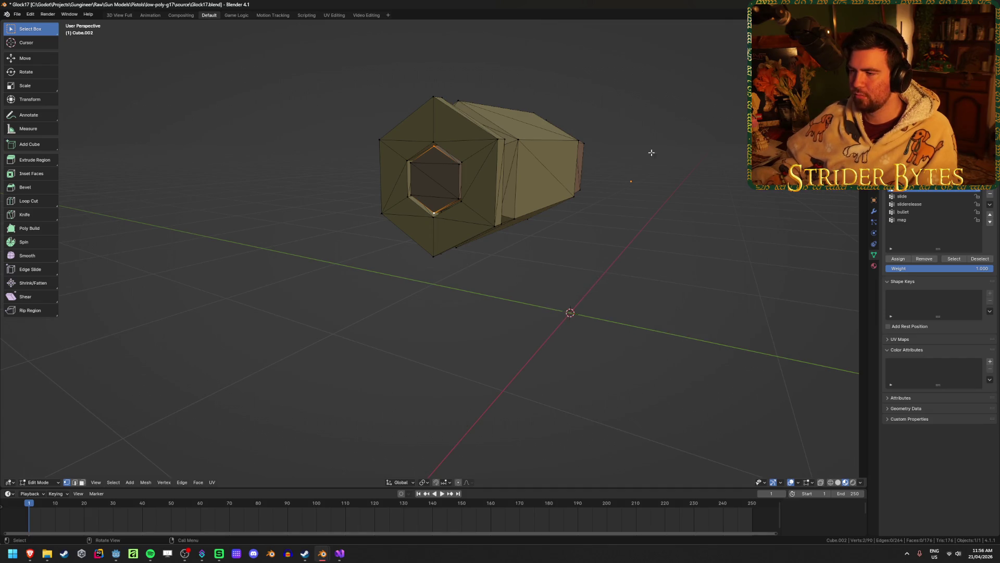
pyautogui.scroll(-2, 641, 302)
pyautogui.moveTo(641, 302); pyautogui.dragTo(574, 299, button='middle')
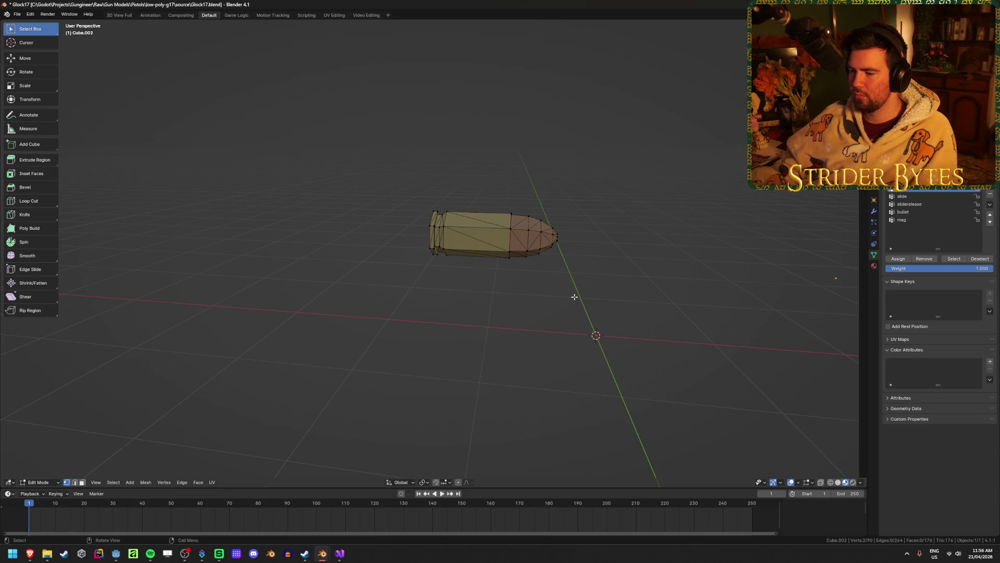
pyautogui.scroll(-5, 574, 297)
pyautogui.scroll(8, 574, 297)
pyautogui.press('Tab')
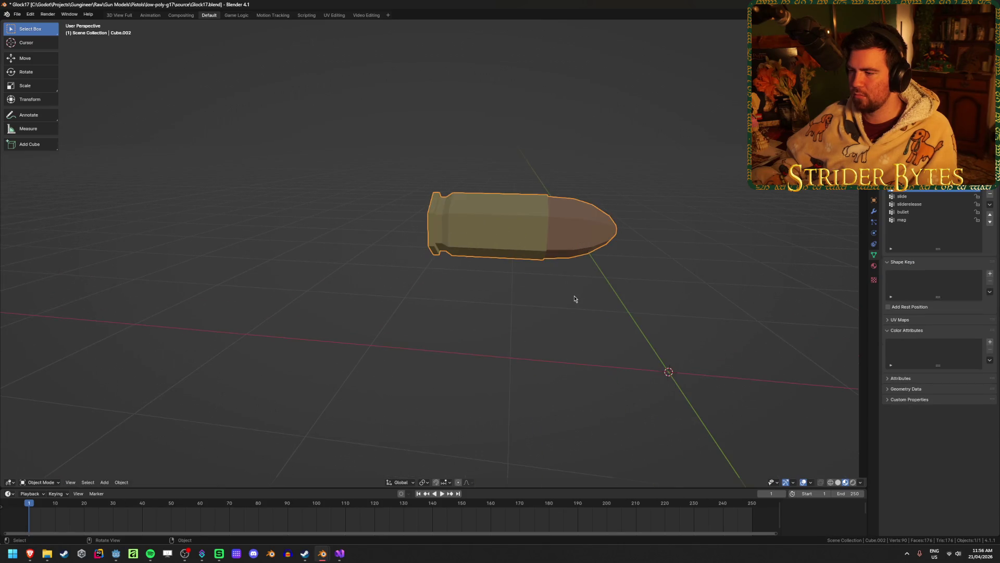
# Step: Copy the bullet Cube.002 into Casing_Rifle.blend, then undo the paste and return to Glock17.blend
pyautogui.hotkey('ctrl', 'c')
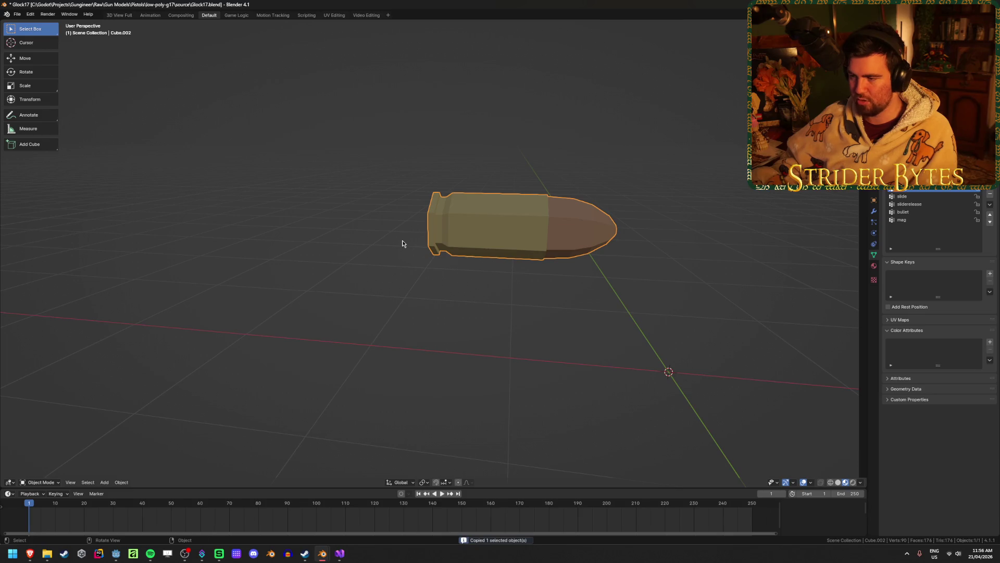
pyautogui.moveTo(322, 552)
pyautogui.click(276, 513)
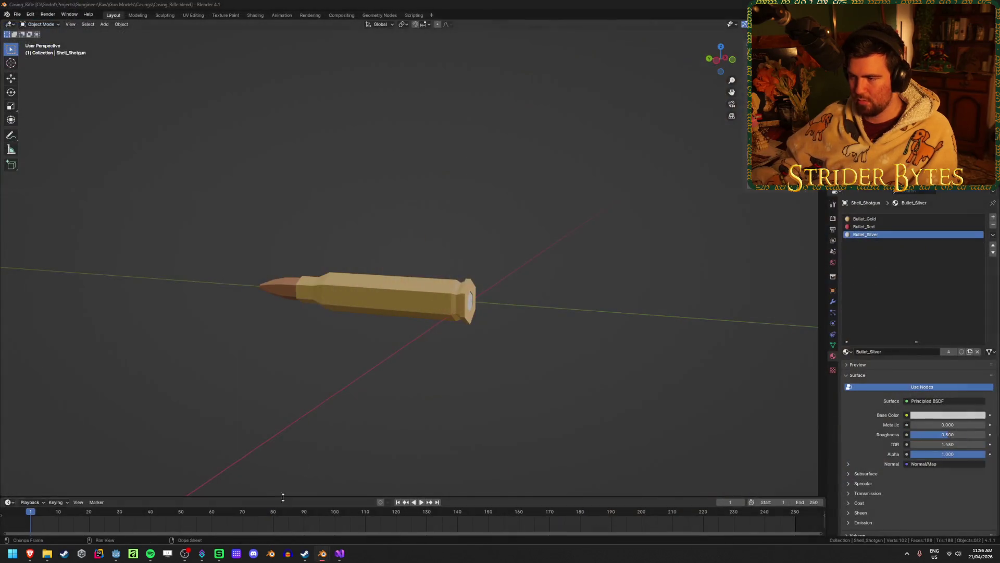
pyautogui.hotkey('ctrl', 'v')
pyautogui.moveTo(498, 232)
pyautogui.mouseDown(button='middle')
pyautogui.moveTo(424, 256)
pyautogui.moveTo(416, 239)
pyautogui.moveTo(479, 246)
pyautogui.mouseUp(button='middle')
pyautogui.hotkey('ctrl', 'z')
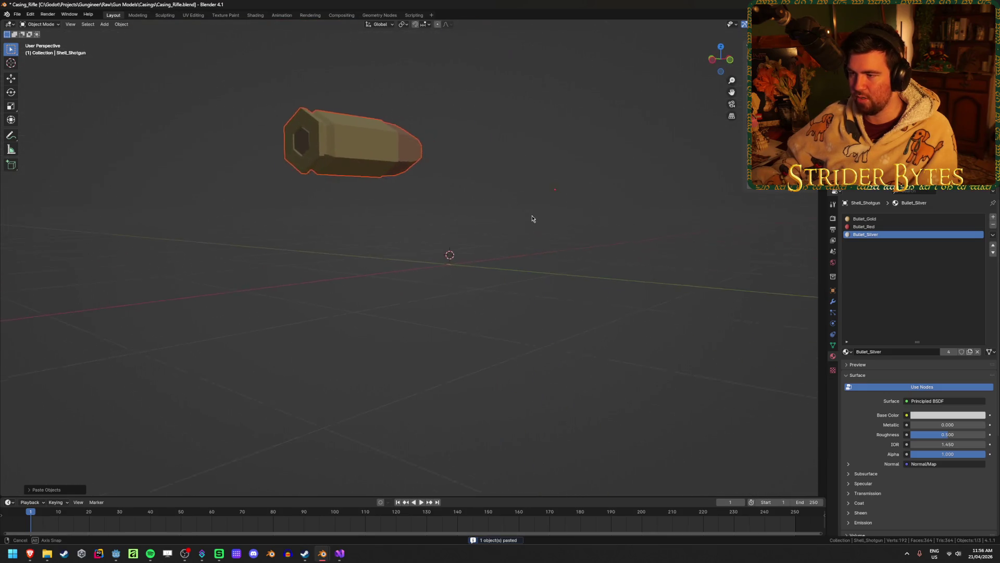
pyautogui.click(366, 518)
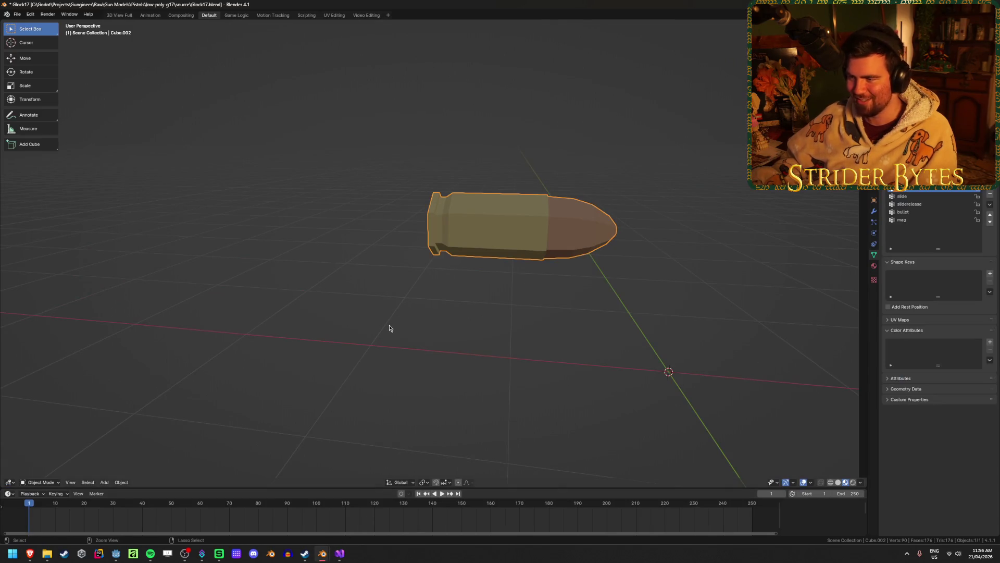
# Step: Check the Glock mesh Cube.001 in Edit Mode, then apply its scale and deselect it
pyautogui.hotkey('ctrl', 'z')
pyautogui.hotkey('ctrl', 'z')
pyautogui.hotkey('ctrl', 'z')
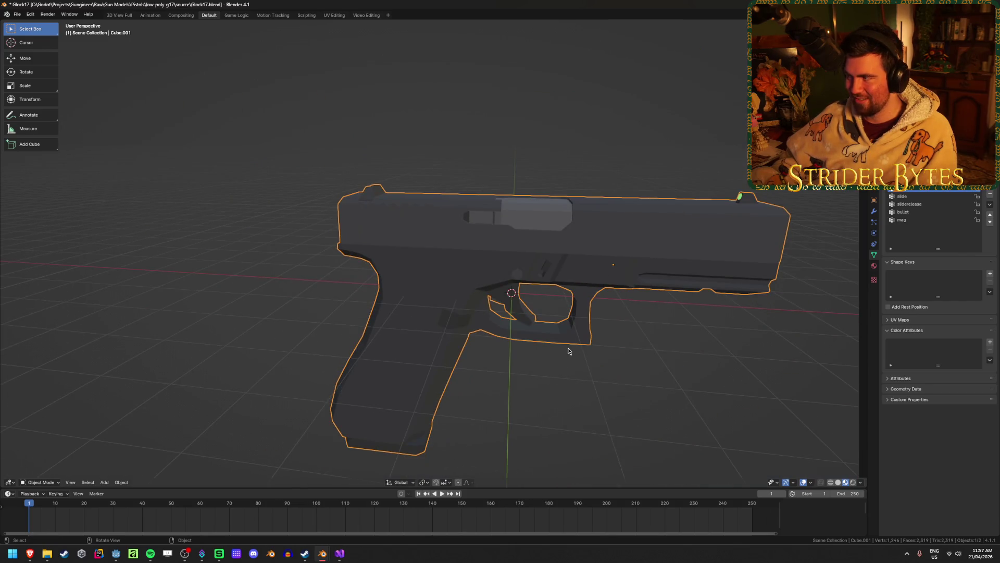
pyautogui.hotkey('ctrl', 'shift', 'z')
pyautogui.hotkey('ctrl', 'shift', 'z')
pyautogui.hotkey('ctrl', 'shift', 'z')
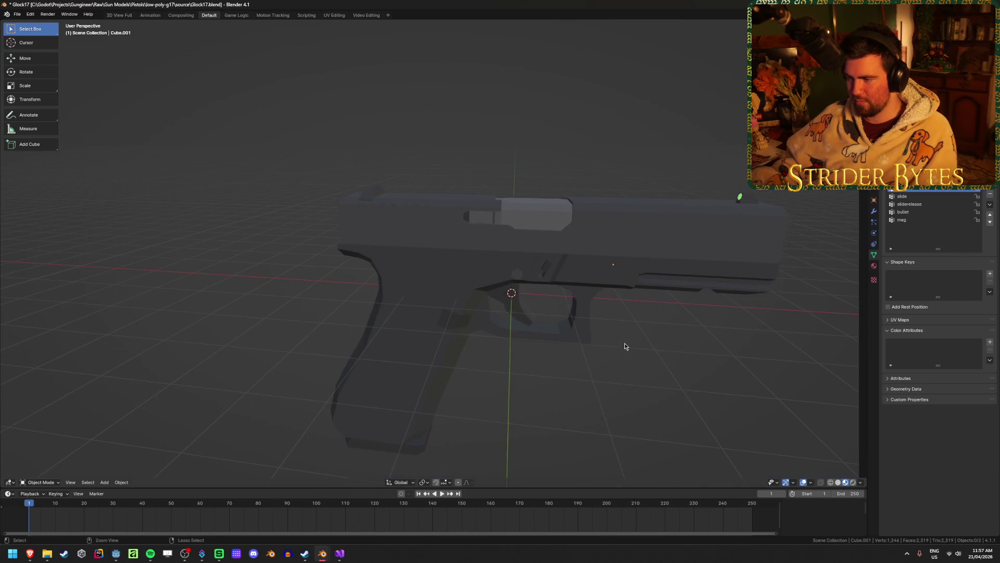
pyautogui.hotkey('ctrl', 'z')
pyautogui.hotkey('ctrl', 'z')
pyautogui.hotkey('ctrl', 'z')
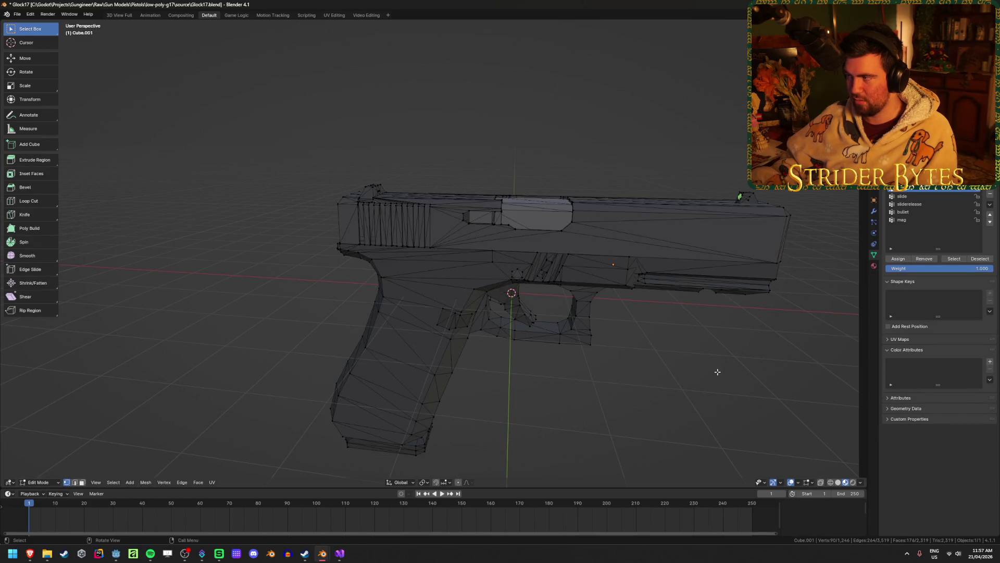
pyautogui.hotkey('ctrl', 'z')
pyautogui.moveTo(650, 357); pyautogui.dragTo(587, 346, button='middle')
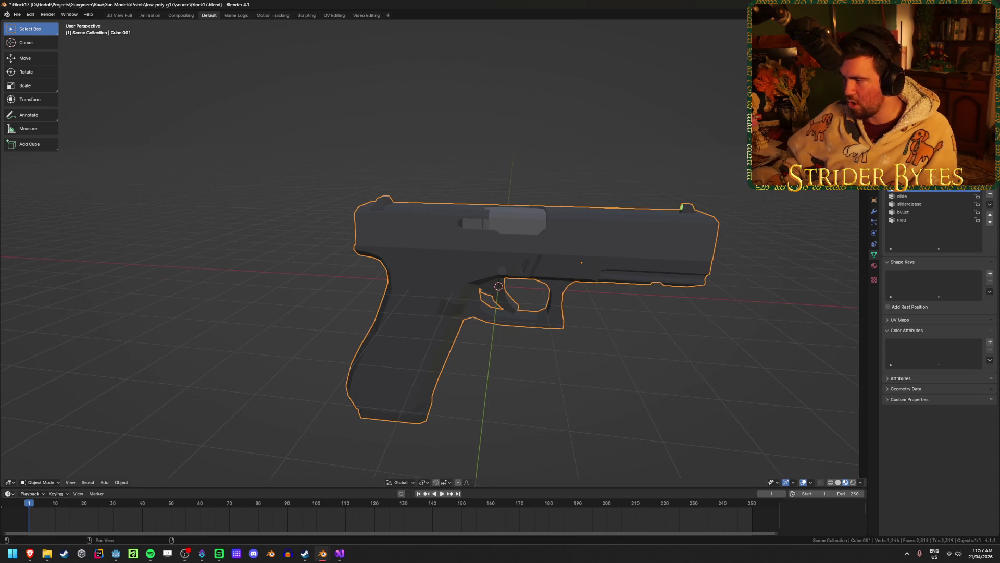
pyautogui.hotkey('ctrl', 'a')
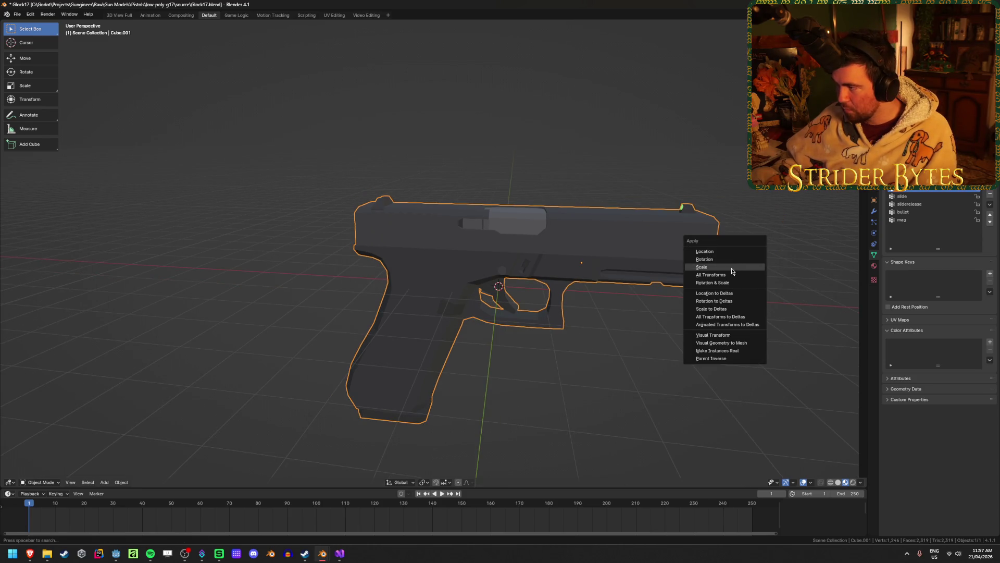
pyautogui.click(732, 267)
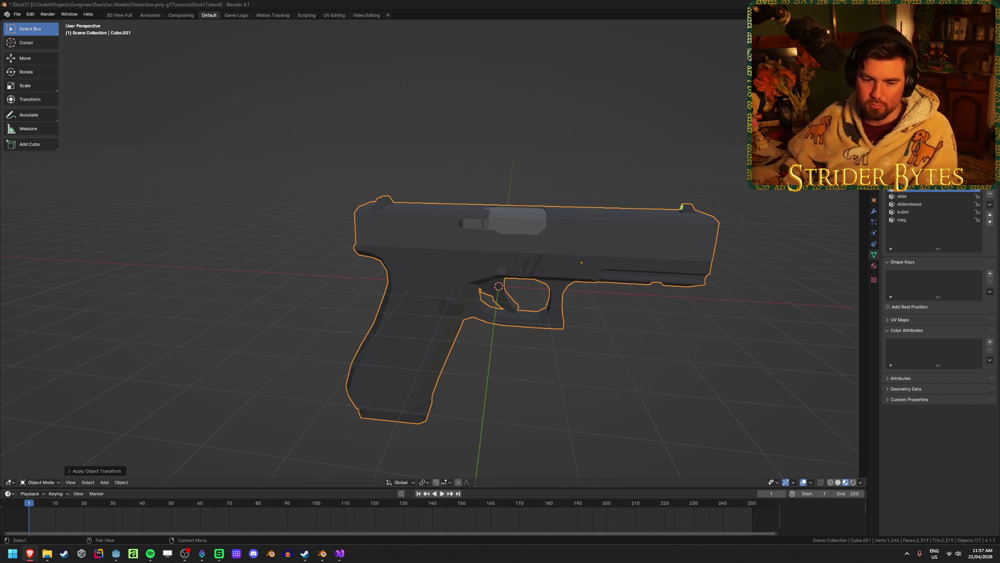
pyautogui.click(189, 175)
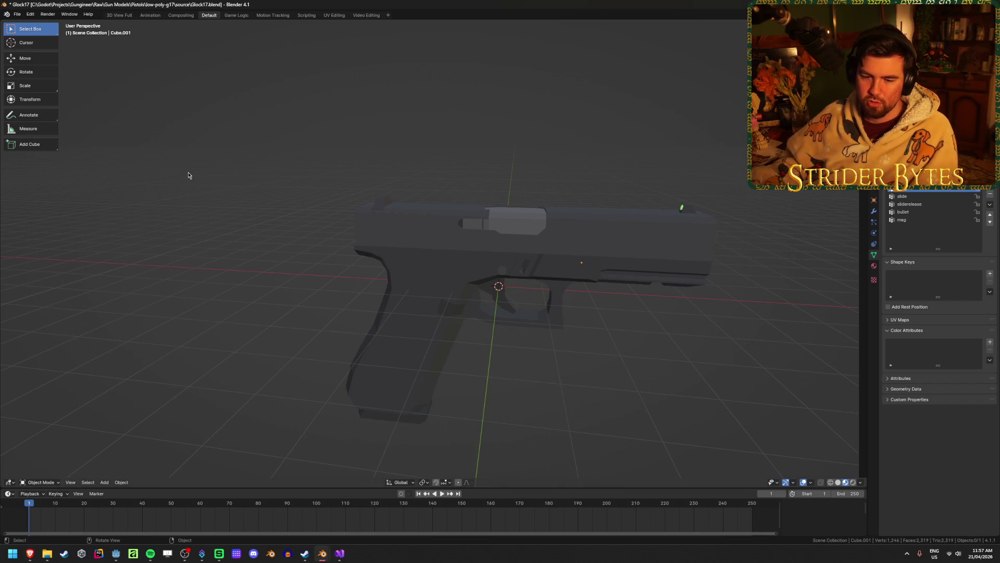
pyautogui.moveTo(188, 175); pyautogui.dragTo(292, 167, button='middle')
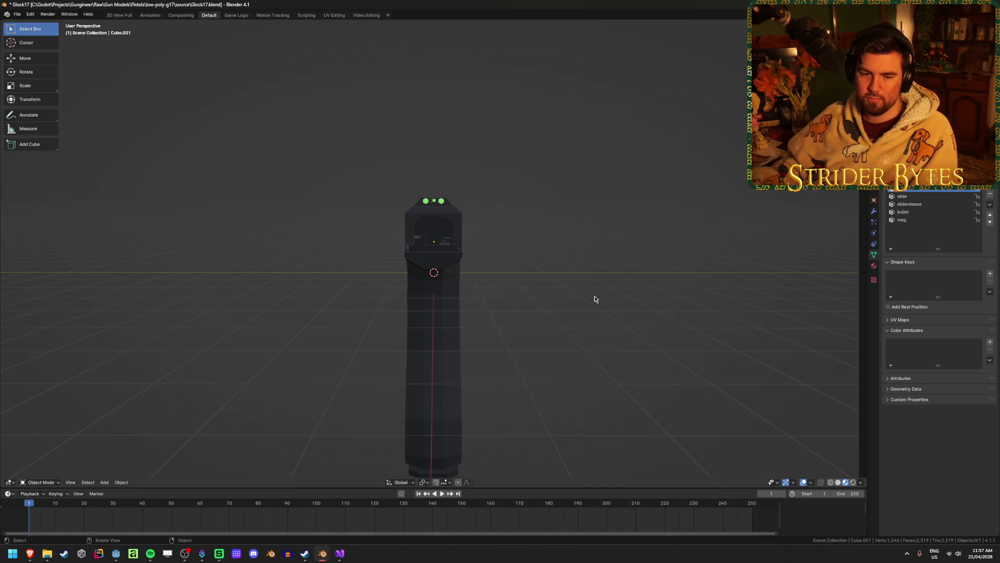
pyautogui.moveTo(585, 297)
pyautogui.mouseDown(button='middle')
pyautogui.moveTo(422, 265)
pyautogui.moveTo(419, 305)
pyautogui.moveTo(501, 328)
pyautogui.moveTo(489, 370)
pyautogui.moveTo(509, 323)
pyautogui.moveTo(417, 375)
pyautogui.mouseUp(button='middle')
pyautogui.scroll(2, 509, 324)
pyautogui.moveTo(471, 304)
pyautogui.mouseDown(button='middle')
pyautogui.moveTo(443, 310)
pyautogui.moveTo(468, 294)
pyautogui.mouseUp(button='middle')
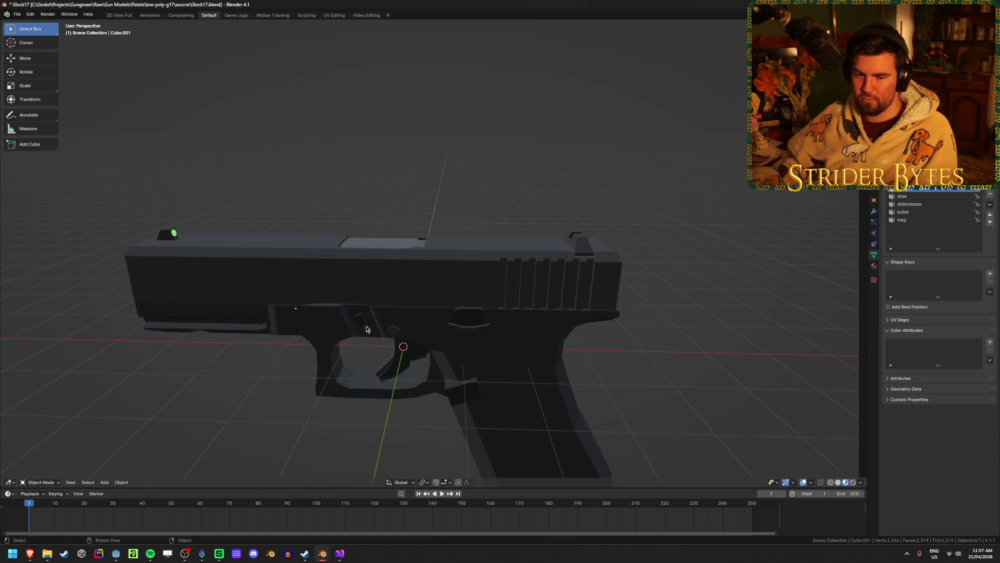
pyautogui.moveTo(419, 320)
pyautogui.mouseDown(button='middle')
pyautogui.moveTo(395, 314)
pyautogui.moveTo(585, 373)
pyautogui.moveTo(570, 362)
pyautogui.mouseUp(button='middle')
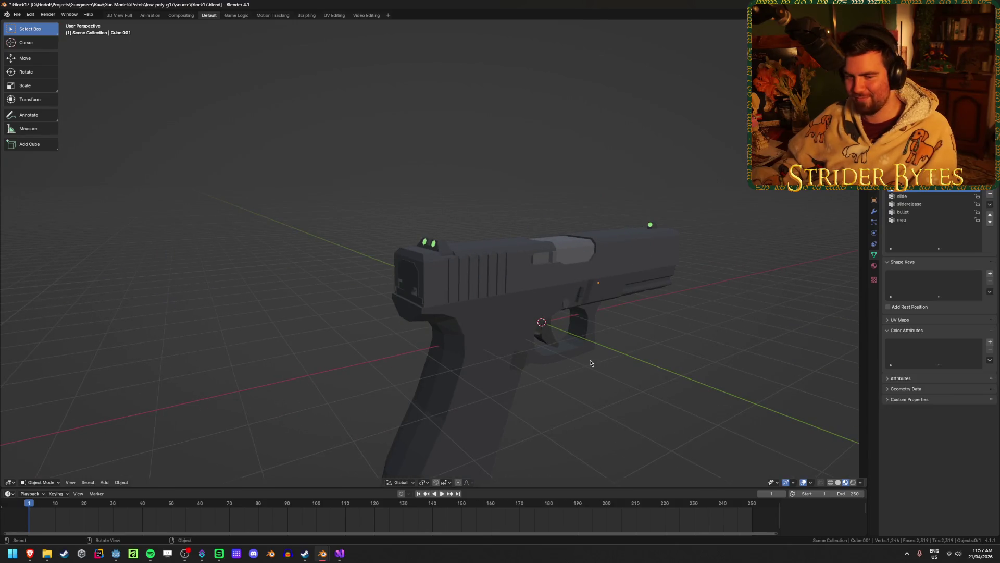
pyautogui.moveTo(449, 357); pyautogui.dragTo(432, 354, button='middle')
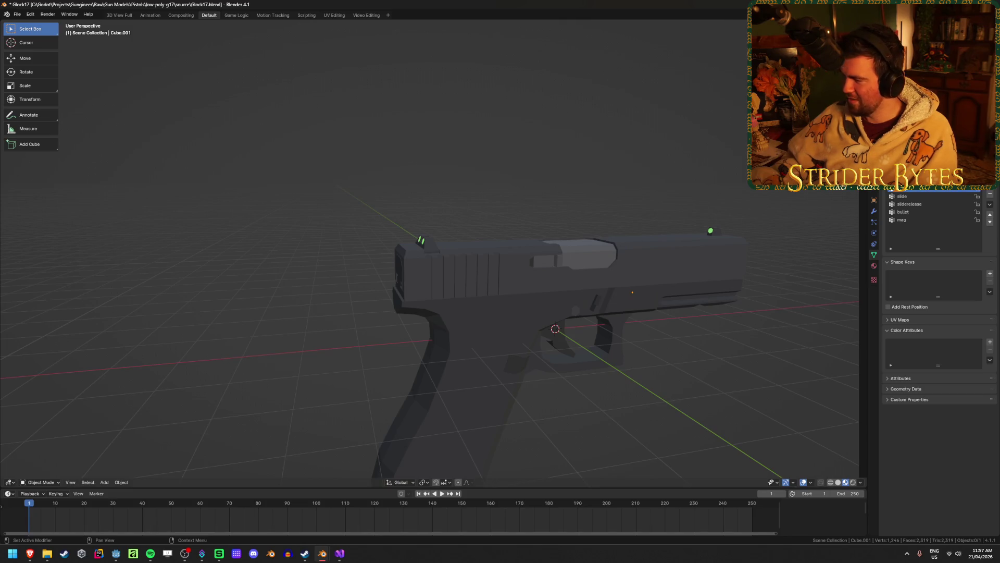
pyautogui.hotkey('alt', 'Tab')
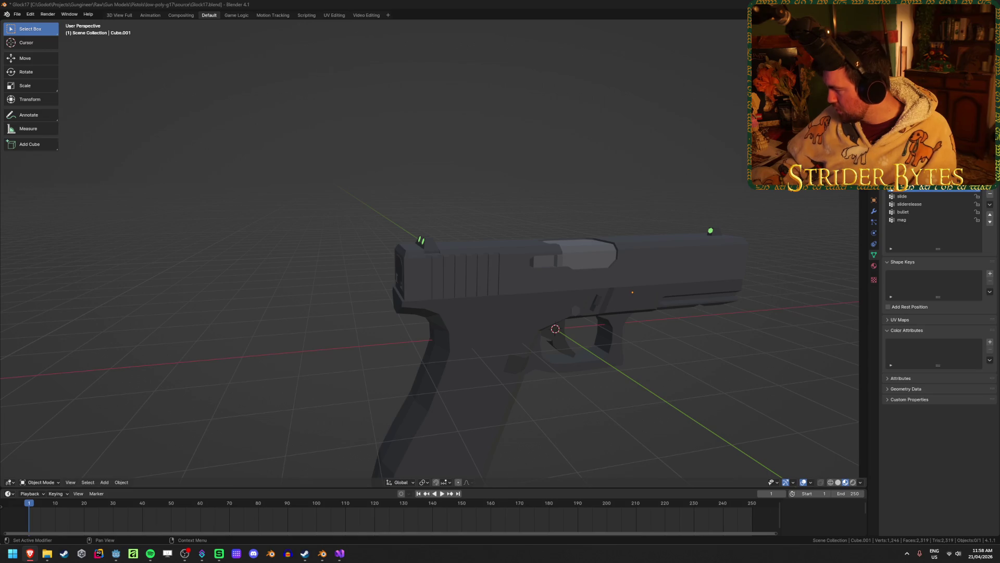
pyautogui.moveTo(521, 198); pyautogui.dragTo(569, 194, button='middle')
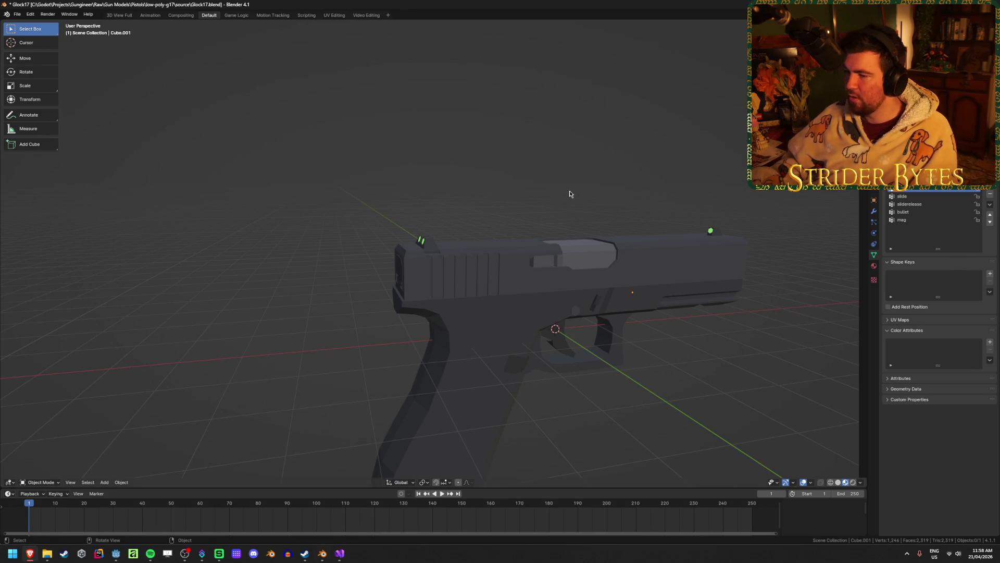
pyautogui.click(641, 266)
pyautogui.moveTo(641, 267)
pyautogui.mouseDown(button='middle')
pyautogui.moveTo(664, 273)
pyautogui.moveTo(622, 252)
pyautogui.mouseUp(button='middle')
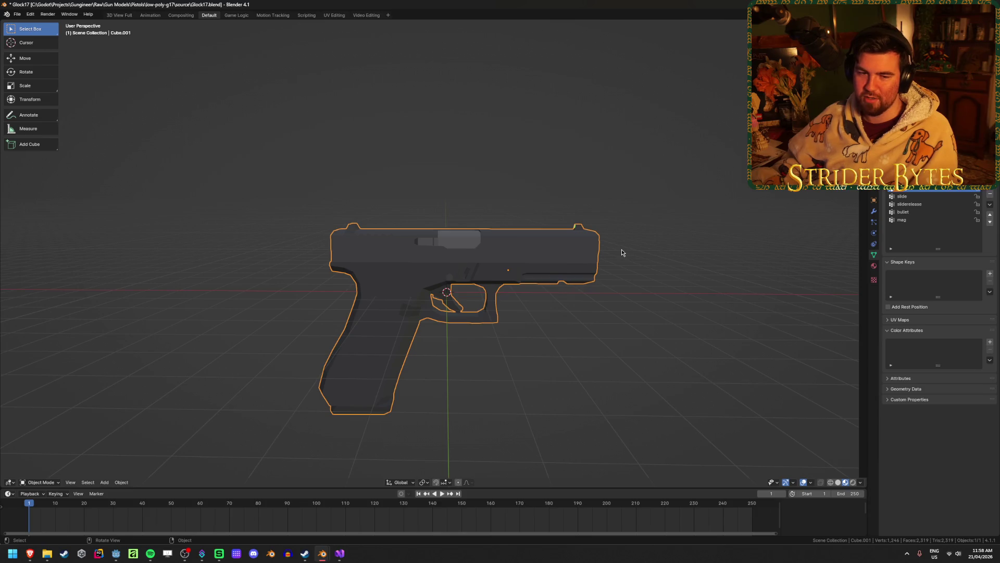
# Step: Save Glock17.blend and inspect the gun from top, end-on and side views
pyautogui.hotkey('ctrl', 's')
pyautogui.scroll(2, 417, 203)
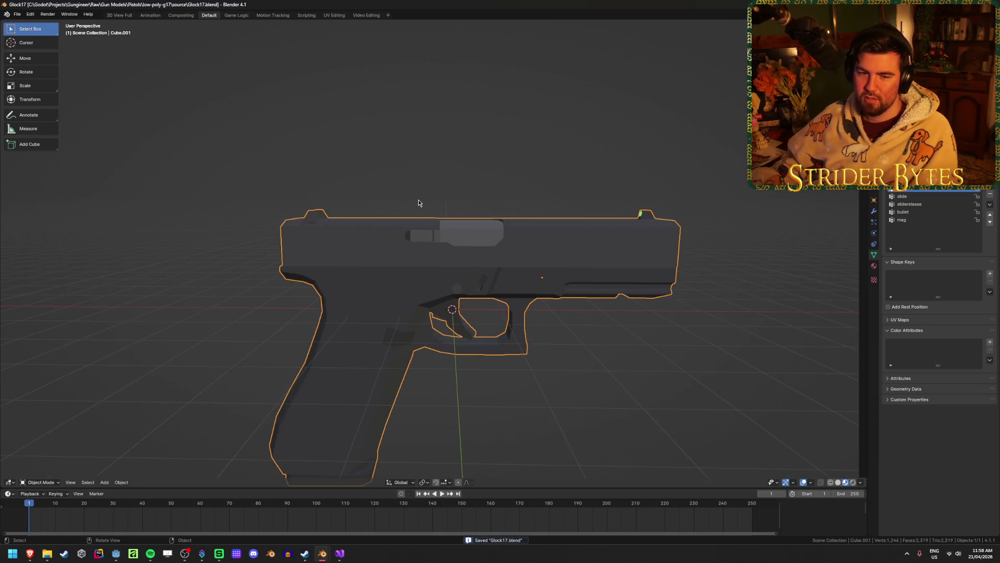
pyautogui.moveTo(308, 198)
pyautogui.mouseDown(button='middle')
pyautogui.moveTo(357, 201)
pyautogui.moveTo(408, 246)
pyautogui.moveTo(400, 194)
pyautogui.mouseUp(button='middle')
pyautogui.moveTo(536, 168)
pyautogui.mouseDown(button='middle')
pyautogui.moveTo(531, 189)
pyautogui.moveTo(458, 250)
pyautogui.moveTo(550, 309)
pyautogui.mouseUp(button='middle')
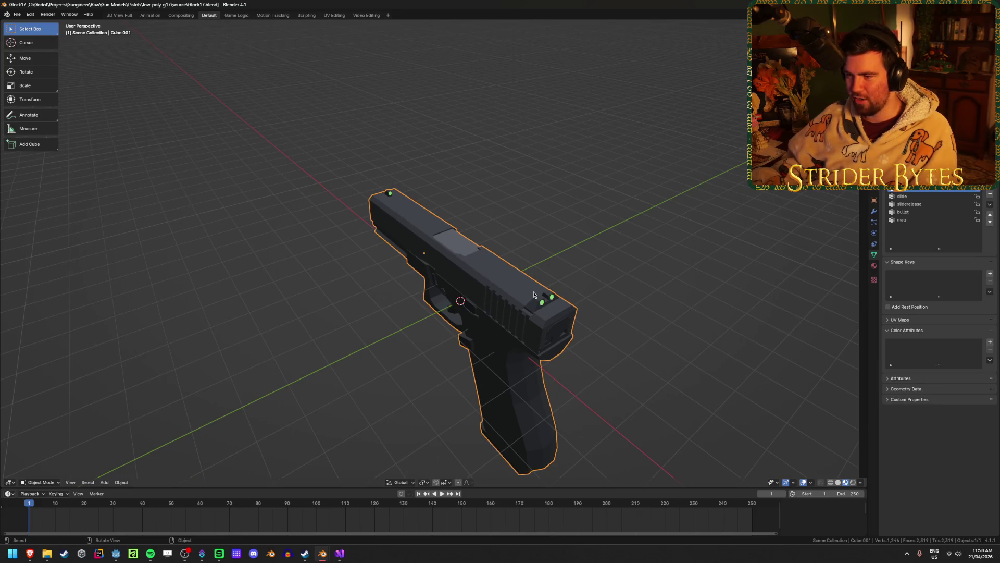
pyautogui.moveTo(534, 296); pyautogui.dragTo(390, 265, button='middle')
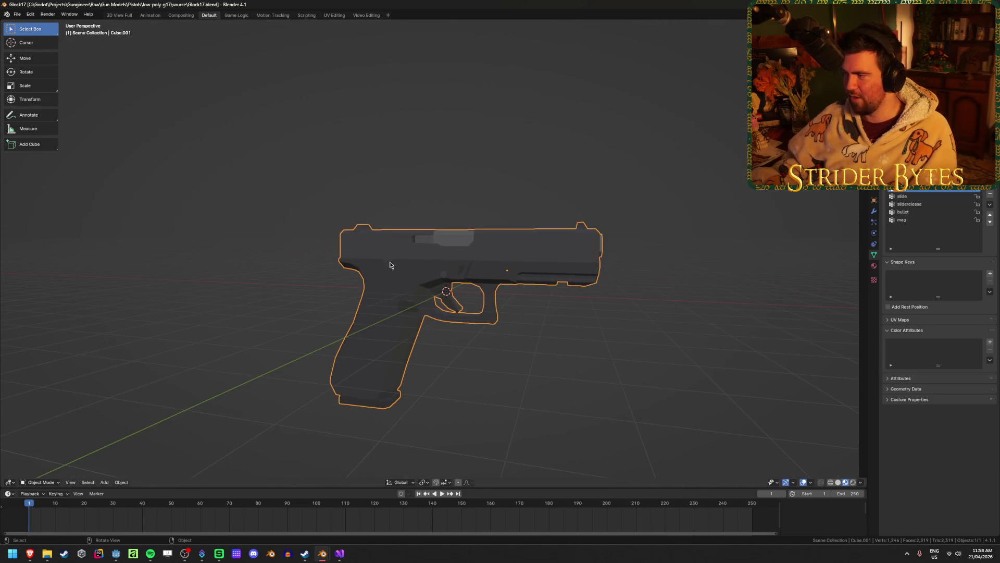
pyautogui.moveTo(708, 284); pyautogui.dragTo(717, 297, button='middle')
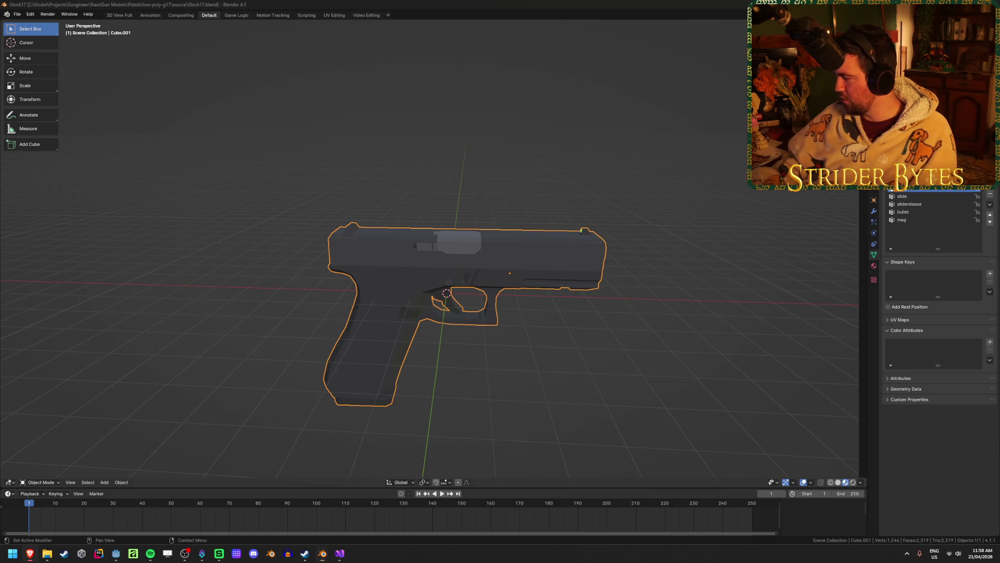
# Step: Check the Glock G17 specification page, then select the pistol again
pyautogui.hotkey('alt', 'Tab')
pyautogui.scroll(5, 624, 254)
pyautogui.scroll(1, 473, 269)
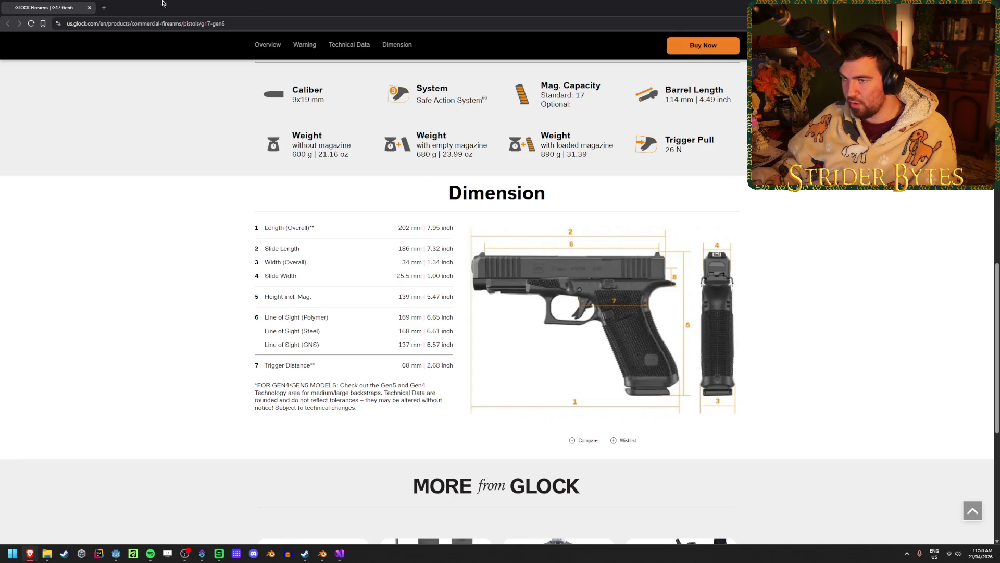
pyautogui.hotkey('alt', 'Tab')
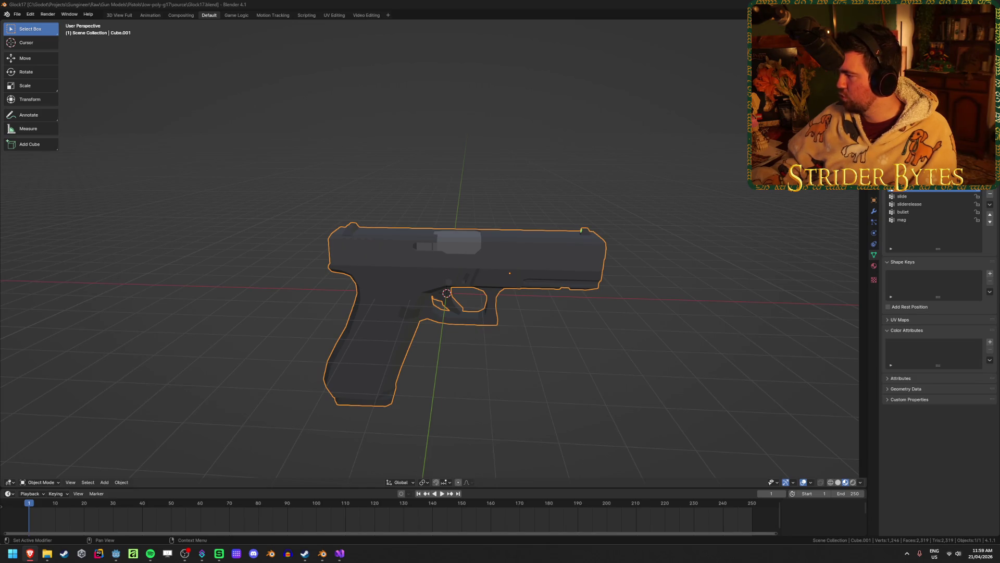
pyautogui.click(585, 339)
pyautogui.click(359, 323)
# Step: Try scaling the gun, cancel to keep full size, and reselect the pistol
pyautogui.moveTo(476, 341)
pyautogui.mouseDown(button='middle')
pyautogui.moveTo(396, 328)
pyautogui.moveTo(402, 321)
pyautogui.mouseUp(button='middle')
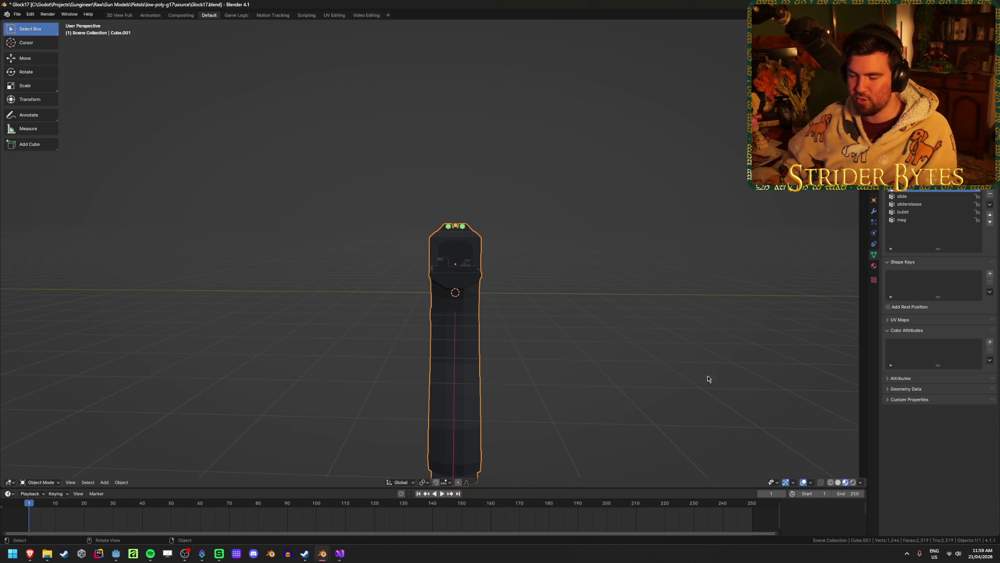
pyautogui.moveTo(690, 362)
pyautogui.mouseDown(button='middle')
pyautogui.moveTo(479, 261)
pyautogui.moveTo(615, 339)
pyautogui.mouseUp(button='middle')
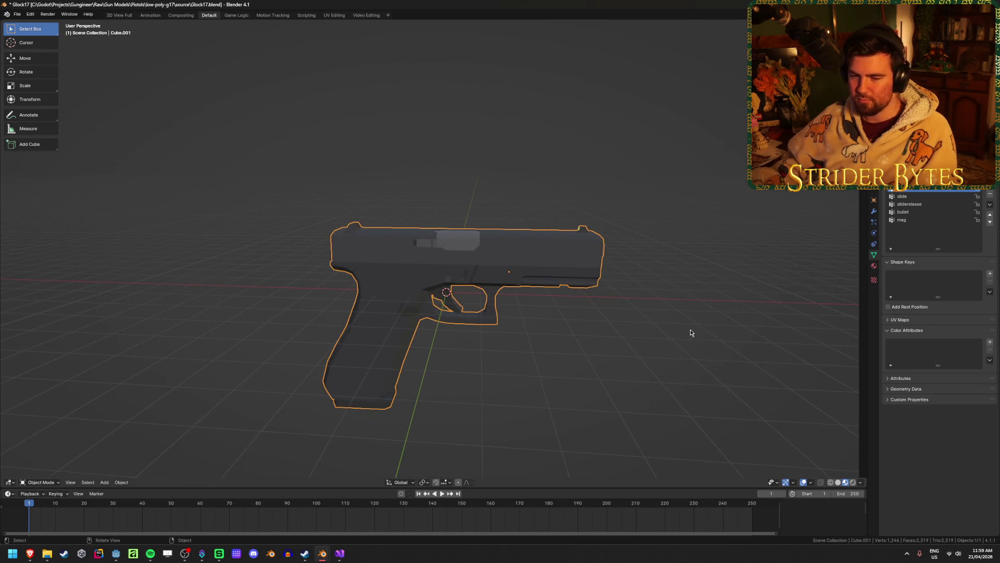
pyautogui.press('s')
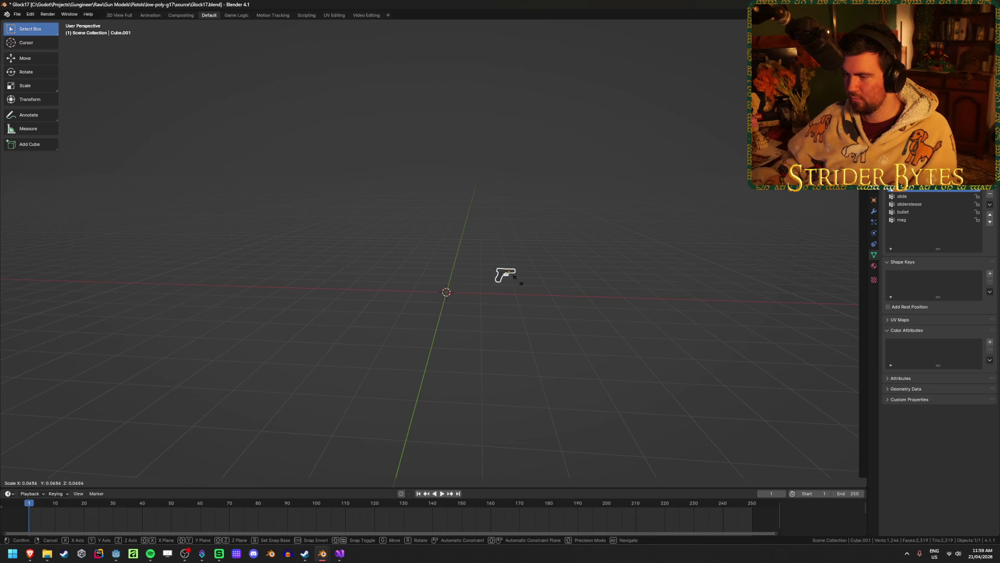
pyautogui.press('Escape')
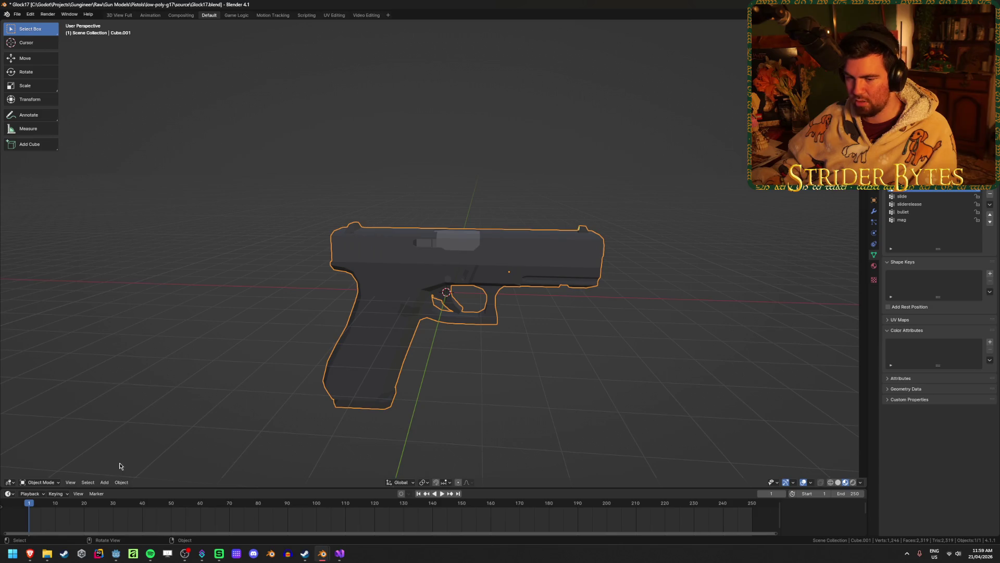
pyautogui.click(242, 424)
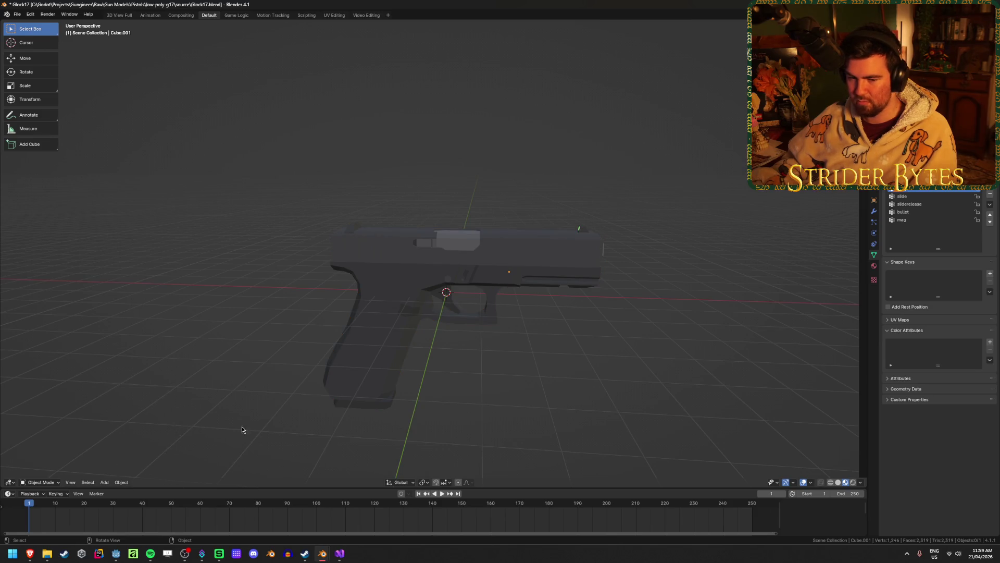
pyautogui.click(386, 317)
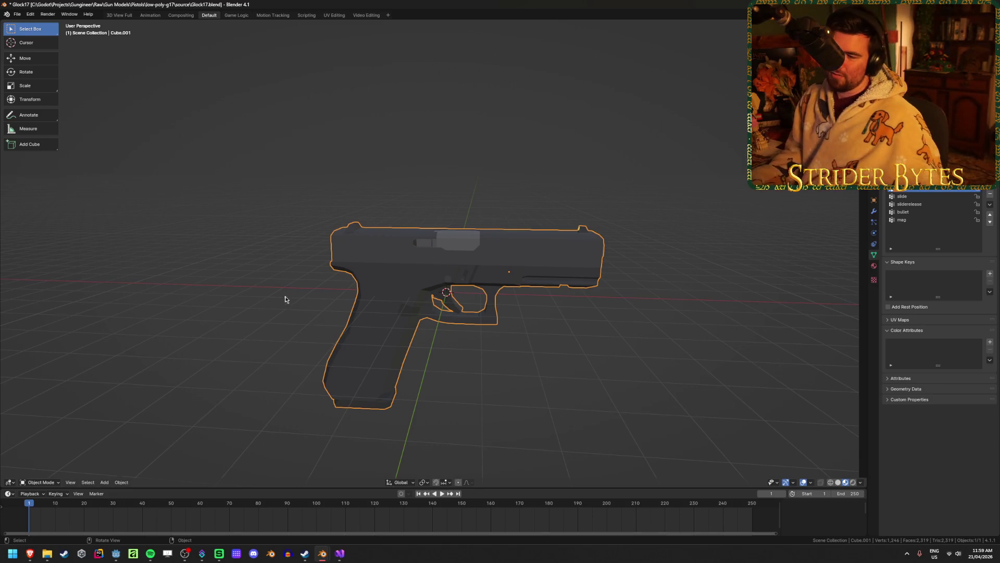
# Step: Change the transform pivot point used for scaling the gun
pyautogui.click(429, 483)
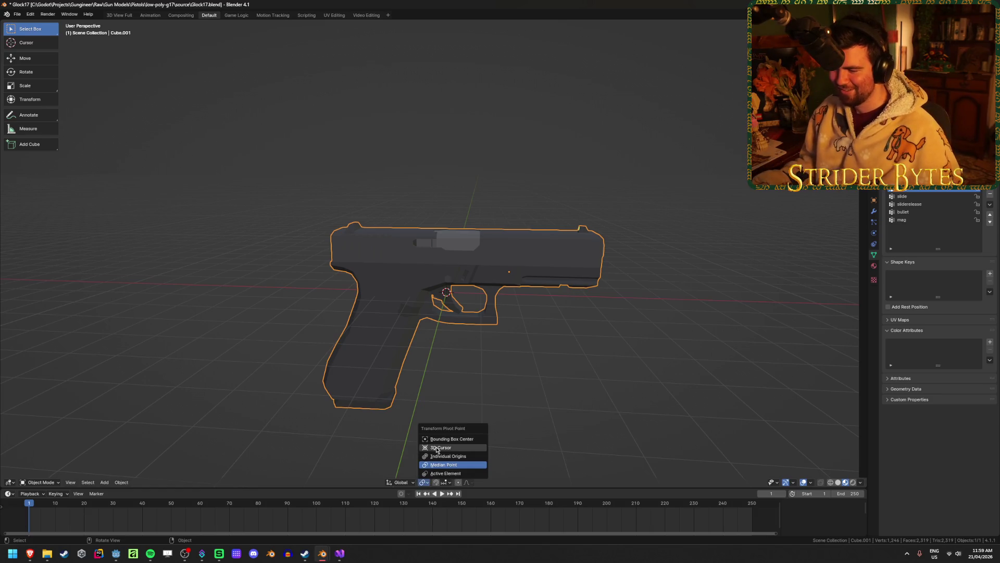
pyautogui.moveTo(404, 354); pyautogui.dragTo(420, 339, button='middle')
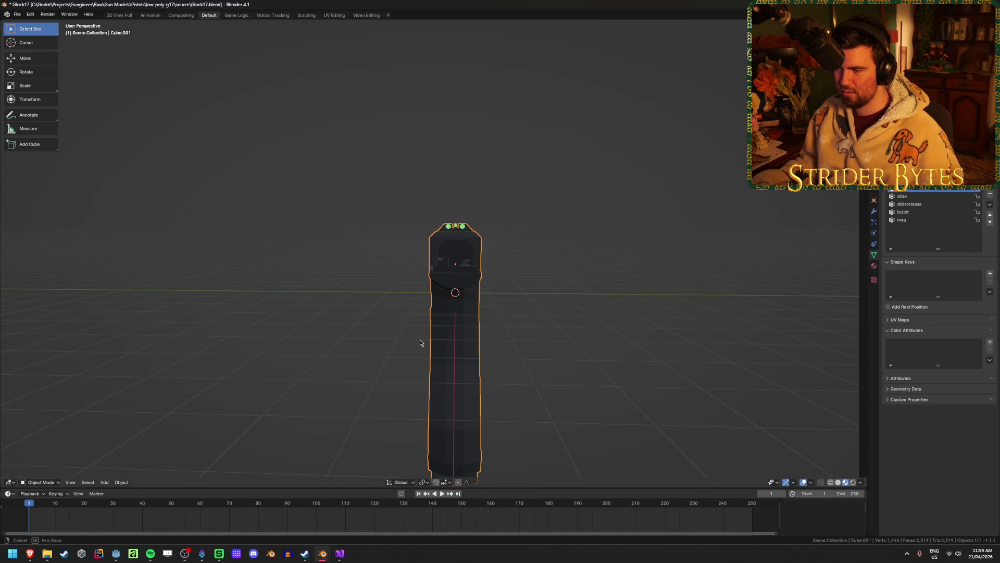
pyautogui.moveTo(420, 339); pyautogui.dragTo(420, 339, button='middle')
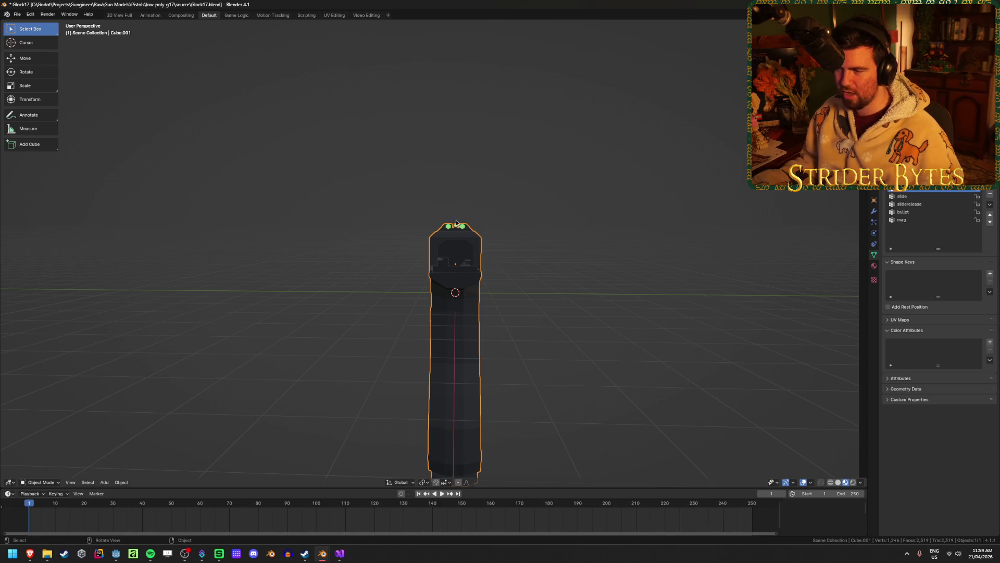
pyautogui.scroll(4, 460, 228)
pyautogui.scroll(-3, 474, 223)
pyautogui.scroll(-2, 462, 224)
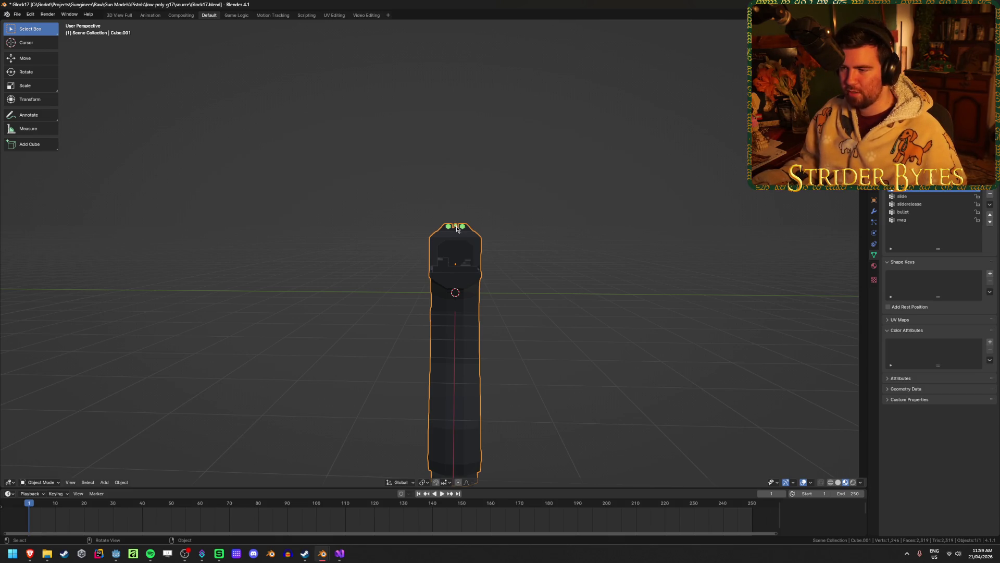
pyautogui.moveTo(531, 410); pyautogui.dragTo(436, 482, button='middle')
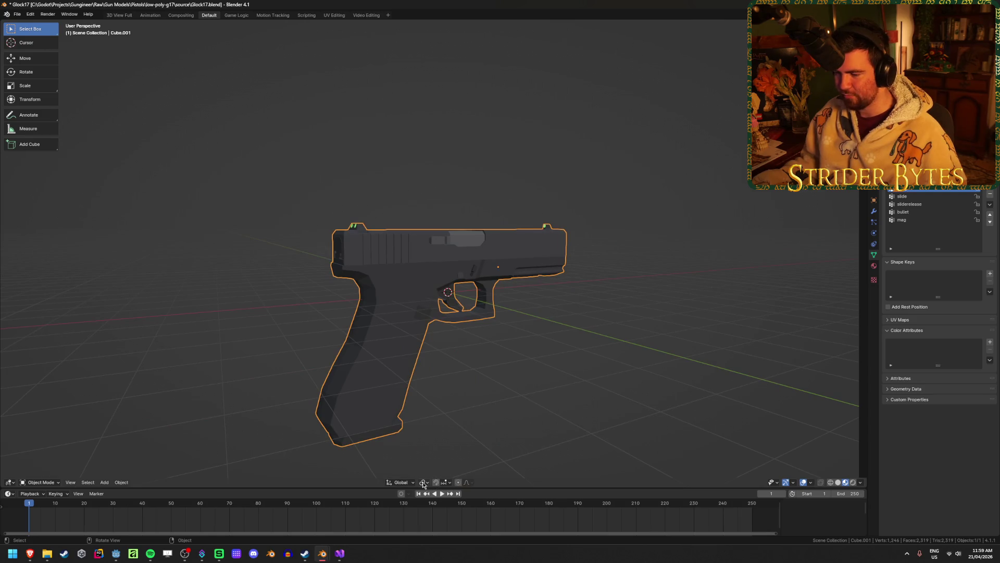
pyautogui.click(424, 483)
pyautogui.click(449, 447)
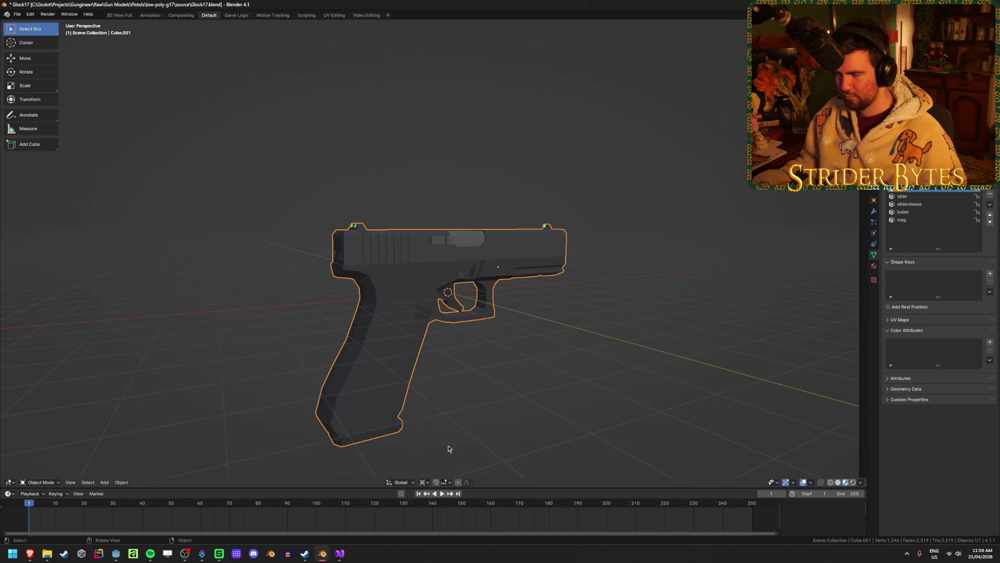
# Step: Scale the pistol down to about 0.18 of its size and frame it
pyautogui.press('s')
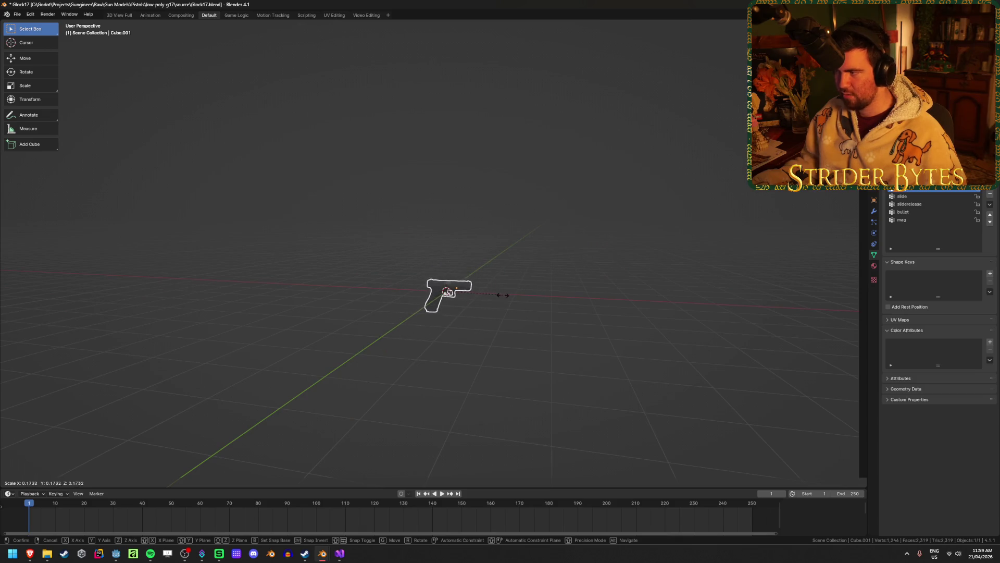
pyautogui.click(503, 294)
pyautogui.scroll(4, 511, 304)
pyautogui.moveTo(646, 389); pyautogui.dragTo(568, 223, button='middle')
pyautogui.press('s')
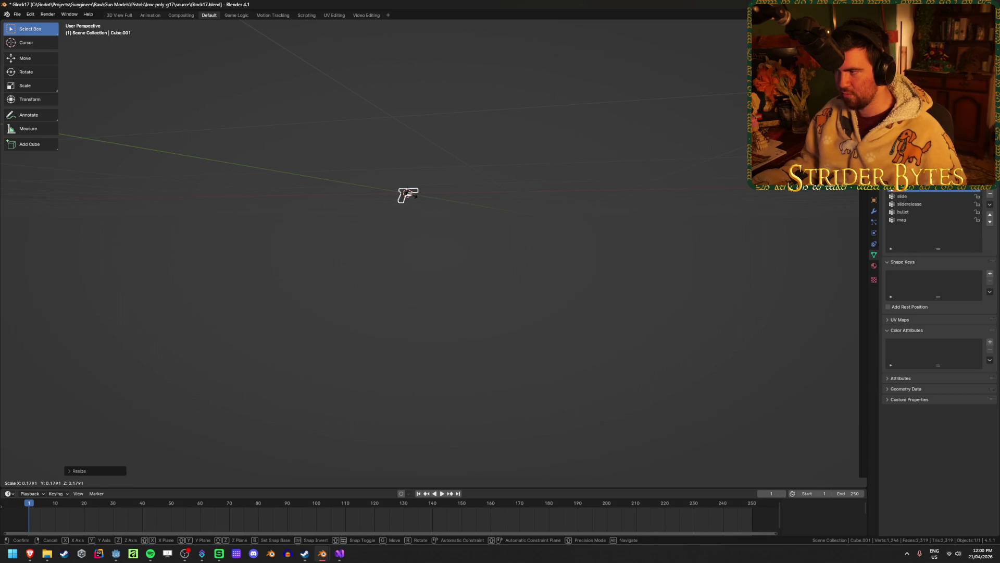
pyautogui.click(408, 194)
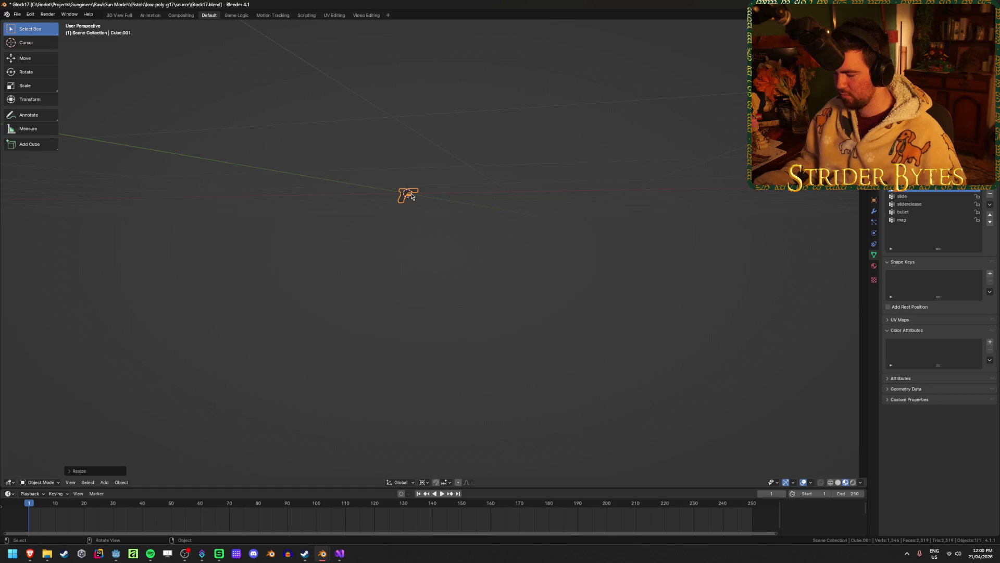
pyautogui.press('KP_Decimal')
pyautogui.moveTo(401, 271)
pyautogui.mouseDown(button='middle')
pyautogui.moveTo(411, 276)
pyautogui.moveTo(277, 290)
pyautogui.moveTo(404, 263)
pyautogui.moveTo(520, 261)
pyautogui.moveTo(422, 255)
pyautogui.moveTo(447, 275)
pyautogui.mouseUp(button='middle')
pyautogui.scroll(-3, 411, 275)
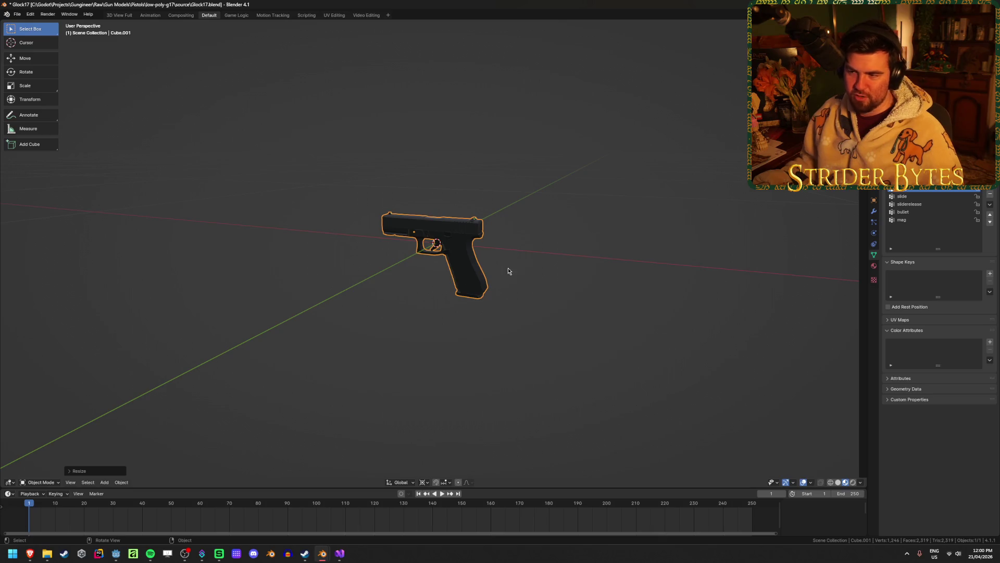
pyautogui.moveTo(508, 271); pyautogui.dragTo(511, 239, button='middle')
# Step: Apply the new scale to the pistol and save Glock17.blend
pyautogui.hotkey('ctrl', 'a')
pyautogui.click(532, 240)
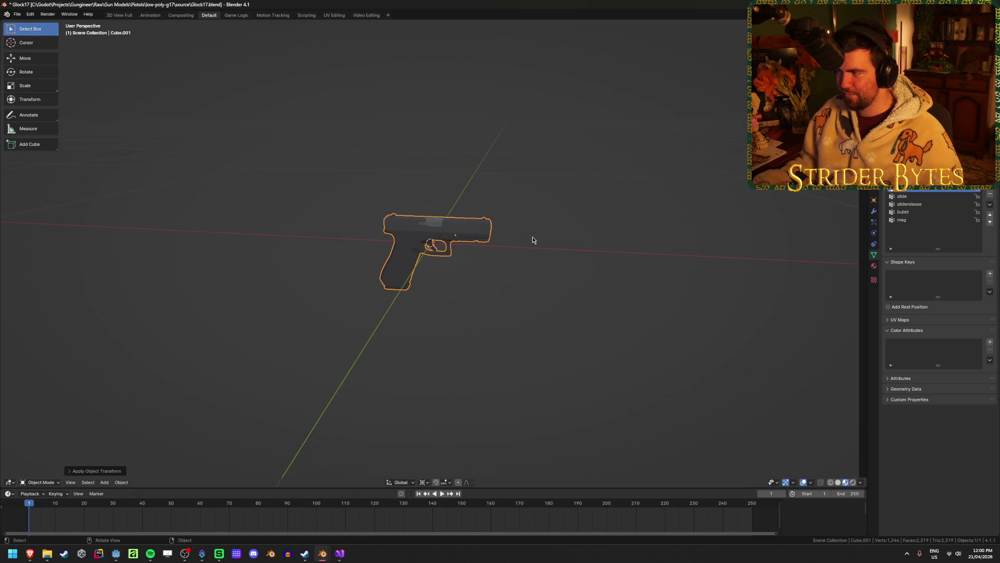
pyautogui.scroll(3, 511, 261)
pyautogui.hotkey('ctrl', 's')
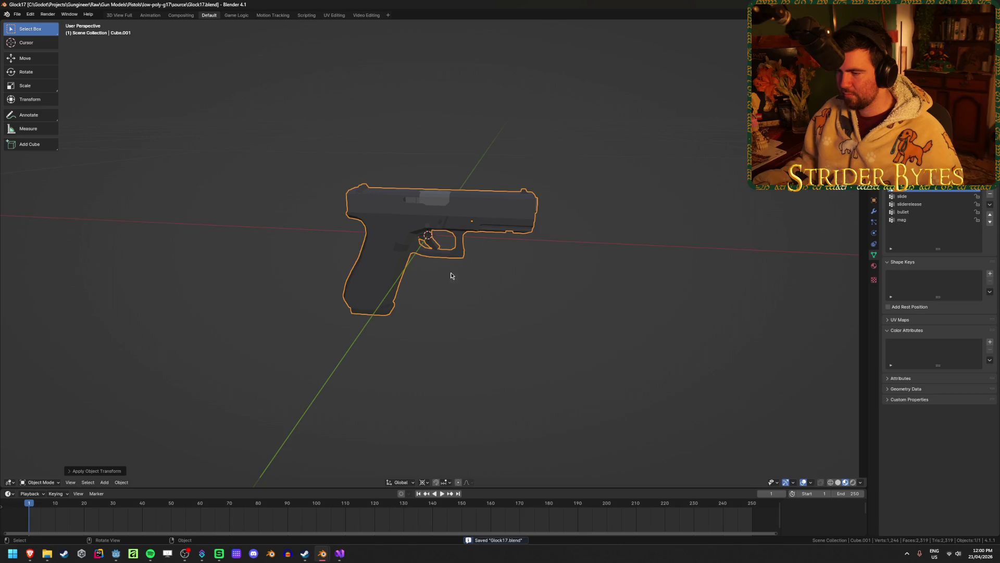
# Step: Inspect the pistol mesh in Edit Mode with X-ray on, then return to object mode
pyautogui.scroll(2, 371, 273)
pyautogui.moveTo(370, 272); pyautogui.dragTo(396, 276, button='middle')
pyautogui.press('Tab')
pyautogui.hotkey('alt', 'z')
pyautogui.scroll(4, 469, 323)
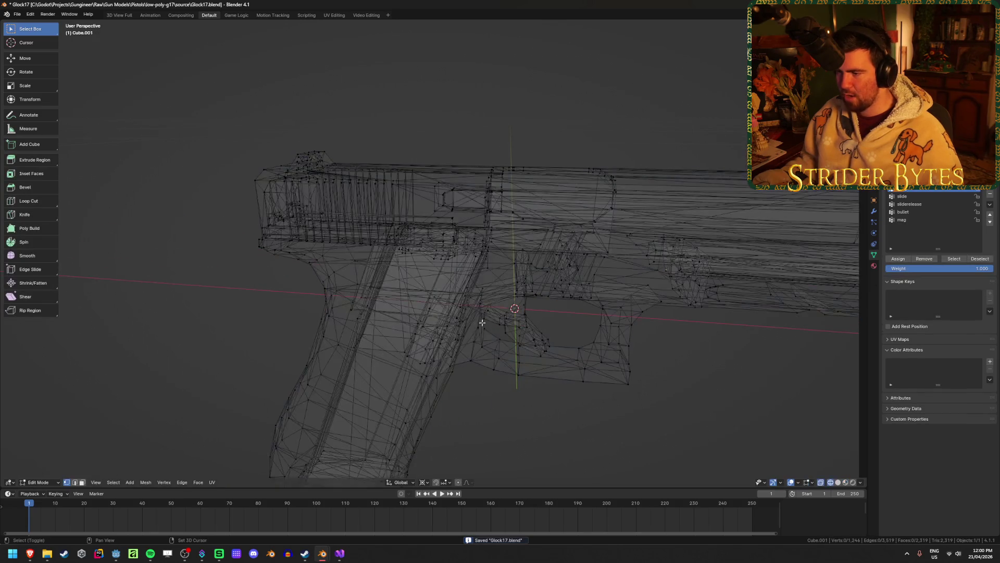
pyautogui.moveTo(482, 323)
pyautogui.mouseDown(button='middle')
pyautogui.moveTo(473, 299)
pyautogui.moveTo(547, 368)
pyautogui.moveTo(495, 271)
pyautogui.moveTo(662, 132)
pyautogui.mouseUp(button='middle')
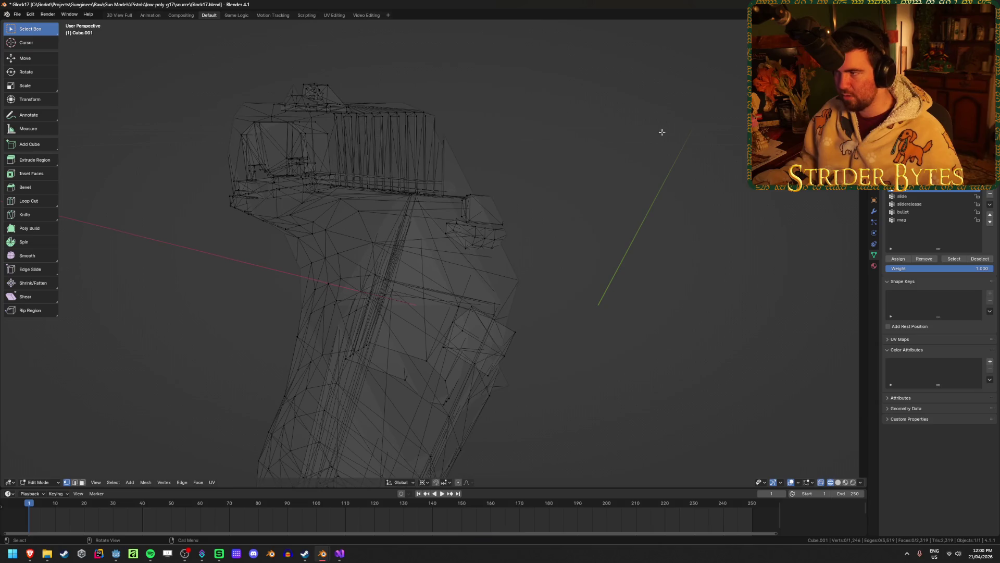
pyautogui.moveTo(821, 475)
pyautogui.mouseDown(button='middle')
pyautogui.moveTo(547, 415)
pyautogui.moveTo(749, 426)
pyautogui.mouseUp(button='middle')
pyautogui.press('Tab')
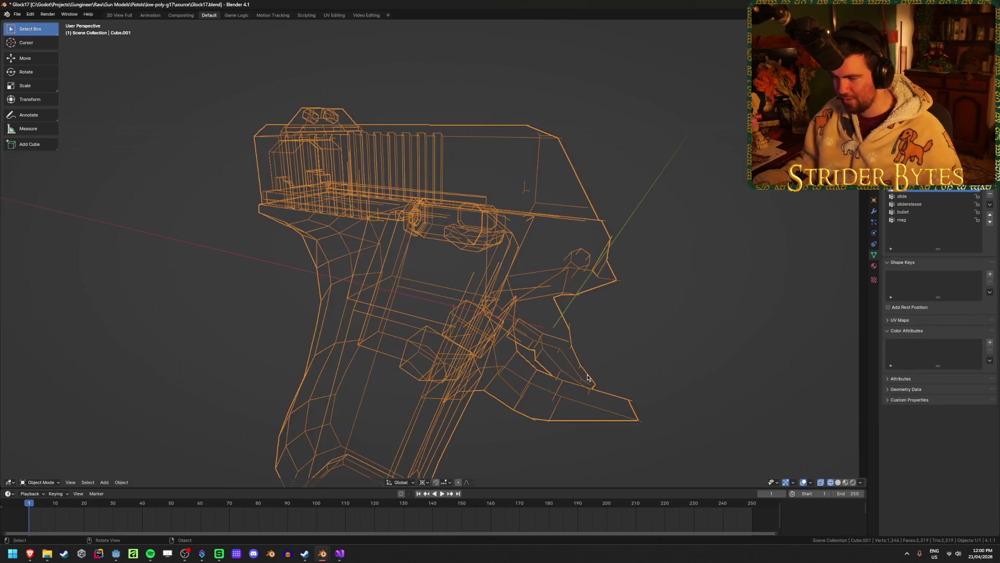
# Step: Look through the viewport shading, overlay, gizmo and selectability options
pyautogui.scroll(2, 749, 426)
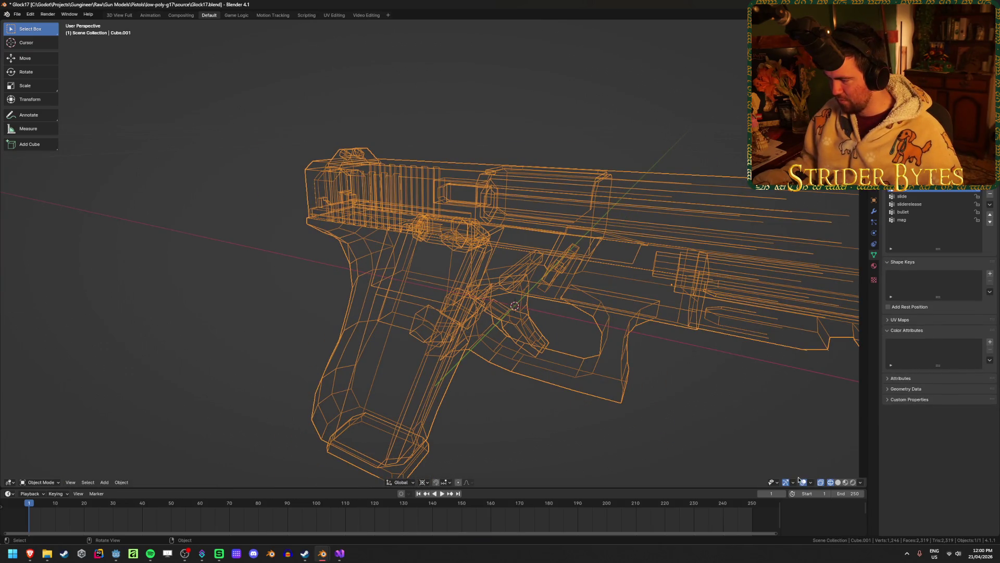
pyautogui.click(861, 483)
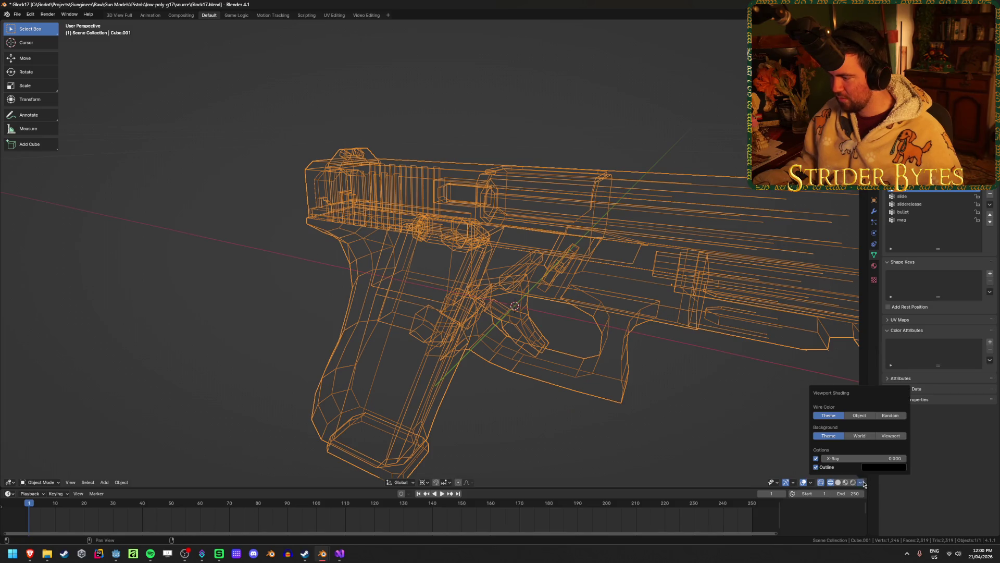
pyautogui.click(814, 483)
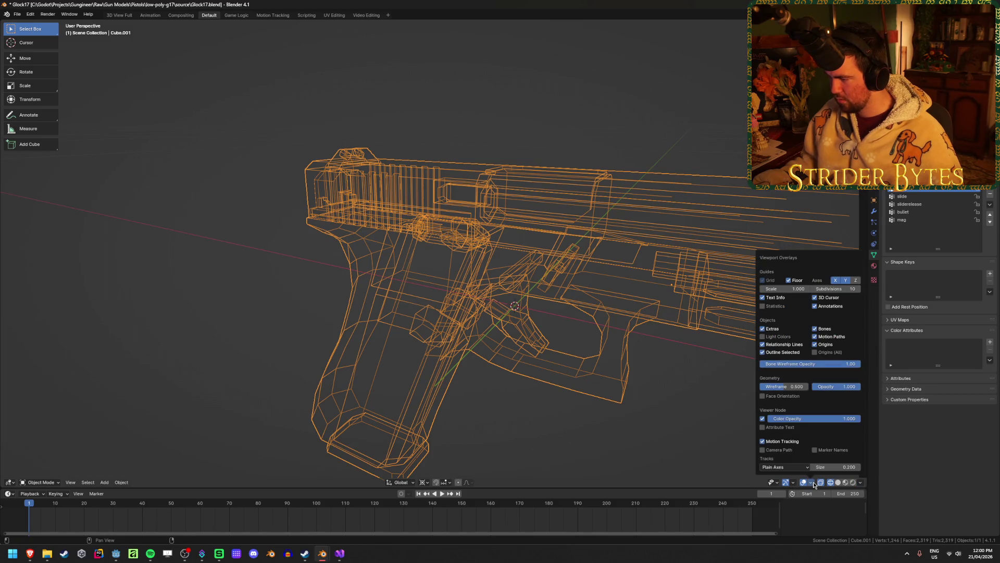
pyautogui.click(793, 483)
pyautogui.click(777, 484)
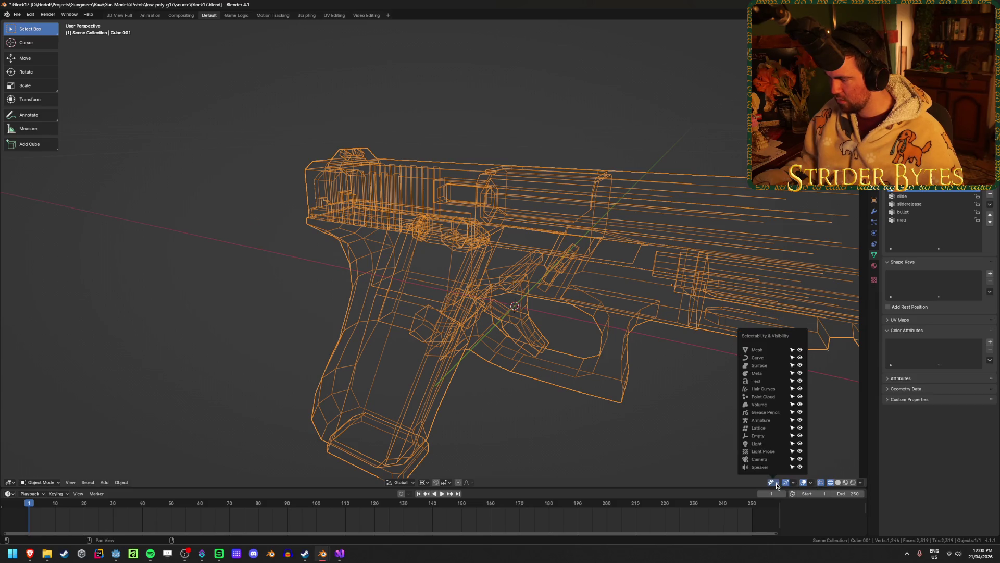
pyautogui.click(776, 484)
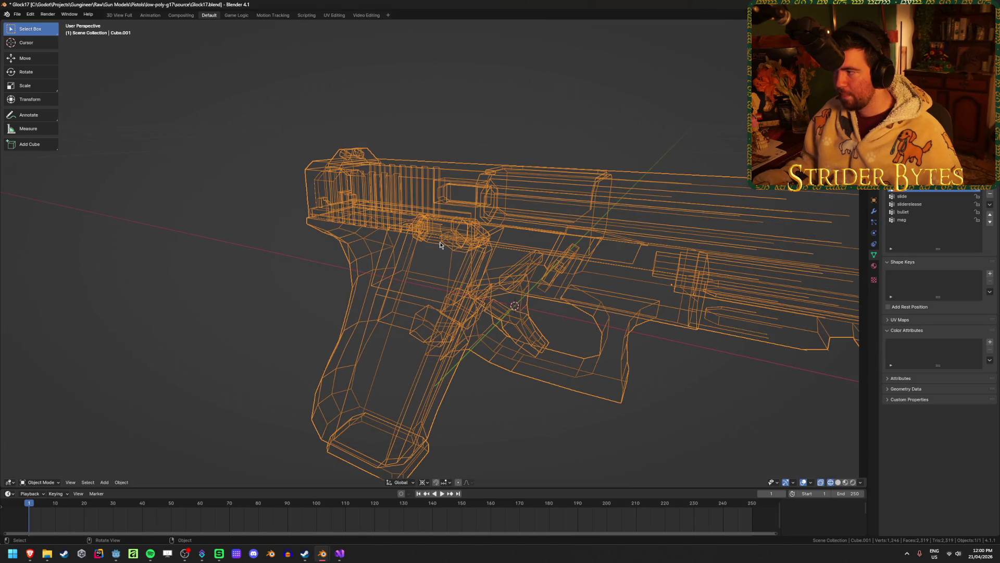
# Step: Show the Output properties and deselect the pistol
pyautogui.click(874, 156)
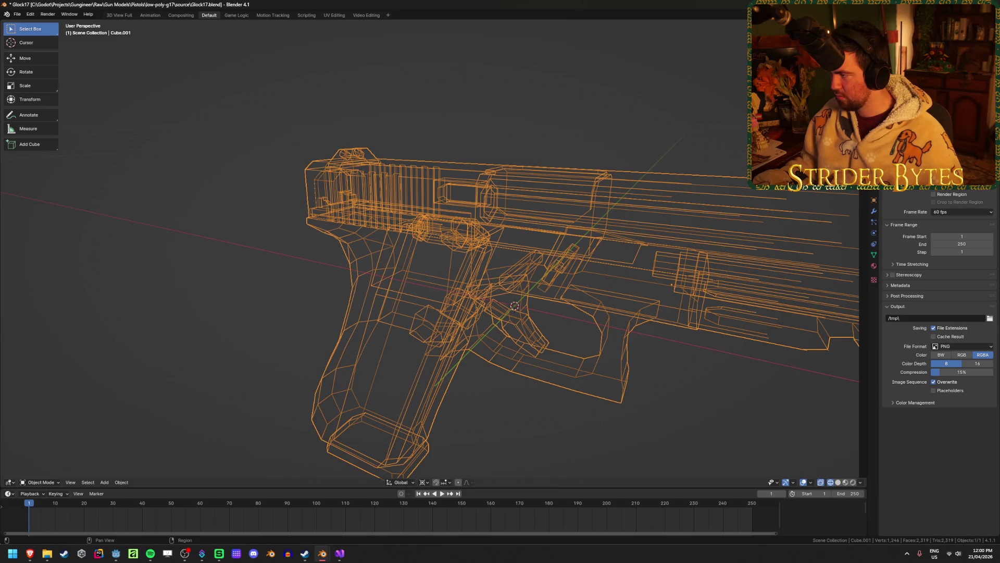
pyautogui.click(874, 145)
pyautogui.click(874, 156)
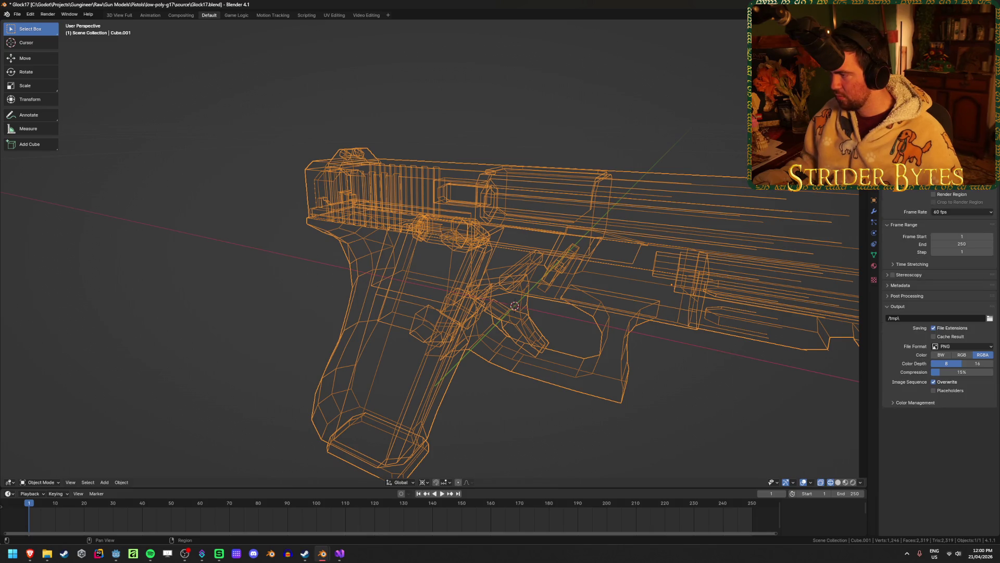
pyautogui.click(186, 154)
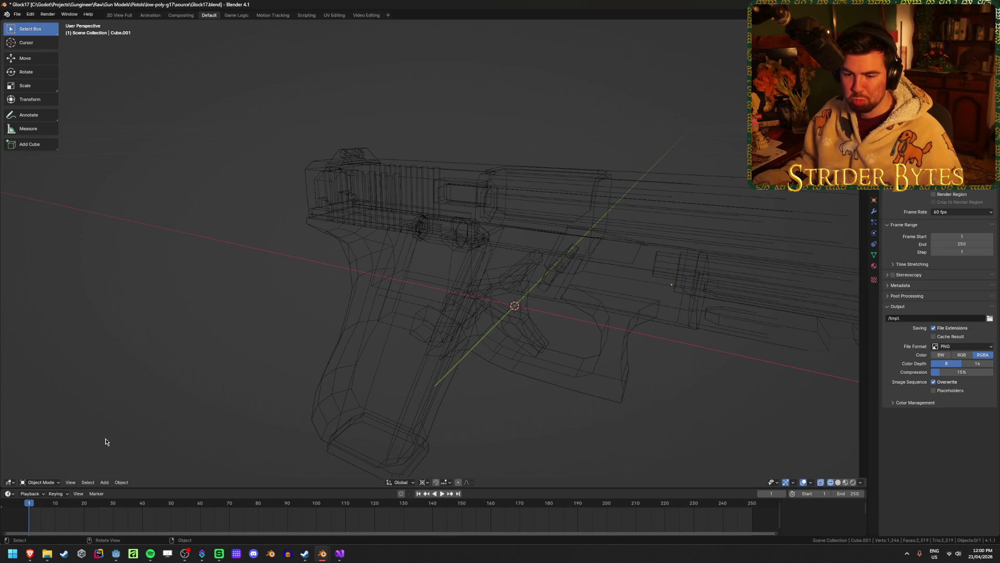
# Step: Change options in the viewport header and orbit around the wireframe gun
pyautogui.click(9, 482)
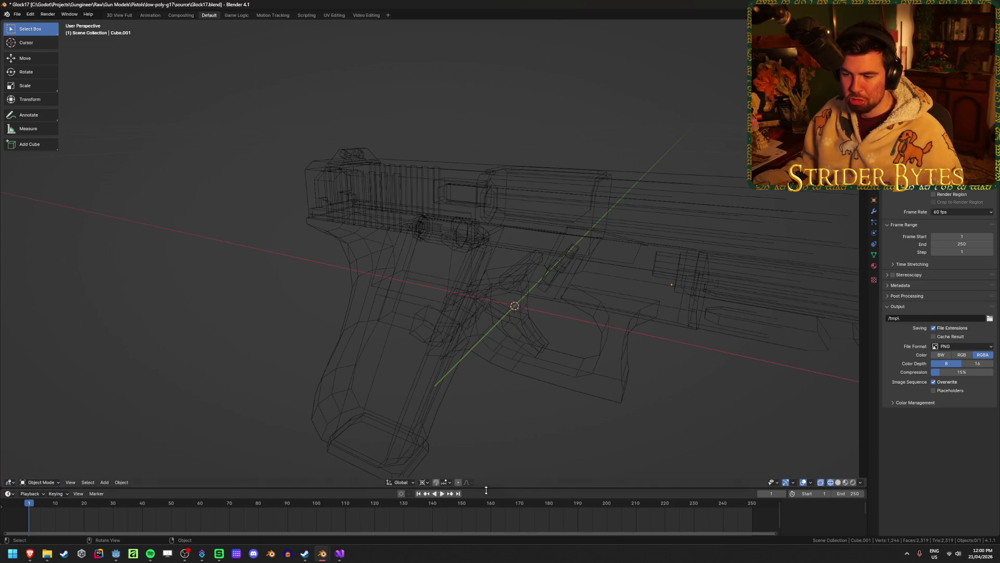
pyautogui.click(405, 483)
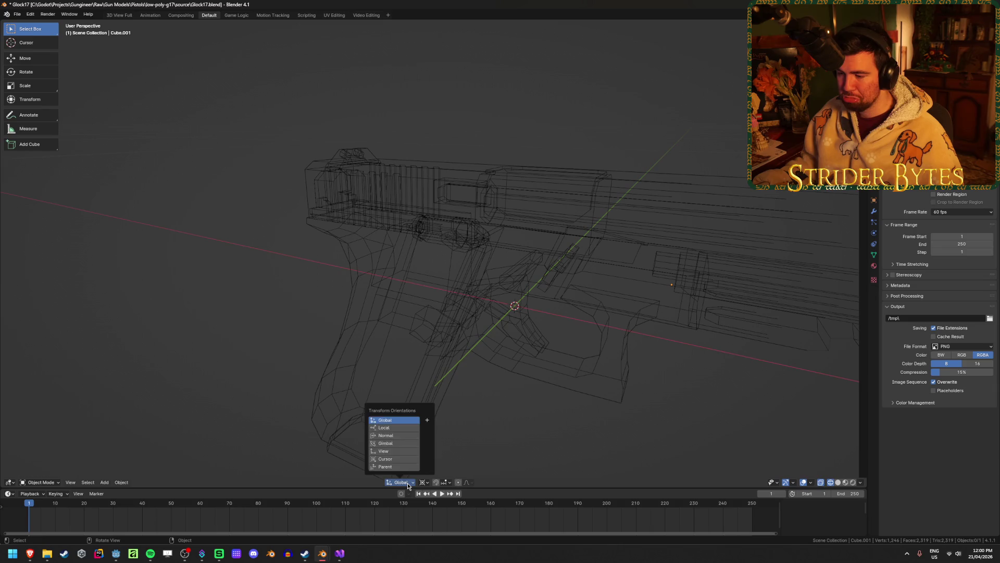
pyautogui.click(776, 483)
pyautogui.click(794, 483)
pyautogui.click(794, 482)
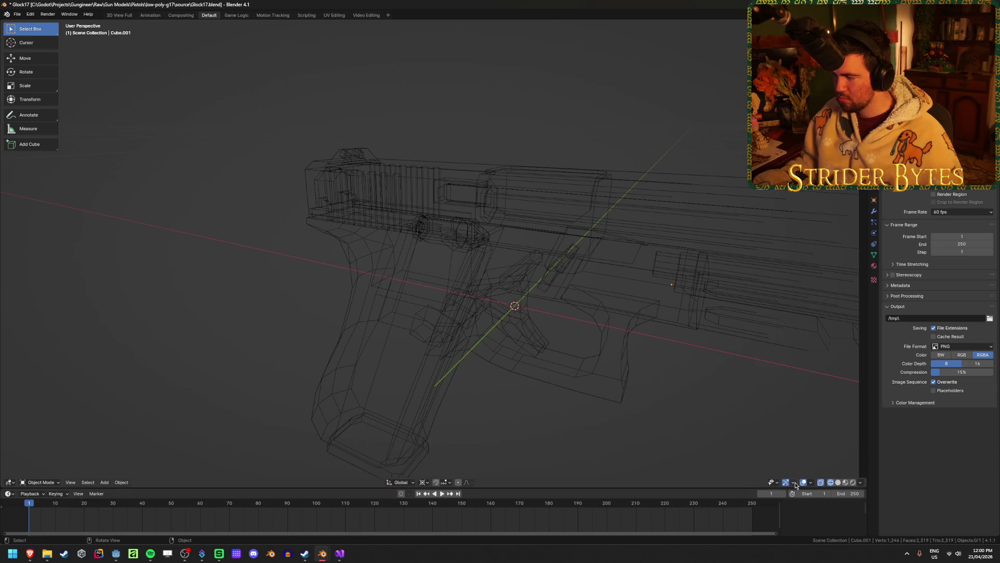
pyautogui.moveTo(573, 364); pyautogui.dragTo(529, 335, button='middle')
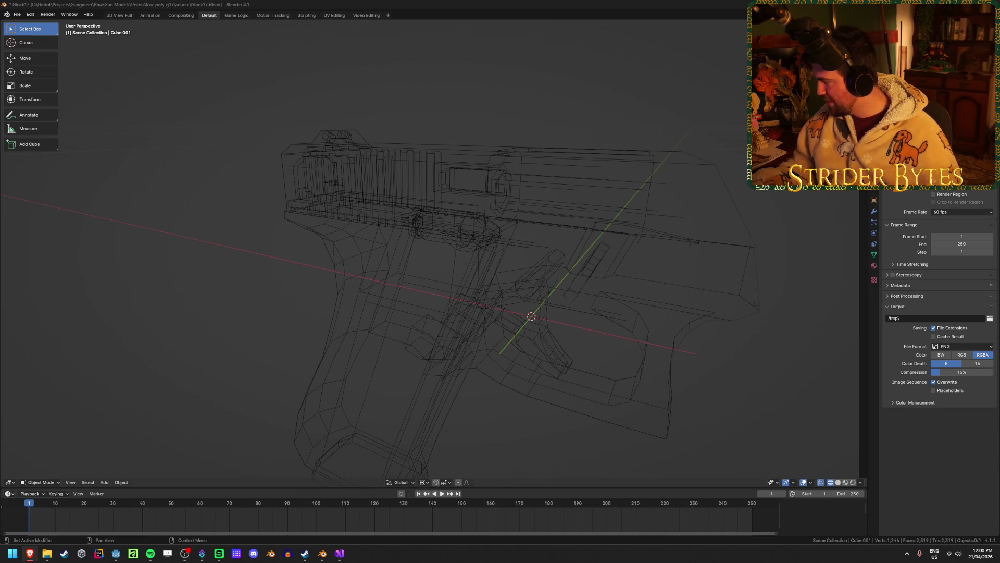
# Step: Show the sidebar, select the gun in solid shading, and enter Edit Mode
pyautogui.press('n')
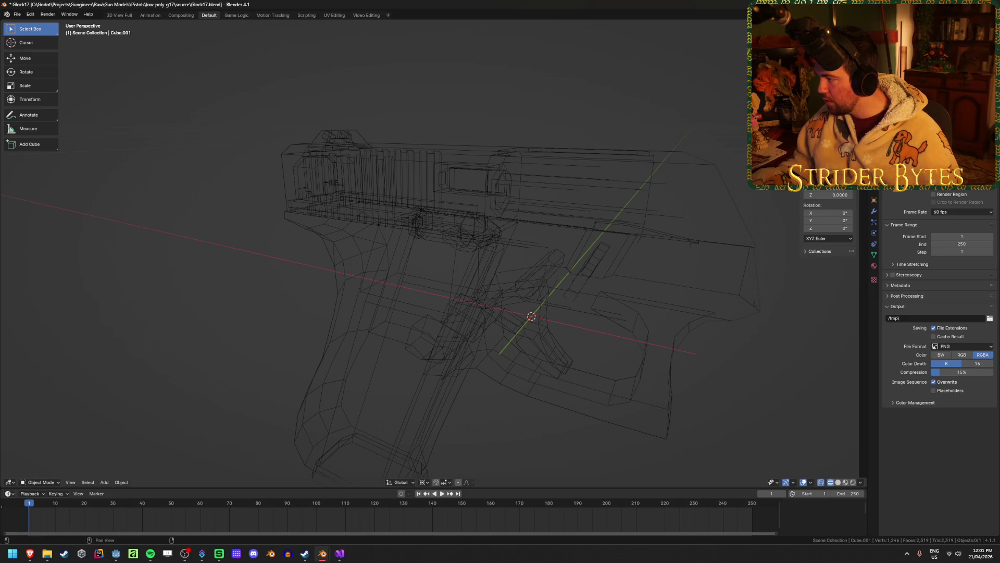
pyautogui.click(513, 233)
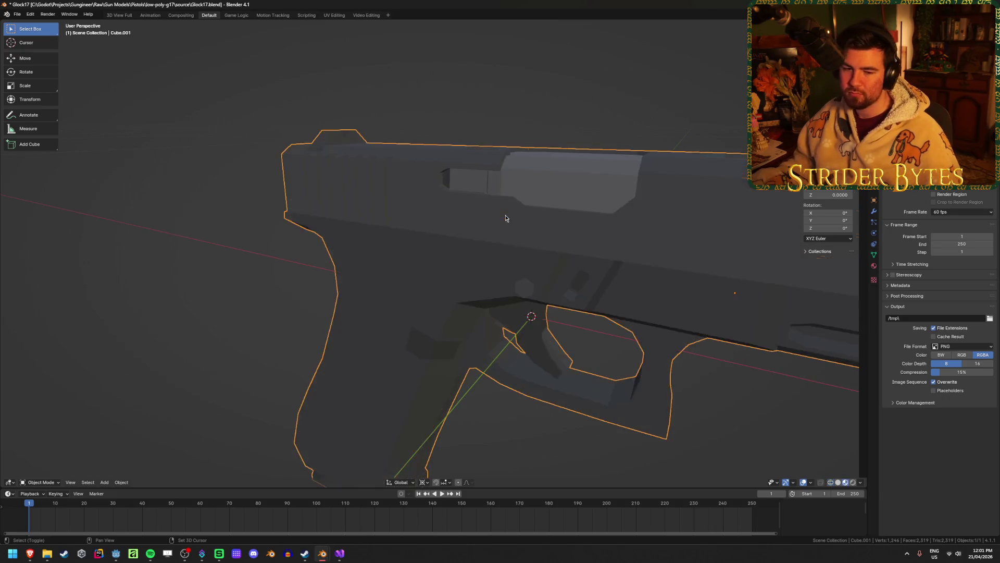
pyautogui.hotkey('shift', 'z')
pyautogui.moveTo(507, 221)
pyautogui.mouseDown(button='middle')
pyautogui.moveTo(443, 231)
pyautogui.moveTo(498, 259)
pyautogui.moveTo(434, 273)
pyautogui.moveTo(496, 248)
pyautogui.moveTo(442, 248)
pyautogui.mouseUp(button='middle')
pyautogui.press('Tab')
pyautogui.moveTo(503, 246)
pyautogui.mouseDown(button='middle')
pyautogui.moveTo(471, 246)
pyautogui.moveTo(445, 261)
pyautogui.moveTo(464, 248)
pyautogui.moveTo(498, 249)
pyautogui.moveTo(391, 279)
pyautogui.moveTo(357, 301)
pyautogui.moveTo(487, 338)
pyautogui.moveTo(381, 247)
pyautogui.mouseUp(button='middle')
# Step: Separate the bullet into Cube.002 using X-ray, then select and copy it
pyautogui.hotkey('alt', 'z')
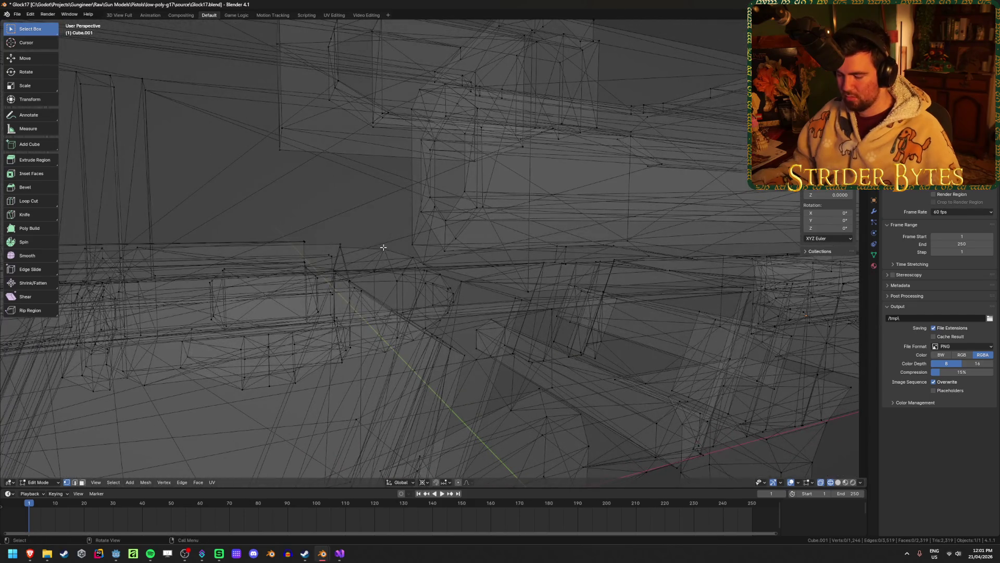
pyautogui.press('l')
pyautogui.press('p')
pyautogui.click(383, 247)
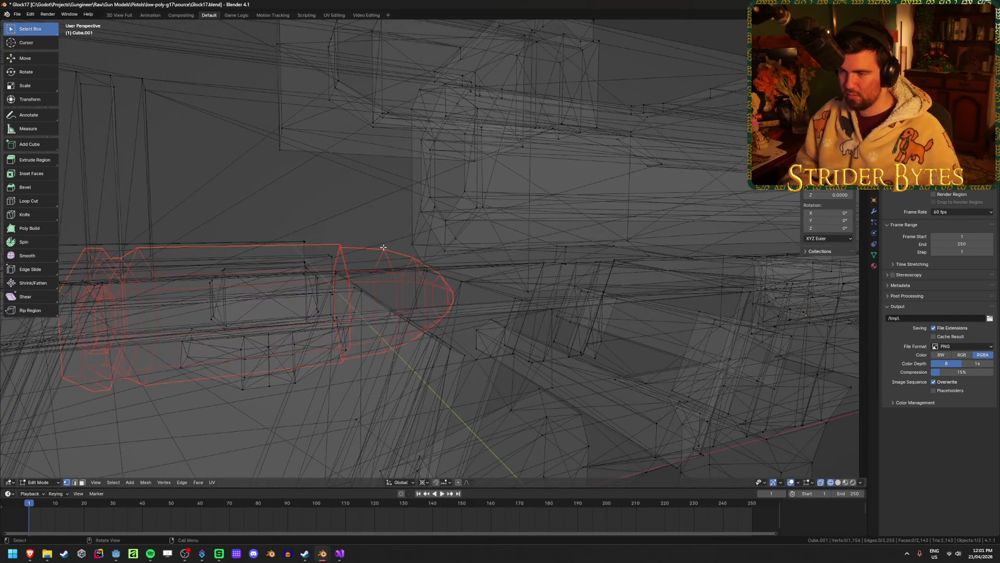
pyautogui.hotkey('alt', 'z')
pyautogui.press('Tab')
pyautogui.hotkey('alt', 'z')
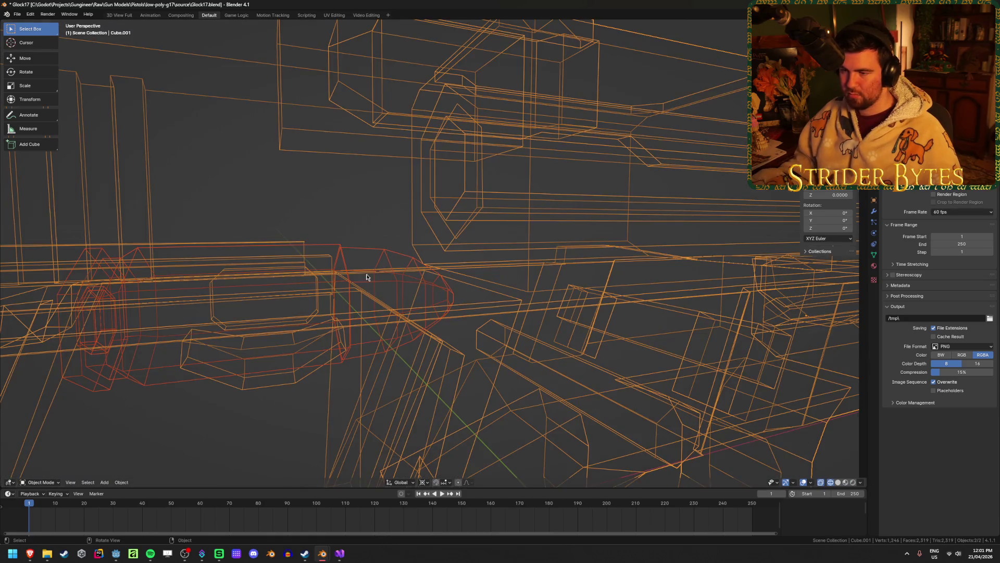
pyautogui.click(379, 259)
pyautogui.hotkey('ctrl', 'c')
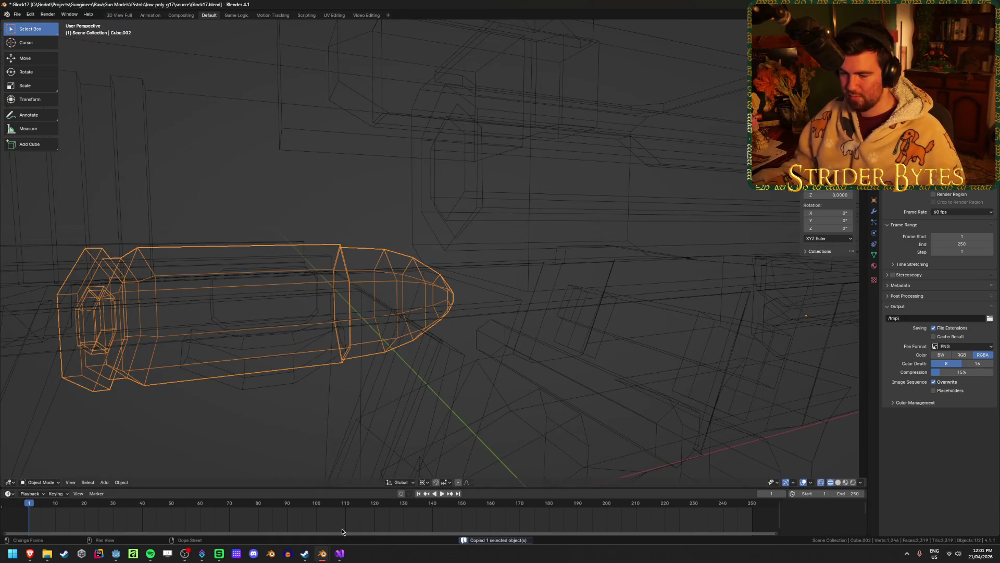
# Step: Paste the pistol cartridge into Casing_Rifle.blend and frame both cartridges
pyautogui.moveTo(322, 553)
pyautogui.click(254, 506)
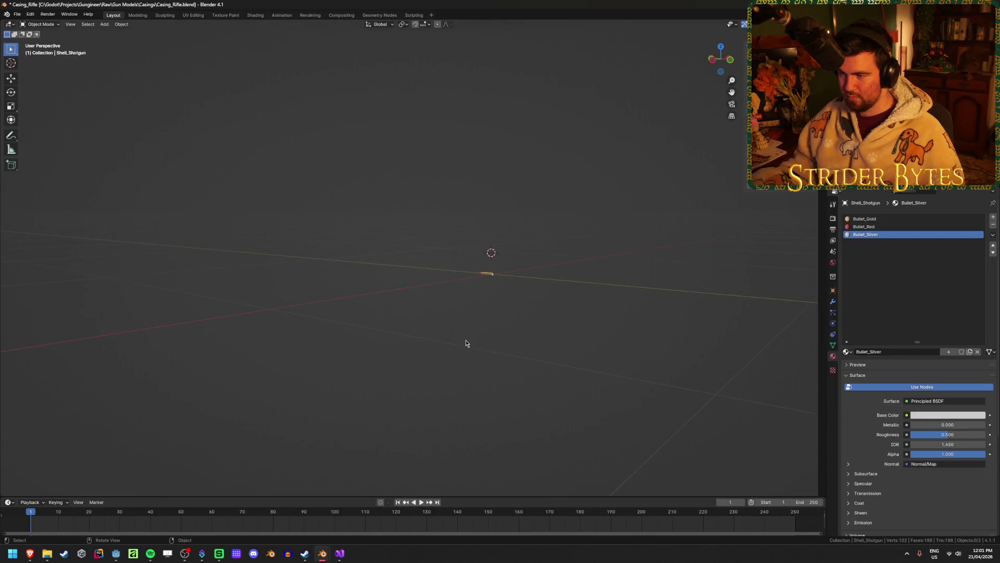
pyautogui.moveTo(465, 339); pyautogui.dragTo(528, 304, button='middle')
pyautogui.hotkey('ctrl', 'v')
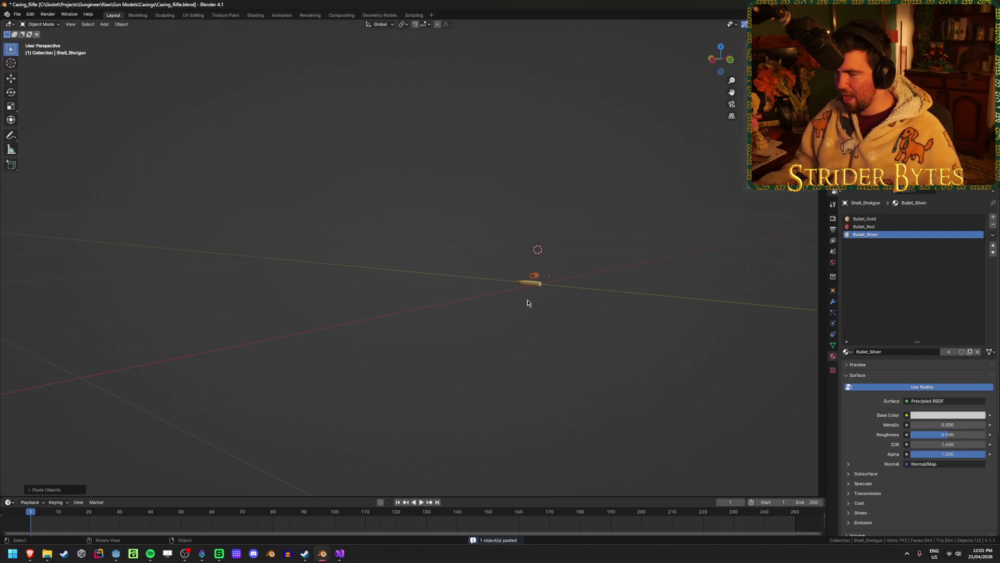
pyautogui.click(535, 276)
pyautogui.press('Home')
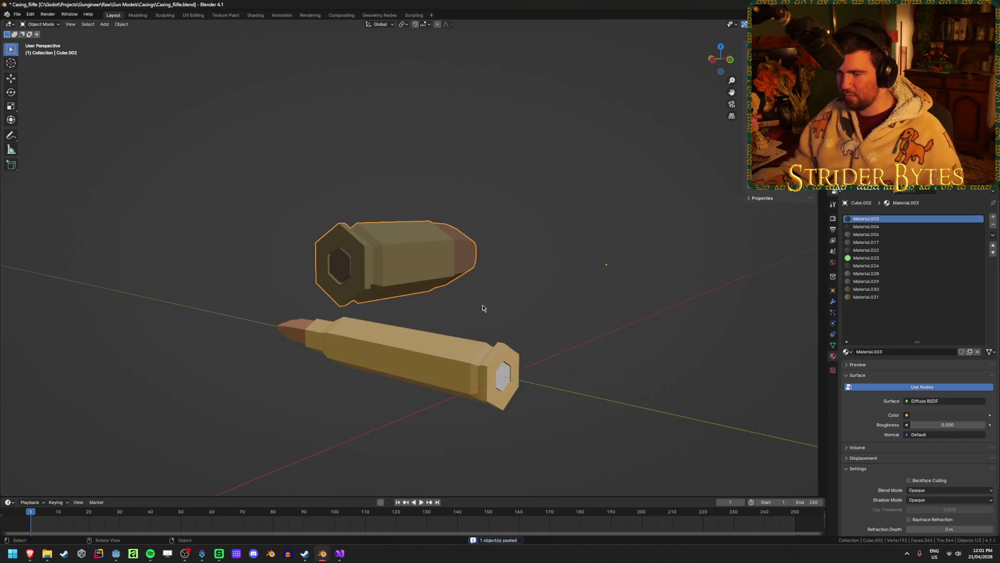
pyautogui.moveTo(483, 308)
pyautogui.mouseDown(button='middle')
pyautogui.moveTo(427, 326)
pyautogui.moveTo(418, 346)
pyautogui.moveTo(371, 282)
pyautogui.moveTo(386, 258)
pyautogui.mouseUp(button='middle')
# Step: Snap the 3D cursor to the cartridge's hexagon vertices and set its origin there
pyautogui.press('Tab')
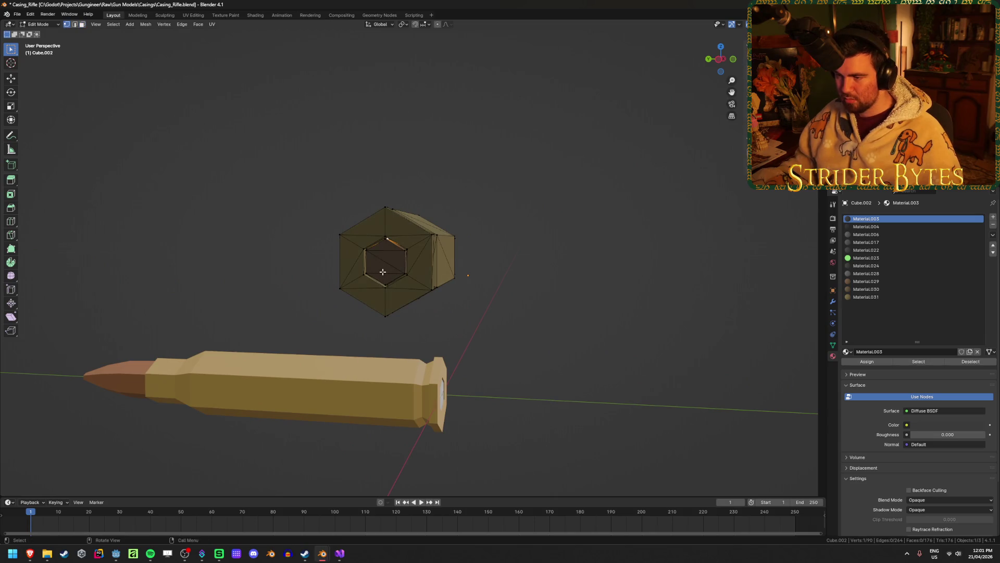
pyautogui.scroll(5, 384, 244)
pyautogui.keyDown('shift'); pyautogui.click(358, 227); pyautogui.keyUp('shift')
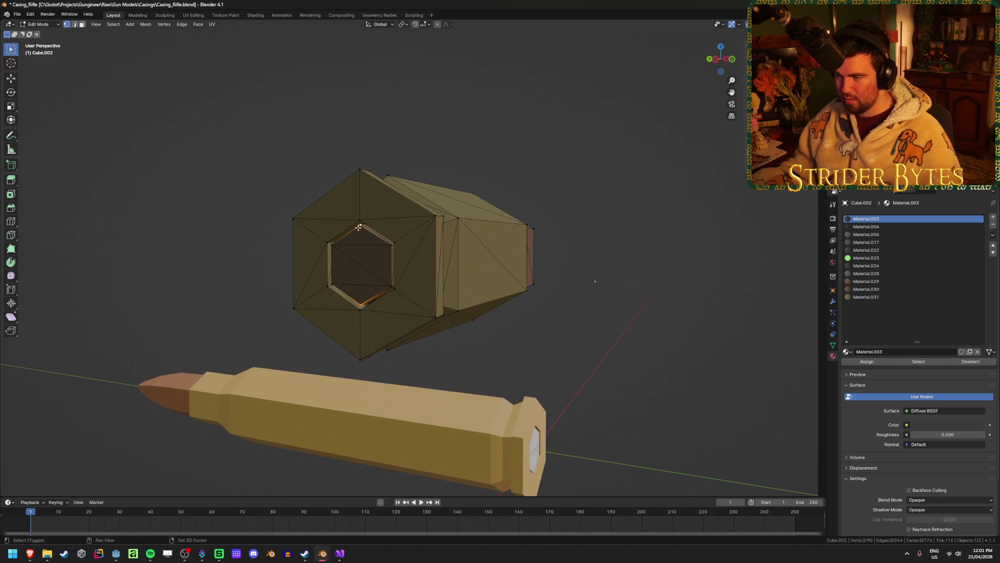
pyautogui.hotkey('ctrl', 'Tab')
pyautogui.press('Tab')
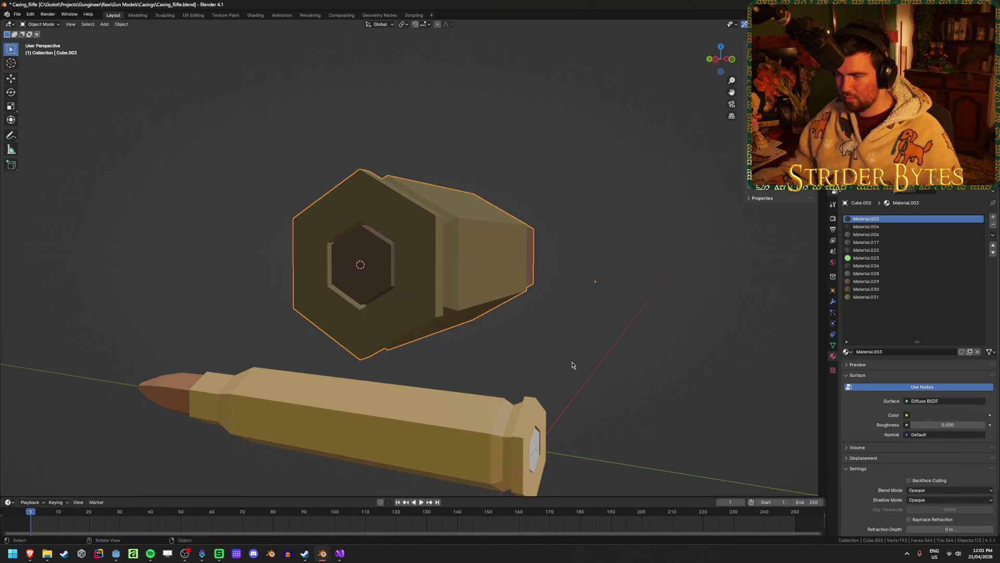
pyautogui.rightClick(572, 362)
pyautogui.moveTo(573, 363)
pyautogui.click(622, 378)
# Step: Reset the cartridge to the world origin, rotate and scale it to the rifle round, and save
pyautogui.scroll(-3, 558, 379)
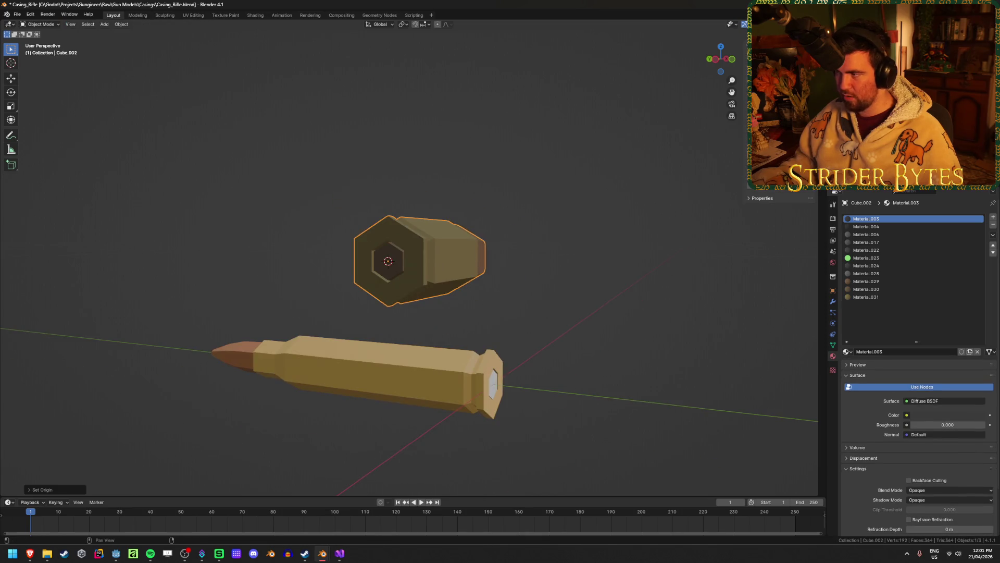
pyautogui.hotkey('alt', 'g')
pyautogui.hotkey('alt', 'g')
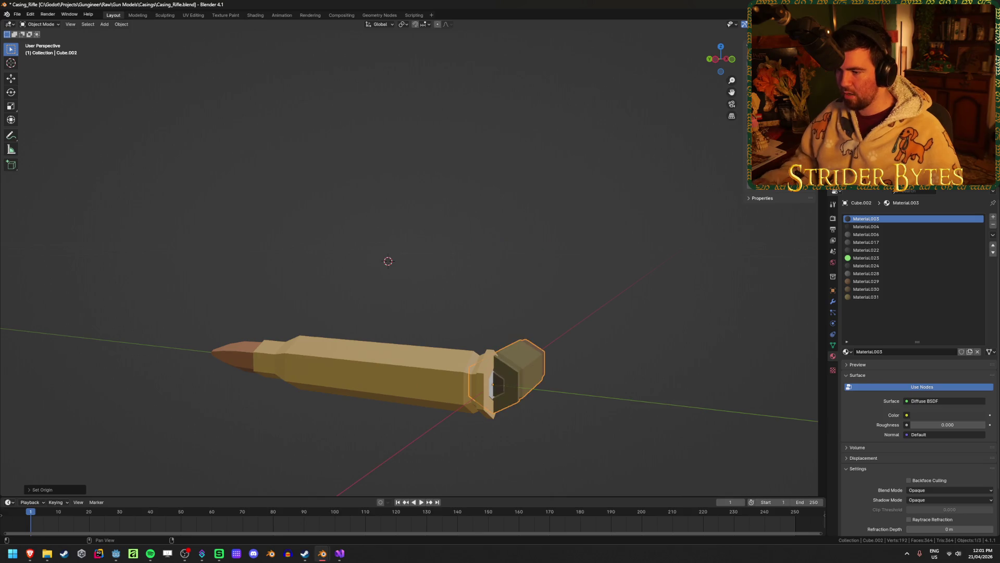
pyautogui.press('r')
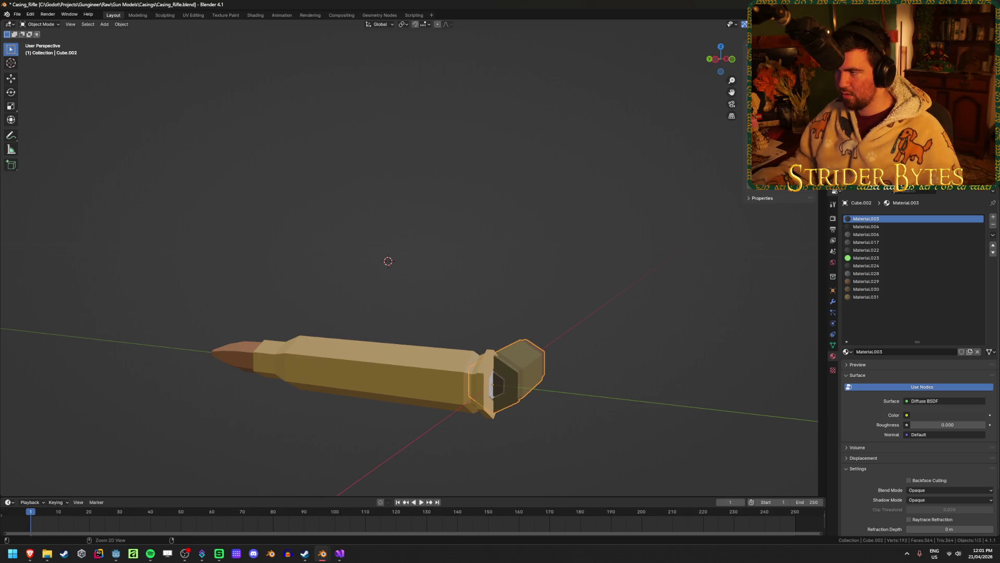
pyautogui.press('s')
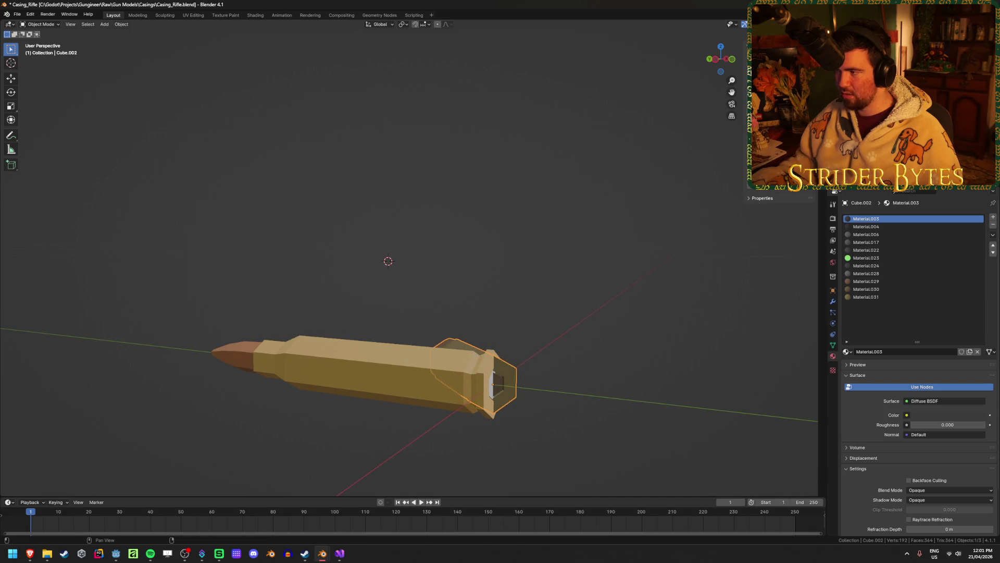
pyautogui.hotkey('ctrl', 's')
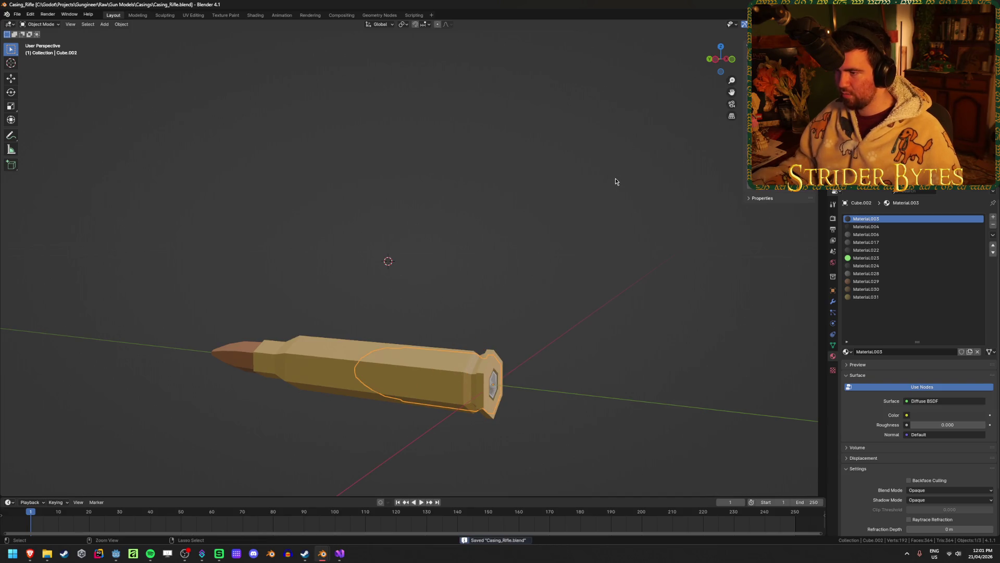
# Step: Deselect everything, then delete the rifle cartridge Cartridge_Rifle
pyautogui.rightClick(578, 205)
pyautogui.click(567, 212)
pyautogui.moveTo(595, 373)
pyautogui.mouseDown(button='middle')
pyautogui.moveTo(407, 359)
pyautogui.moveTo(444, 343)
pyautogui.moveTo(344, 354)
pyautogui.mouseUp(button='middle')
pyautogui.click(402, 357)
pyautogui.press('Delete')
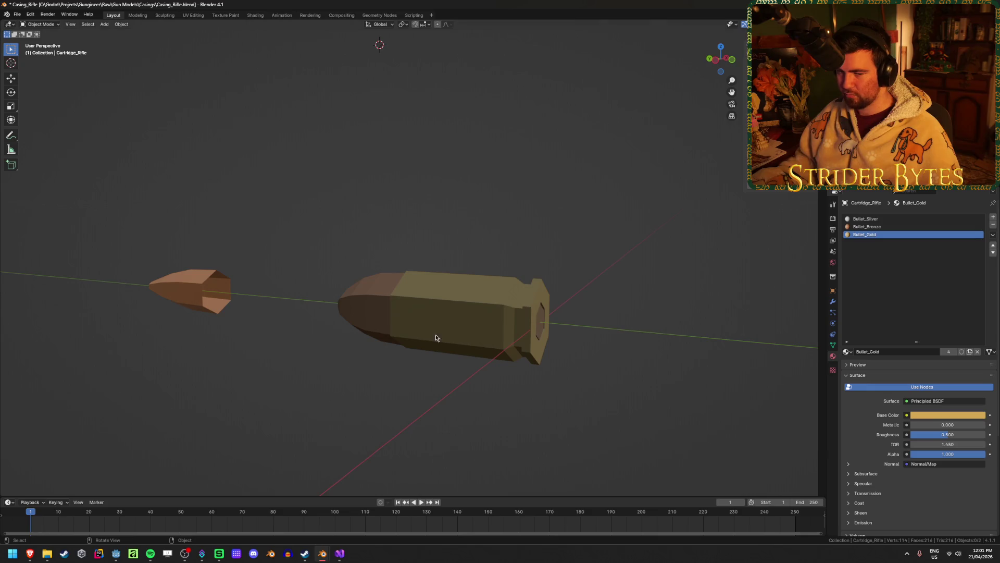
# Step: In Edit Mode, select the pistol casing's bullet-tip vertices and grow the selection to the whole nose
pyautogui.click(438, 339)
pyautogui.scroll(3, 529, 325)
pyautogui.scroll(-3, 529, 325)
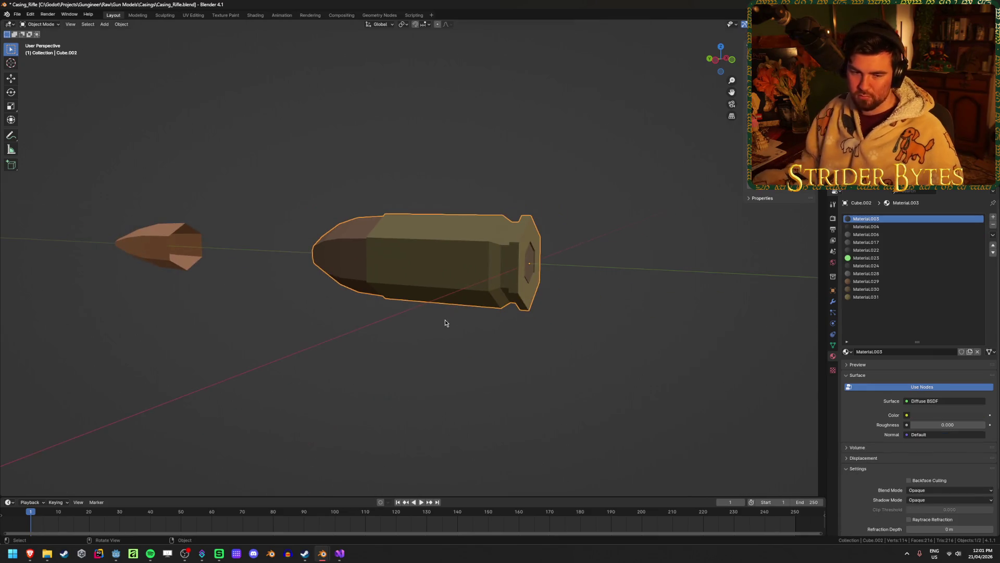
pyautogui.moveTo(440, 323)
pyautogui.mouseDown(button='middle')
pyautogui.moveTo(483, 324)
pyautogui.moveTo(429, 331)
pyautogui.moveTo(475, 339)
pyautogui.moveTo(440, 349)
pyautogui.moveTo(272, 351)
pyautogui.moveTo(250, 283)
pyautogui.moveTo(268, 256)
pyautogui.mouseUp(button='middle')
pyautogui.press('Tab')
pyautogui.hotkey('shift', 'z')
pyautogui.moveTo(258, 243); pyautogui.dragTo(288, 295)
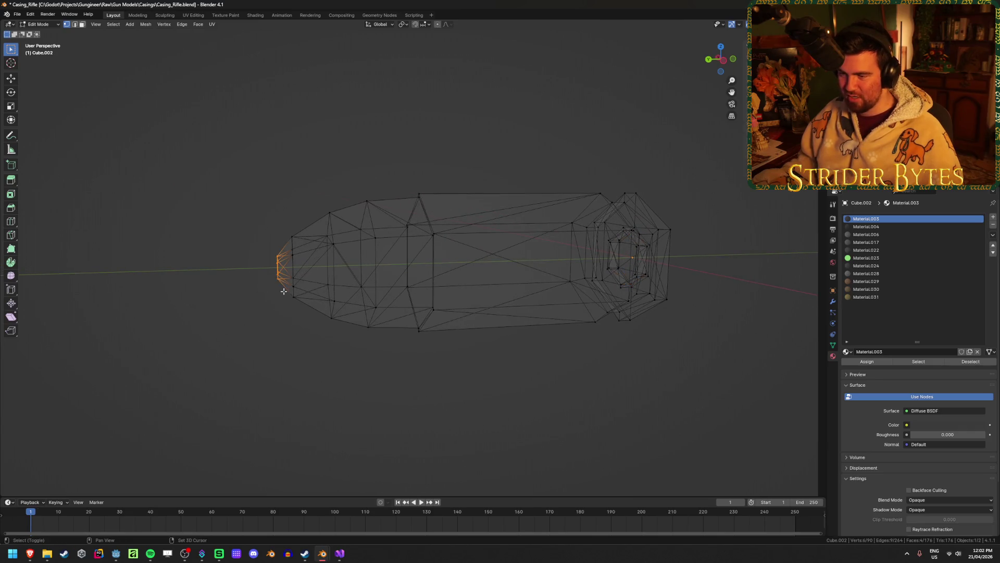
pyautogui.hotkey('shift', 'z')
pyautogui.press('ctrl+KP_Add')
pyautogui.press('ctrl+KP_Add')
pyautogui.press('ctrl+KP_Add')
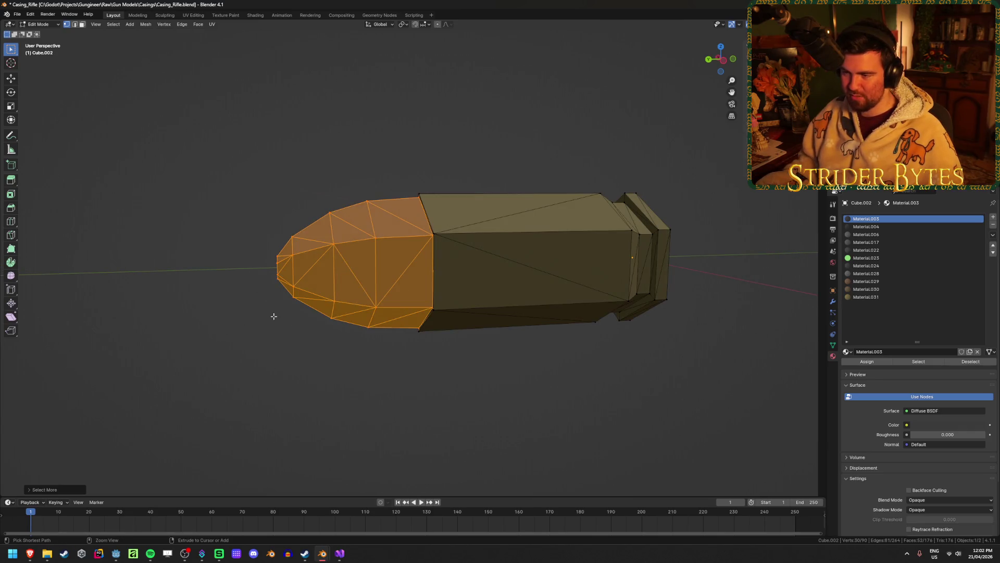
# Step: Separate the selected nose into its own object and return to Object Mode
pyautogui.scroll(3, 274, 316)
pyautogui.moveTo(274, 316); pyautogui.dragTo(339, 340, button='middle')
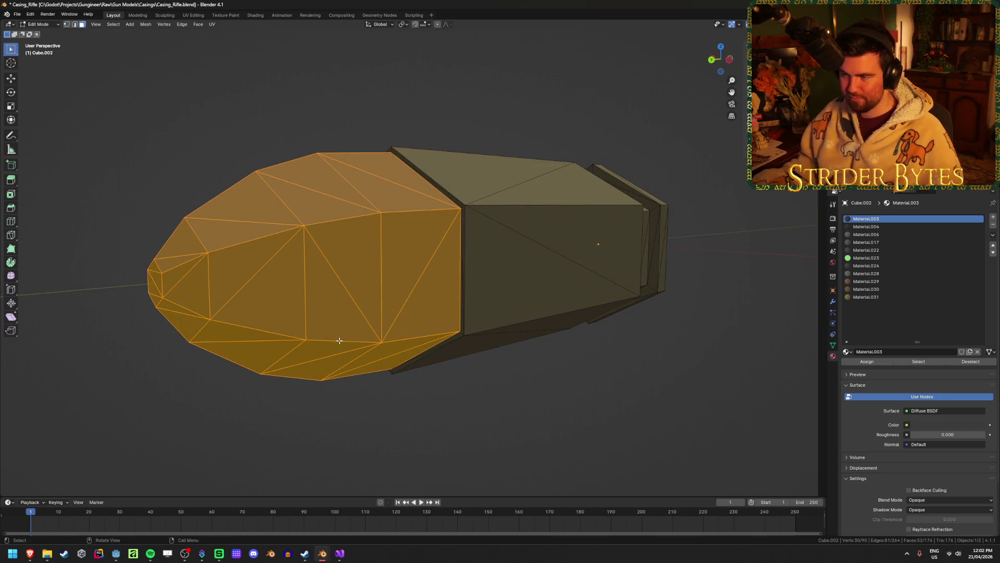
pyautogui.press('p')
pyautogui.click(602, 270)
pyautogui.press('Tab')
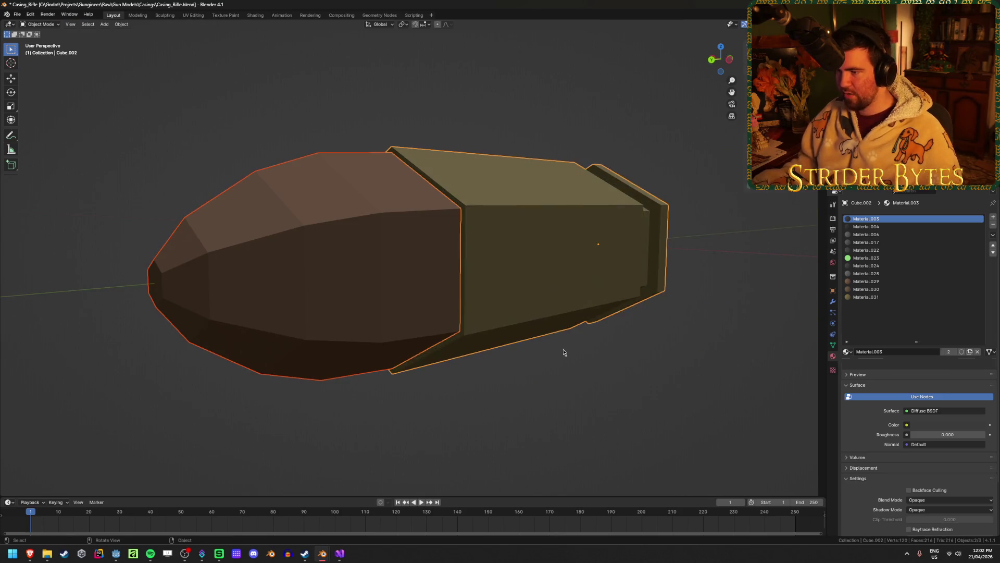
# Step: Parent the separated nose to the pistol casing
pyautogui.click(290, 233)
pyautogui.keyDown('shift'); pyautogui.click(630, 246); pyautogui.keyUp('shift')
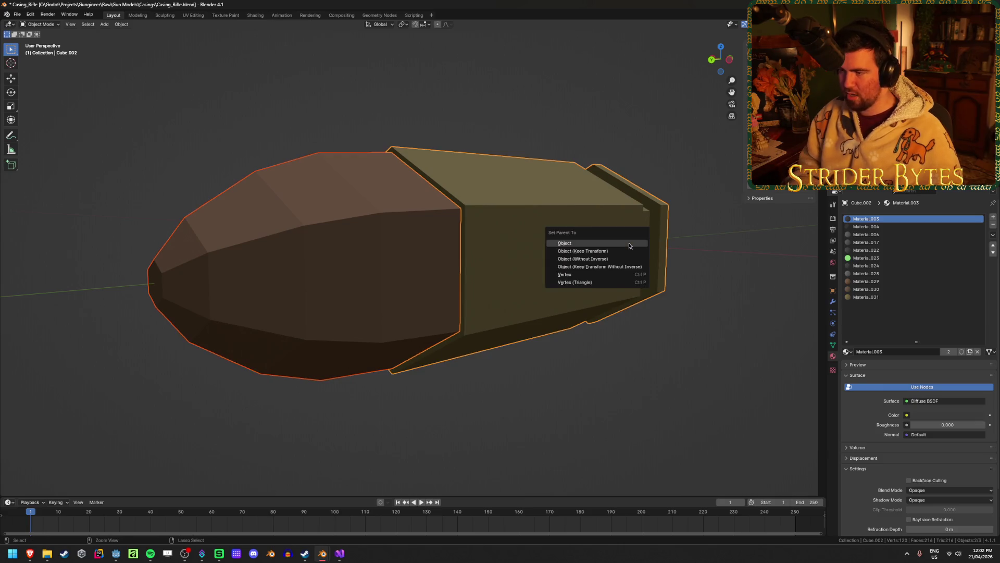
pyautogui.hotkey('ctrl', 'p')
pyautogui.click(630, 246)
# Step: Rename the casing Cartridge_Pistol and the nose Bullet_Pistol
pyautogui.click(594, 259)
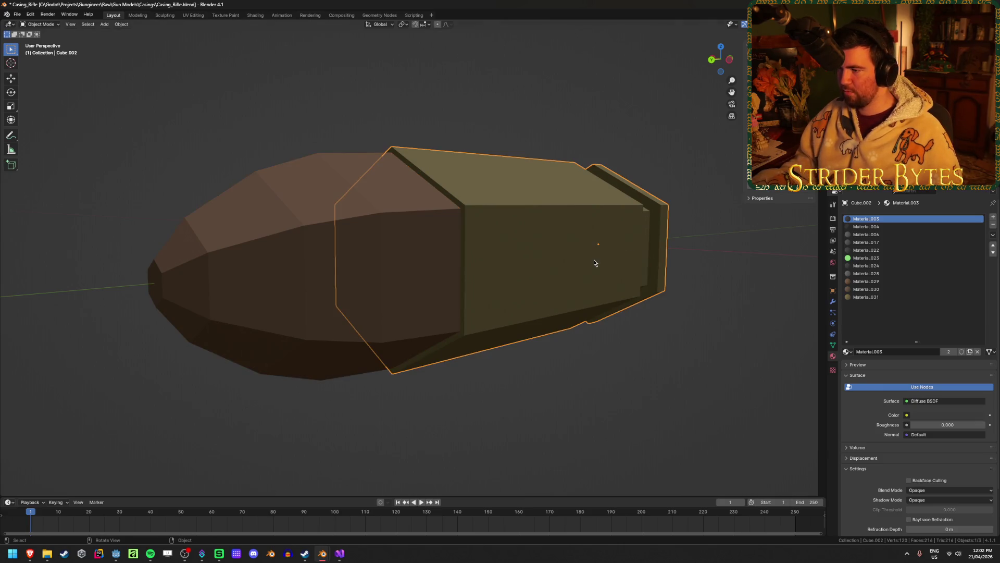
pyautogui.press('F2')
pyautogui.write('c')
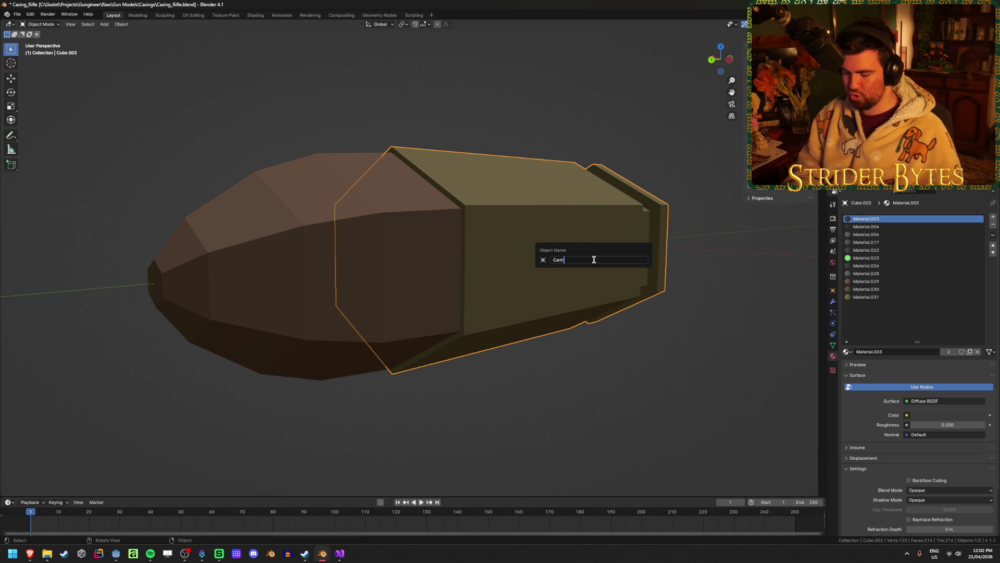
pyautogui.write('_Pistol')
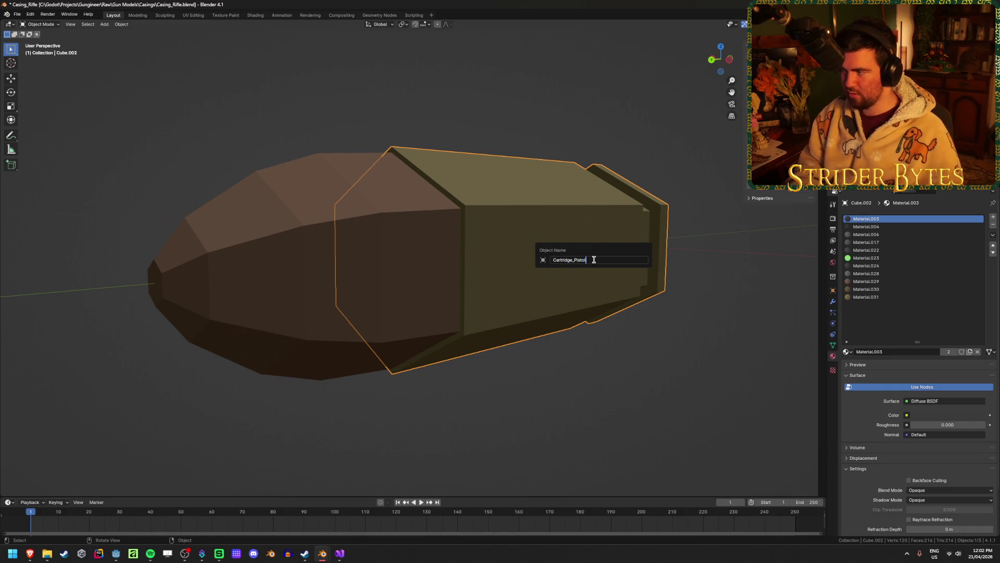
pyautogui.press('Return')
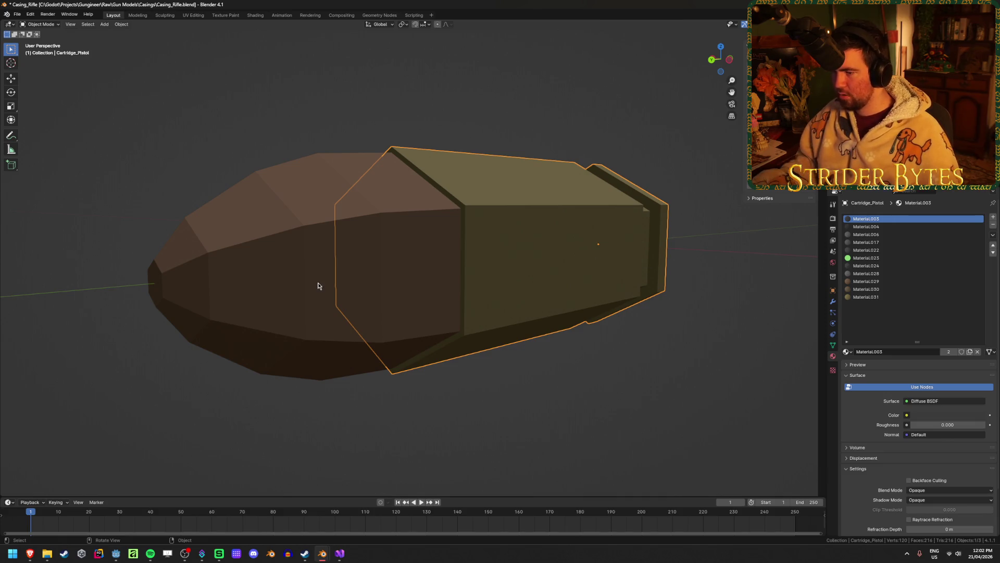
pyautogui.click(318, 285)
pyautogui.press('F2')
pyautogui.write('B')
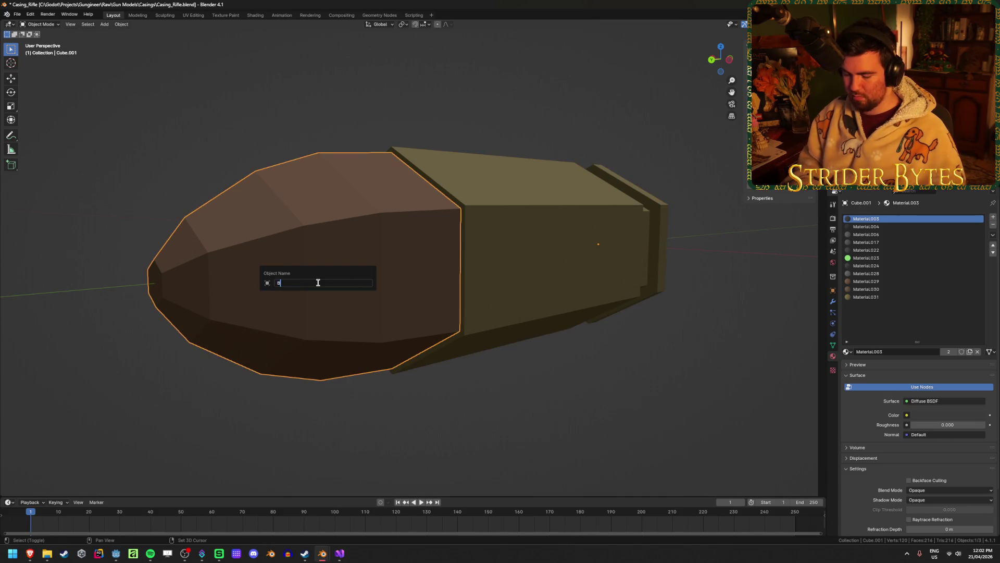
pyautogui.write('ullet_Pisto')
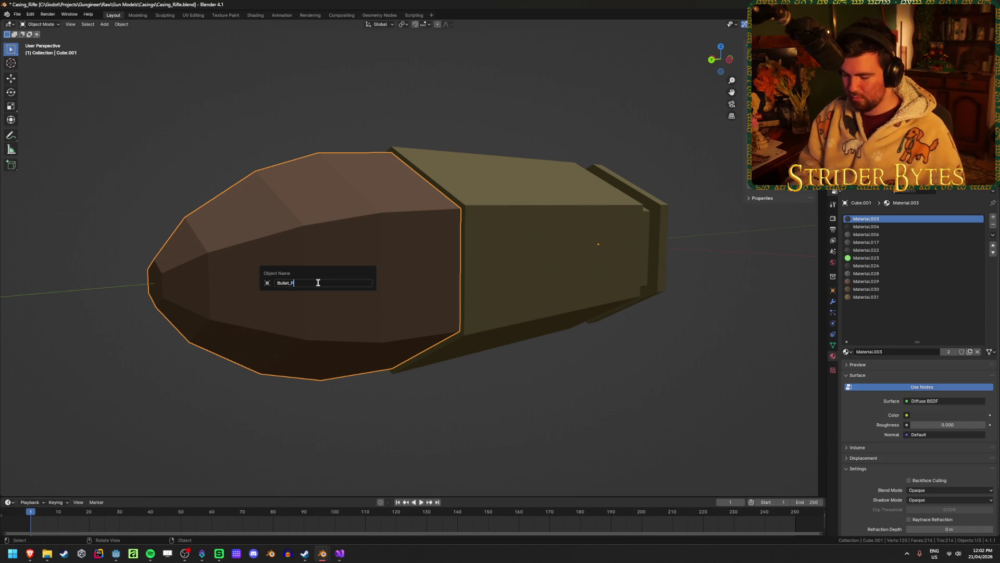
pyautogui.write('l')
pyautogui.press('Return')
# Step: Save the file, then delete the selected bullet tip
pyautogui.hotkey('ctrl', 's')
pyautogui.scroll(-3, 304, 286)
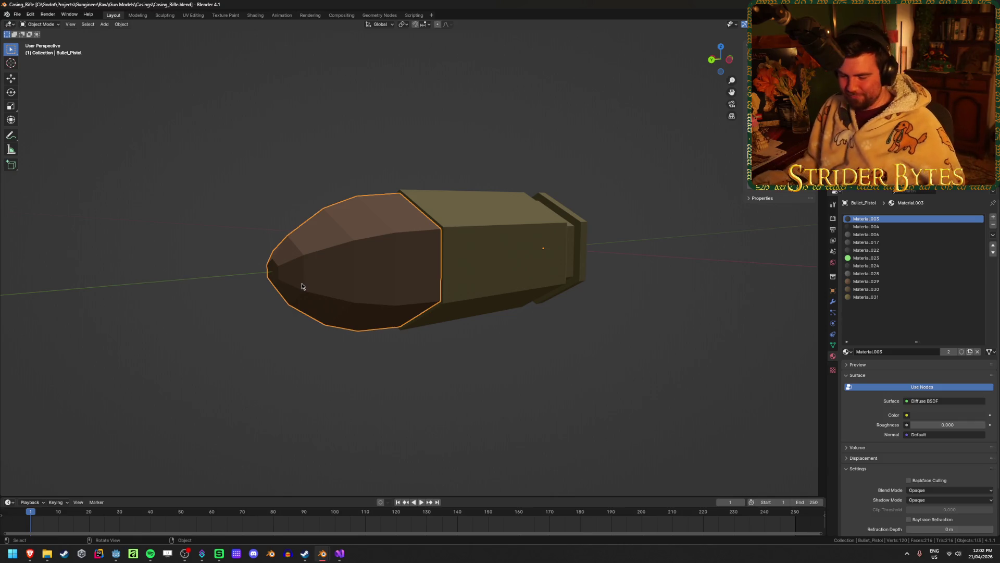
pyautogui.press('Delete')
# Step: Select Cartridge_Pistol and orbit to a side view of the casing
pyautogui.moveTo(302, 285)
pyautogui.mouseDown(button='middle')
pyautogui.moveTo(348, 282)
pyautogui.moveTo(384, 326)
pyautogui.moveTo(257, 295)
pyautogui.mouseUp(button='middle')
pyautogui.scroll(-5, 518, 296)
pyautogui.moveTo(517, 297)
pyautogui.mouseDown(button='middle')
pyautogui.moveTo(417, 295)
pyautogui.moveTo(431, 298)
pyautogui.mouseUp(button='middle')
pyautogui.click(360, 324)
pyautogui.moveTo(362, 326); pyautogui.dragTo(420, 292, button='middle')
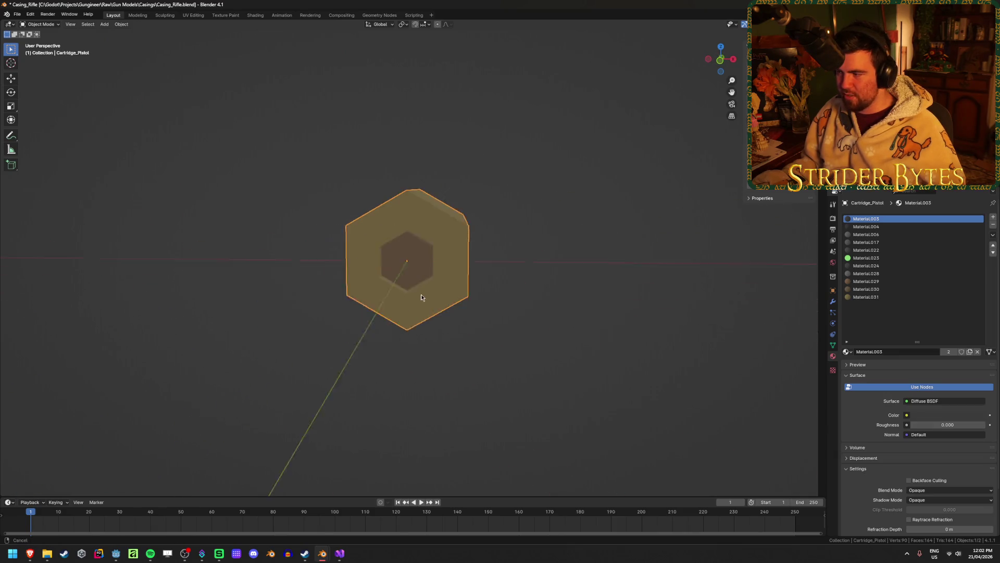
pyautogui.scroll(5, 420, 293)
pyautogui.moveTo(505, 346)
pyautogui.mouseDown(button='middle')
pyautogui.moveTo(473, 348)
pyautogui.moveTo(485, 346)
pyautogui.mouseUp(button='middle')
# Step: Remove the casing's material slots and create a new material for it
pyautogui.click(992, 224)
pyautogui.click(992, 224)
pyautogui.click(993, 225)
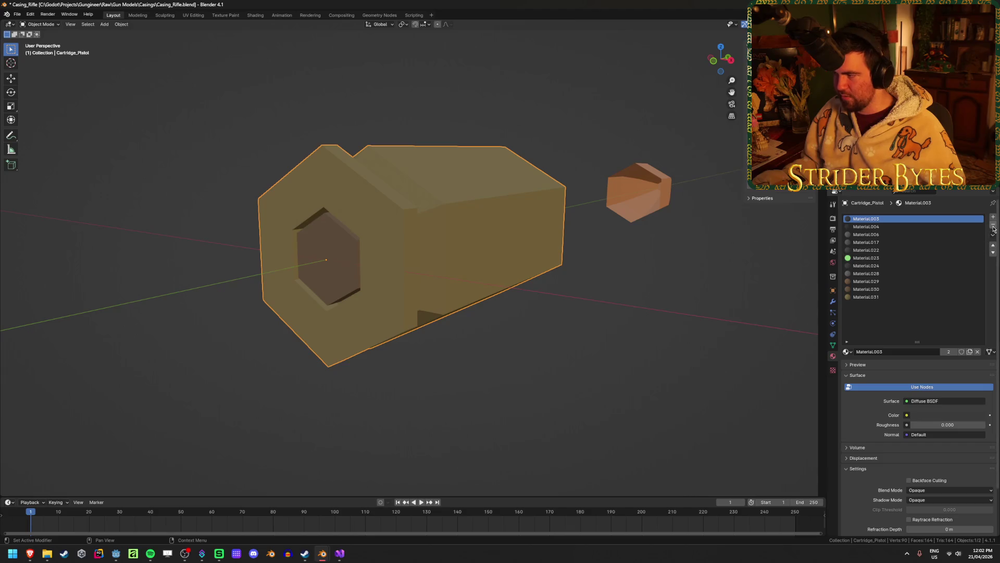
pyautogui.click(993, 224)
pyautogui.click(993, 225)
pyautogui.click(993, 225)
pyautogui.click(993, 225)
pyautogui.click(993, 225)
pyautogui.click(993, 225)
pyautogui.click(993, 225)
pyautogui.click(993, 225)
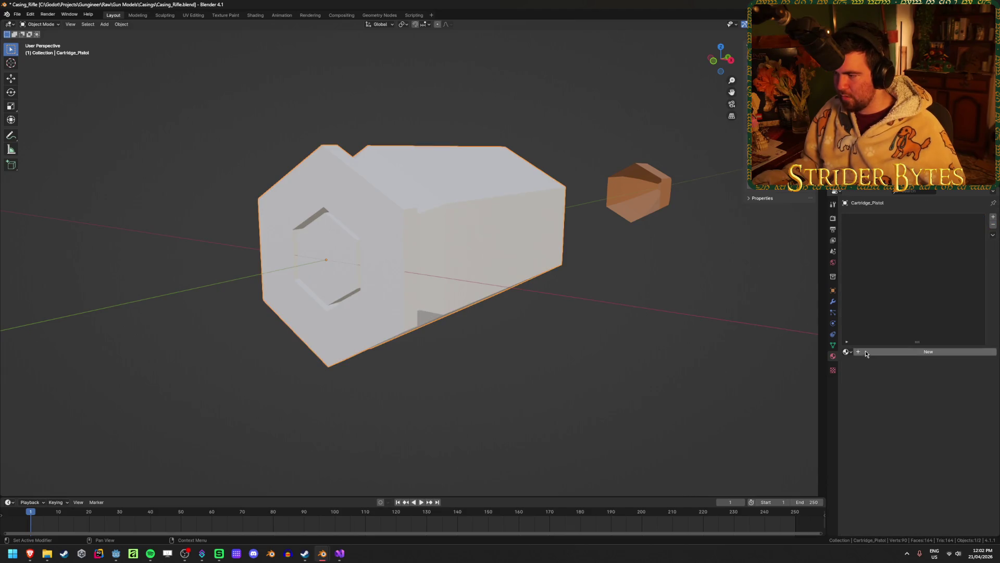
pyautogui.click(883, 353)
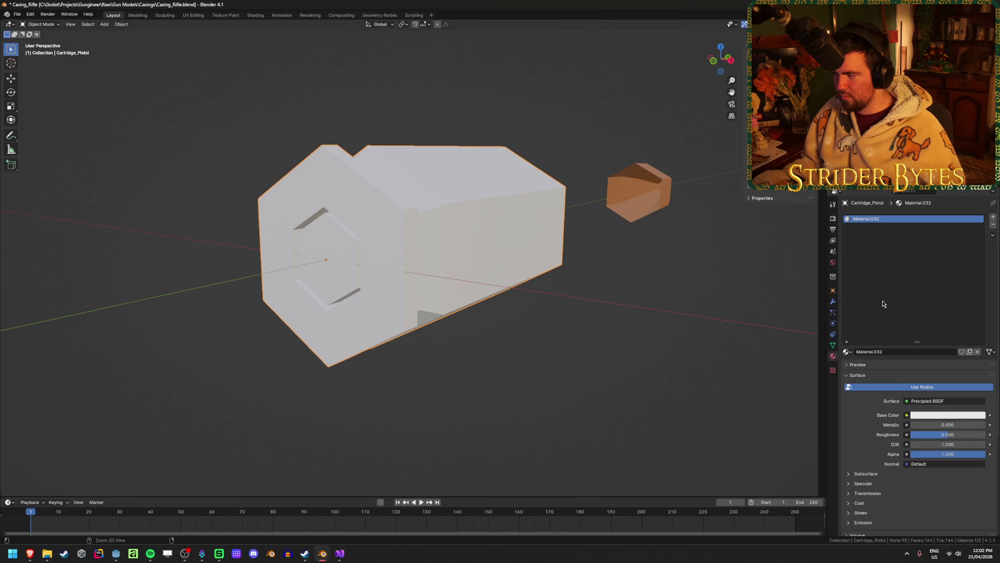
# Step: Undo back to the state with Bullet_Pistol and its long list of material slots
pyautogui.hotkey('ctrl', 'z')
pyautogui.hotkey('ctrl', 'z')
pyautogui.hotkey('ctrl', 'z')
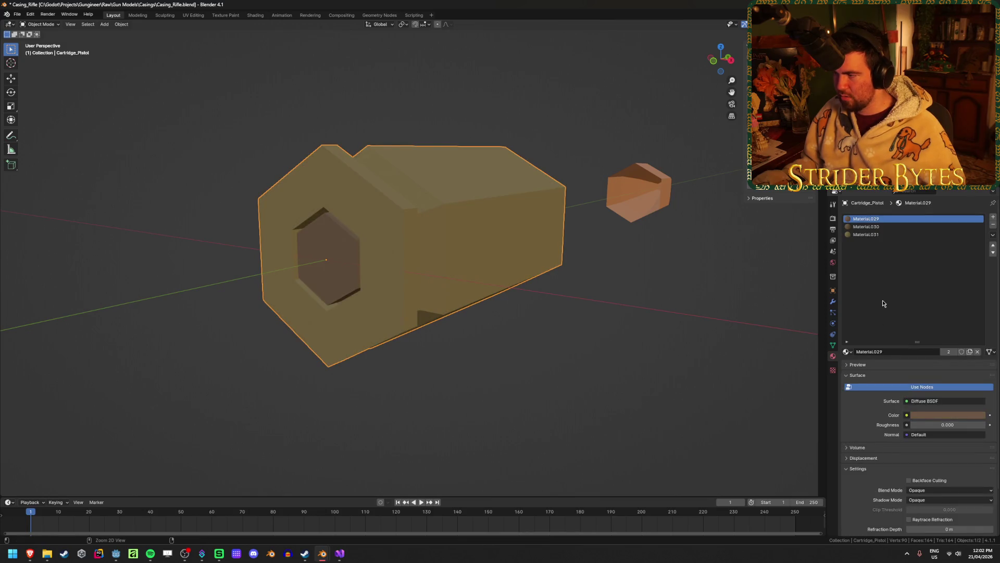
pyautogui.hotkey('ctrl', 'z')
pyautogui.hotkey('ctrl', 'z')
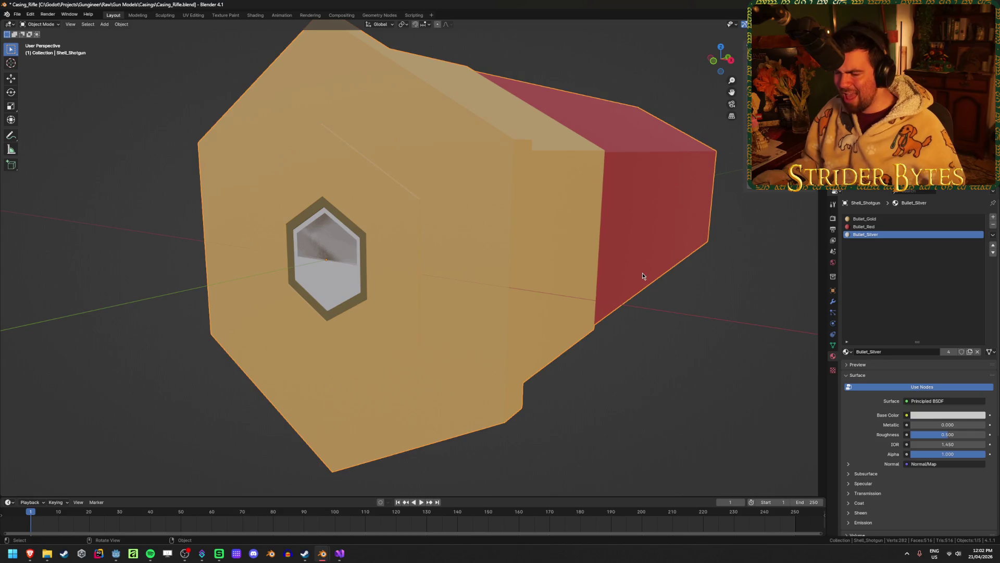
pyautogui.hotkey('ctrl', 'z')
pyautogui.hotkey('ctrl', 'z')
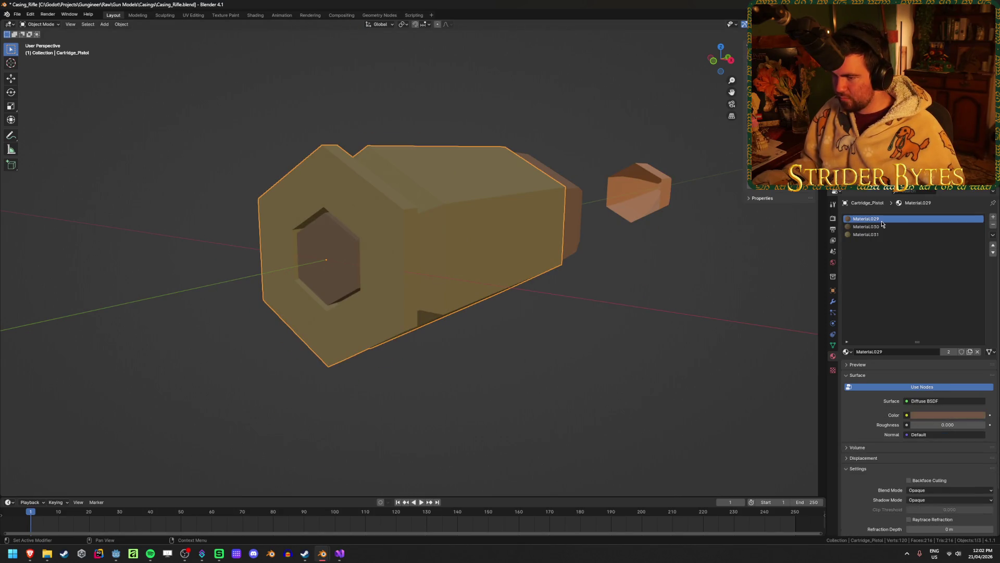
pyautogui.moveTo(553, 323)
pyautogui.mouseDown(button='middle')
pyautogui.moveTo(584, 317)
pyautogui.moveTo(623, 290)
pyautogui.mouseUp(button='middle')
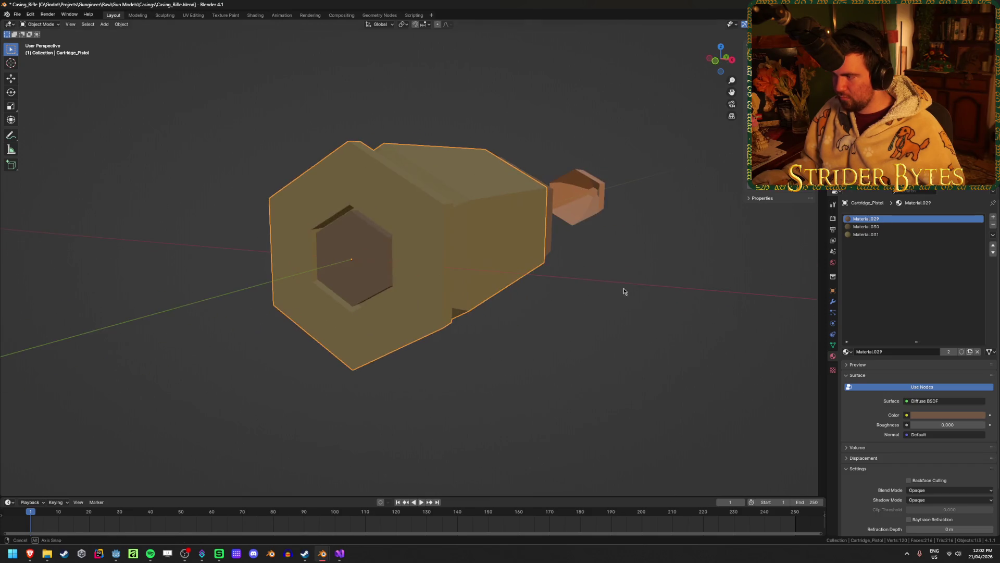
pyautogui.hotkey('ctrl', 'z')
pyautogui.hotkey('ctrl', 'z')
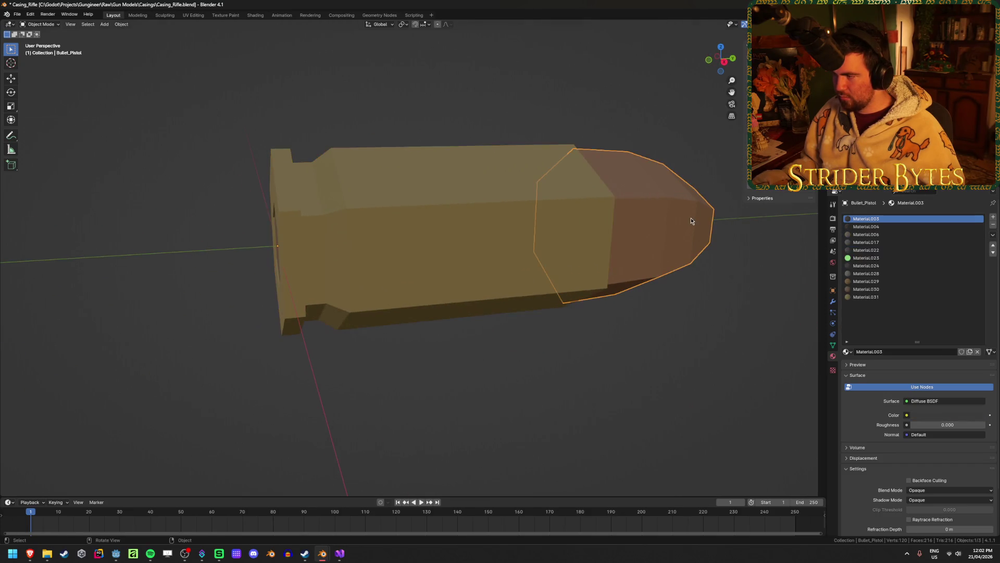
# Step: Remove the leftover unused material slots from the bullet
pyautogui.click(993, 226)
pyautogui.click(994, 226)
pyautogui.click(993, 225)
pyautogui.click(993, 225)
pyautogui.click(994, 225)
pyautogui.click(993, 225)
pyautogui.click(994, 226)
pyautogui.click(994, 225)
pyautogui.click(953, 226)
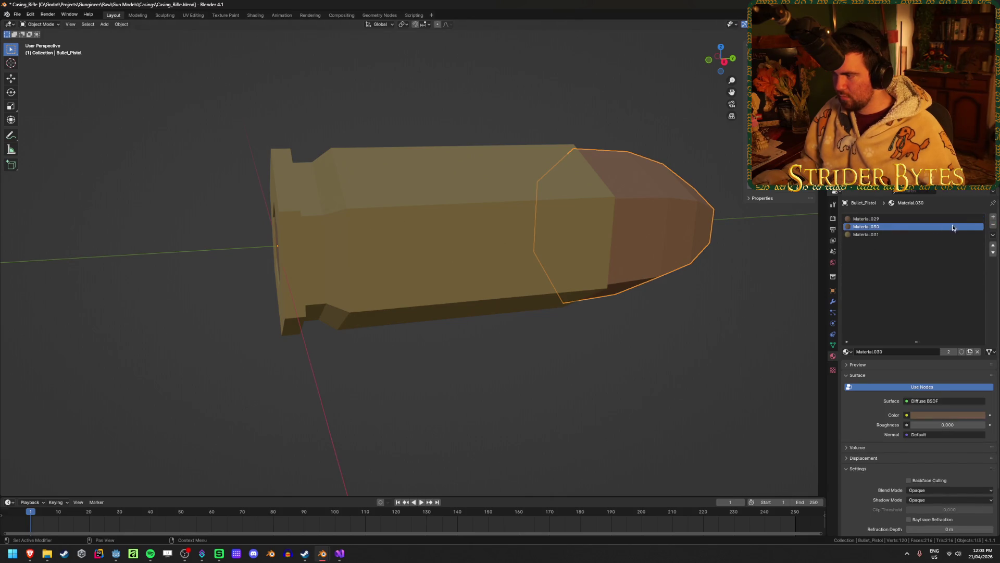
pyautogui.click(993, 226)
pyautogui.click(993, 226)
# Step: Try the Bullet_Bronze material on the bullet, then undo it
pyautogui.click(846, 352)
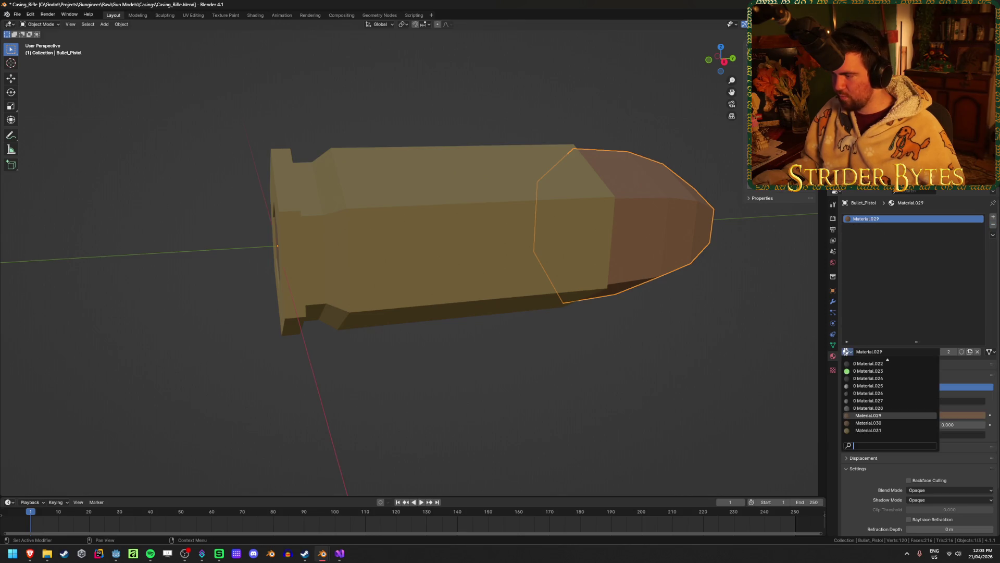
pyautogui.scroll(10, 888, 365)
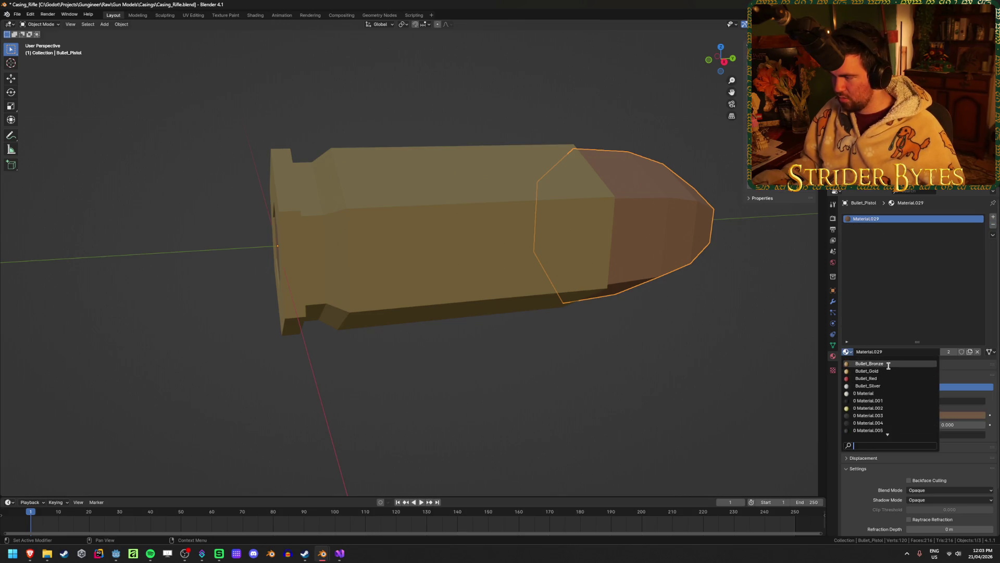
pyautogui.click(888, 367)
pyautogui.moveTo(645, 326)
pyautogui.mouseDown(button='middle')
pyautogui.moveTo(547, 319)
pyautogui.moveTo(501, 340)
pyautogui.moveTo(469, 336)
pyautogui.moveTo(411, 154)
pyautogui.moveTo(386, 302)
pyautogui.mouseUp(button='middle')
pyautogui.hotkey('ctrl', 'z')
pyautogui.click(386, 302)
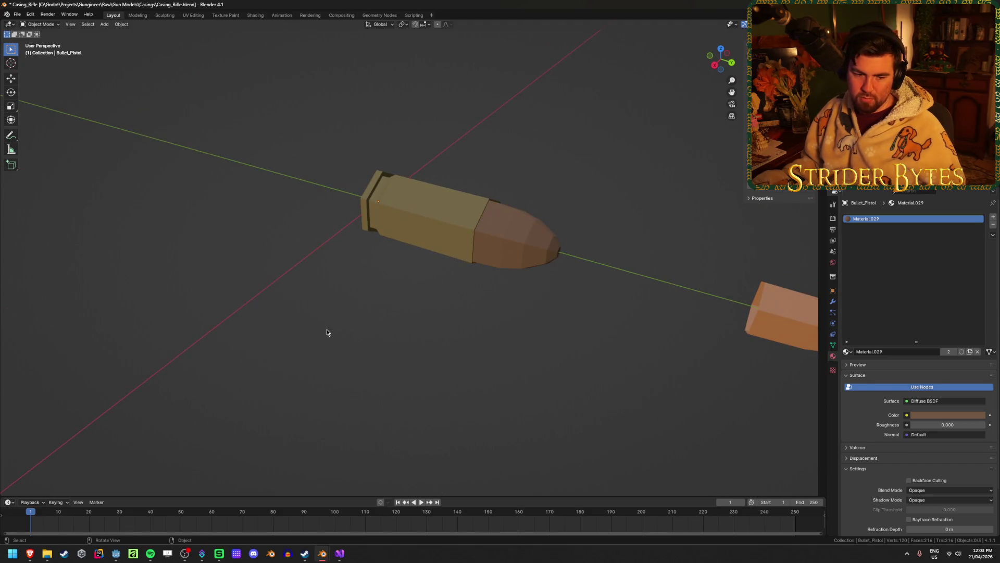
pyautogui.moveTo(326, 333); pyautogui.dragTo(359, 322, button='middle')
pyautogui.scroll(1, 360, 322)
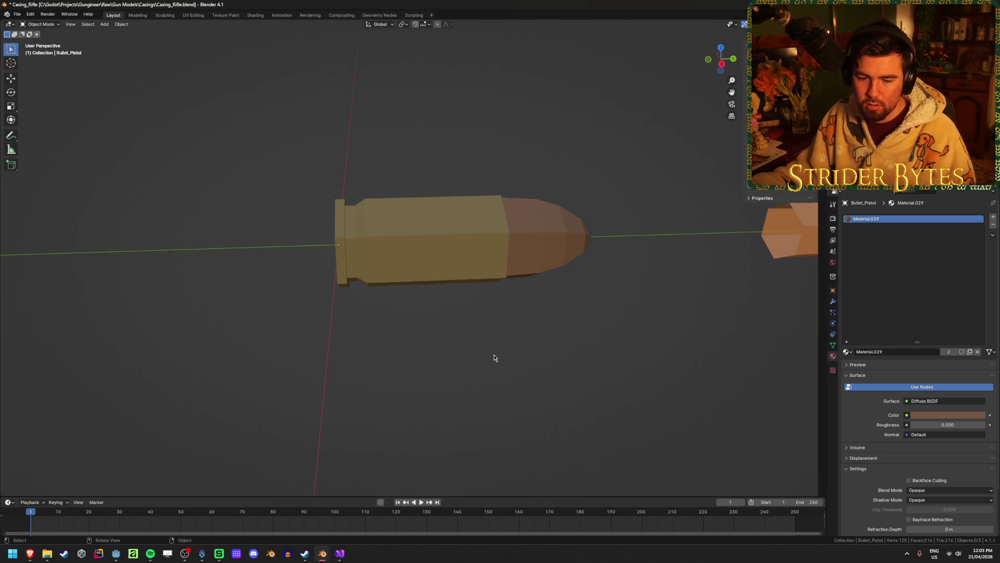
pyautogui.moveTo(493, 355)
pyautogui.mouseDown(button='middle')
pyautogui.moveTo(374, 282)
pyautogui.moveTo(411, 265)
pyautogui.moveTo(390, 276)
pyautogui.mouseUp(button='middle')
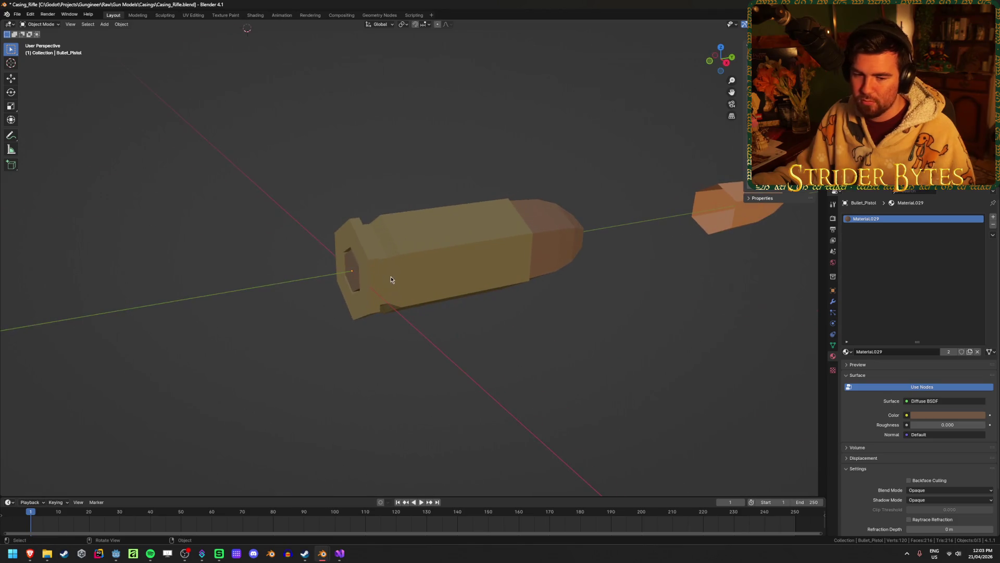
# Step: Try Bullet_Gold in the pistol case's Material.031 slot, then undo back to the shotgun shell state
pyautogui.click(436, 262)
pyautogui.click(901, 235)
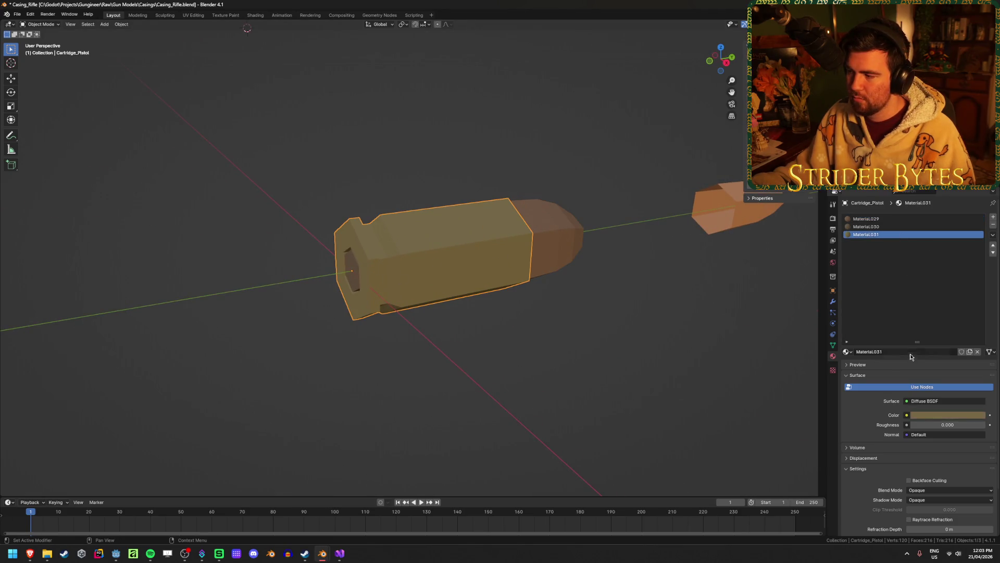
pyautogui.click(846, 352)
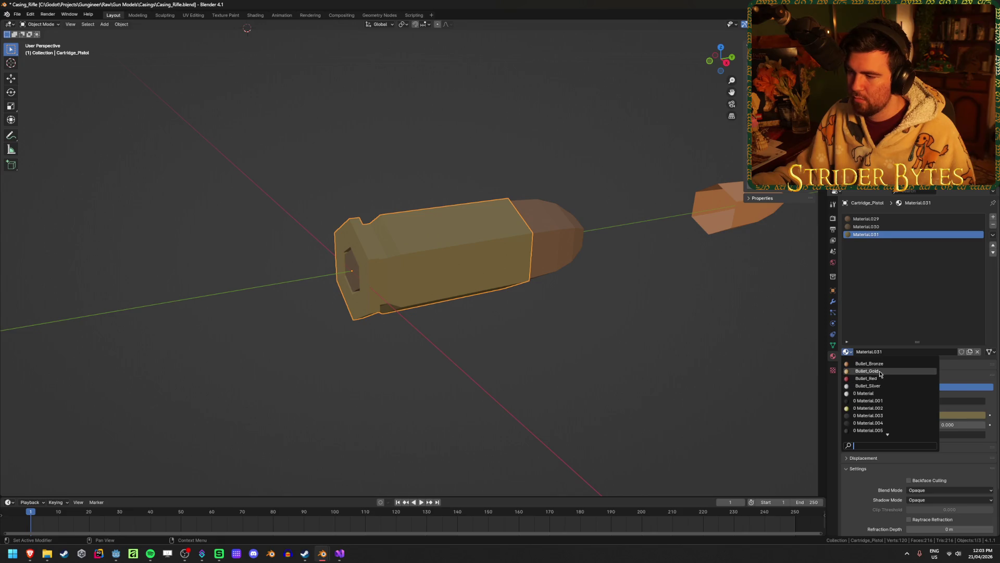
pyautogui.click(868, 371)
pyautogui.click(498, 371)
pyautogui.moveTo(498, 371)
pyautogui.mouseDown(button='middle')
pyautogui.moveTo(542, 351)
pyautogui.moveTo(485, 364)
pyautogui.moveTo(518, 364)
pyautogui.moveTo(498, 365)
pyautogui.mouseUp(button='middle')
pyautogui.scroll(-3, 498, 365)
pyautogui.hotkey('ctrl', 'z')
pyautogui.hotkey('ctrl', 'z')
pyautogui.hotkey('ctrl', 'z')
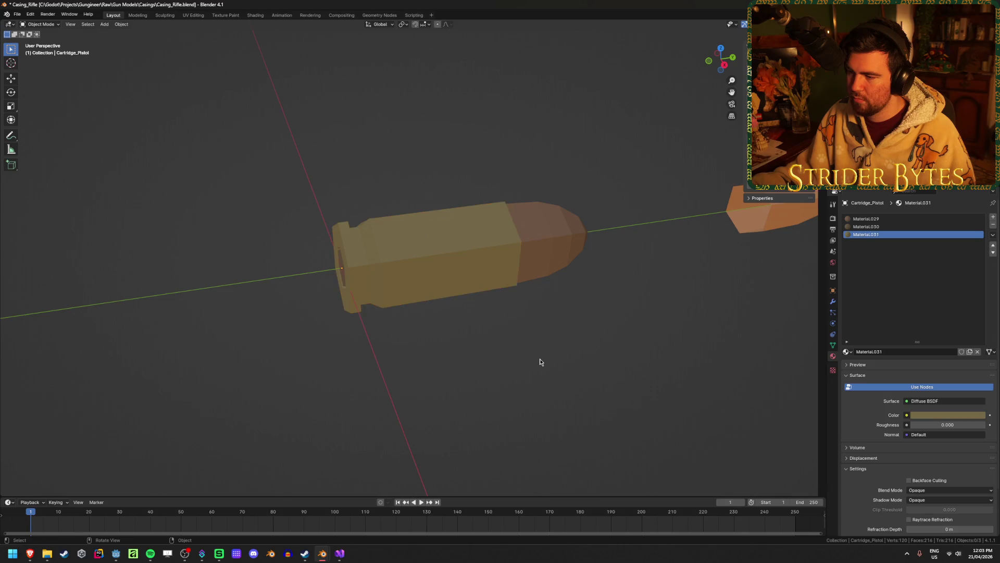
pyautogui.hotkey('ctrl', 'z')
# Step: Slide the shotgun shell along the X axis so it sits beside the rifle cartridge
pyautogui.moveTo(540, 360)
pyautogui.mouseDown(button='middle')
pyautogui.moveTo(424, 339)
pyautogui.moveTo(550, 313)
pyautogui.mouseUp(button='middle')
pyautogui.press('g')
pyautogui.press('y')
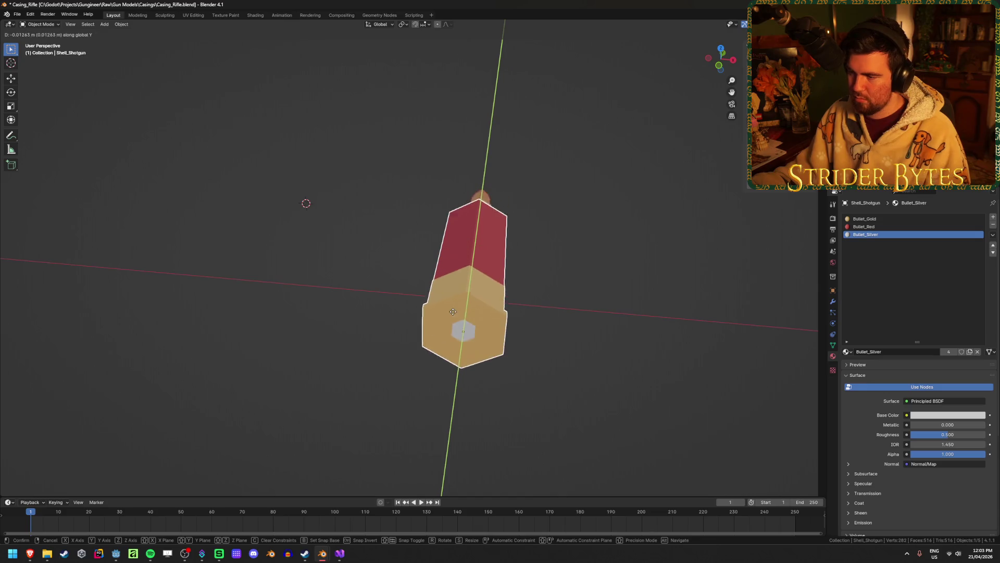
pyautogui.press('x')
pyautogui.click(465, 296)
pyautogui.click(482, 260)
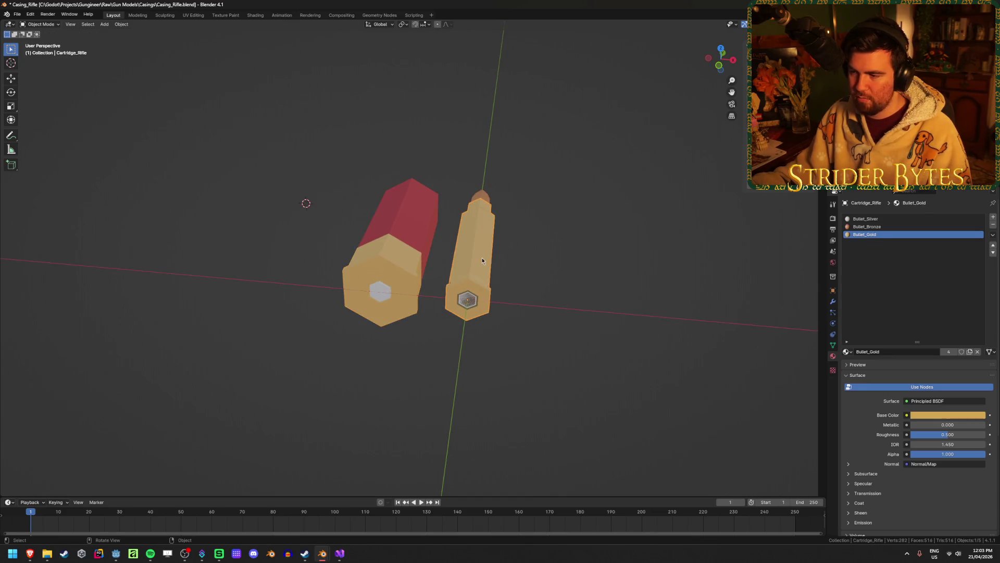
# Step: Place the rifle cartridge beside the pistol round and save the file
pyautogui.press('g')
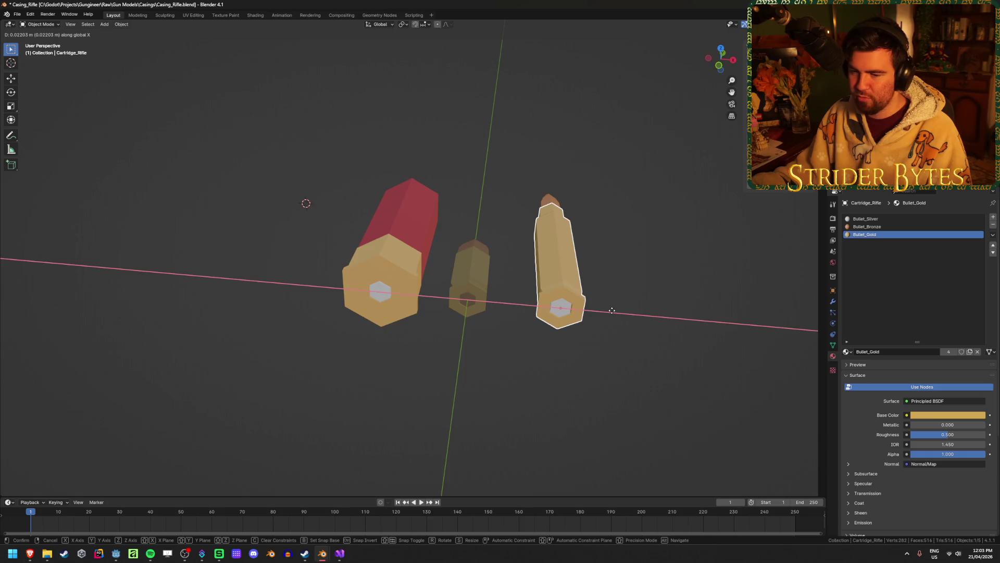
pyautogui.click(604, 315)
pyautogui.hotkey('ctrl', 's')
pyautogui.moveTo(567, 348)
pyautogui.mouseDown(button='middle')
pyautogui.moveTo(420, 359)
pyautogui.moveTo(477, 335)
pyautogui.moveTo(383, 353)
pyautogui.mouseUp(button='middle')
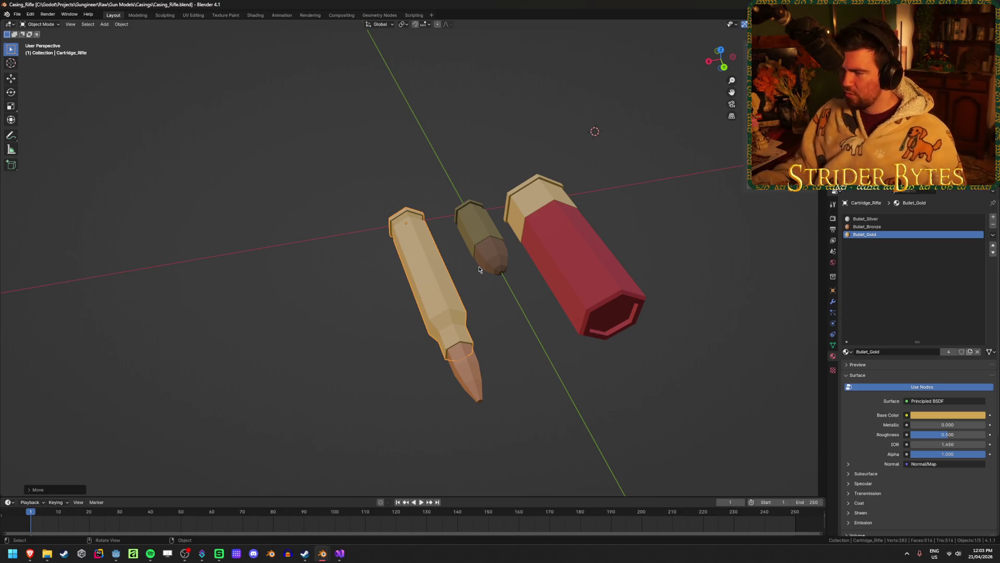
pyautogui.click(667, 266)
pyautogui.hotkey('ctrl', 's')
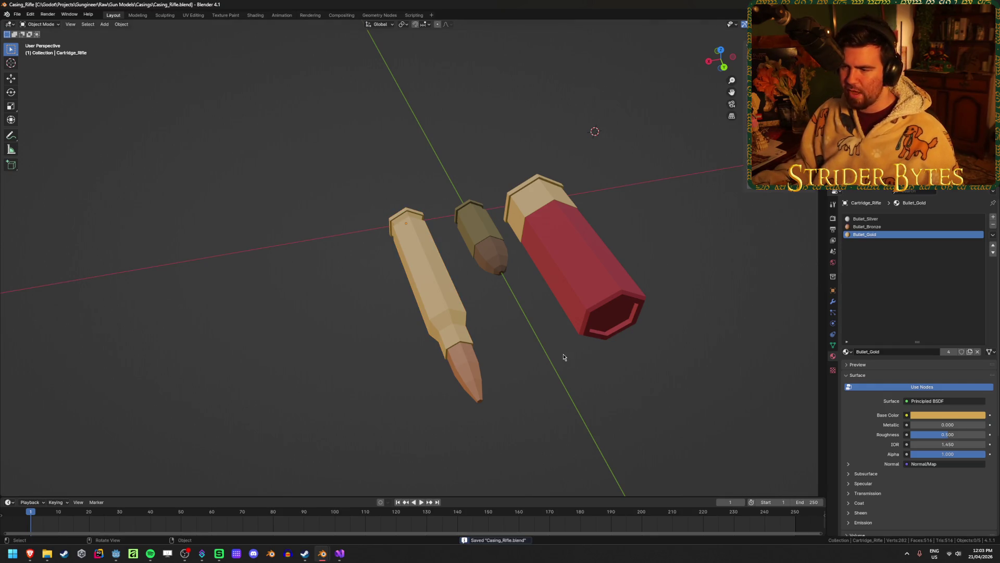
# Step: Snap the 3D cursor to the world origin
pyautogui.moveTo(568, 349)
pyautogui.mouseDown(button='middle')
pyautogui.moveTo(543, 359)
pyautogui.moveTo(585, 358)
pyautogui.moveTo(548, 355)
pyautogui.mouseUp(button='middle')
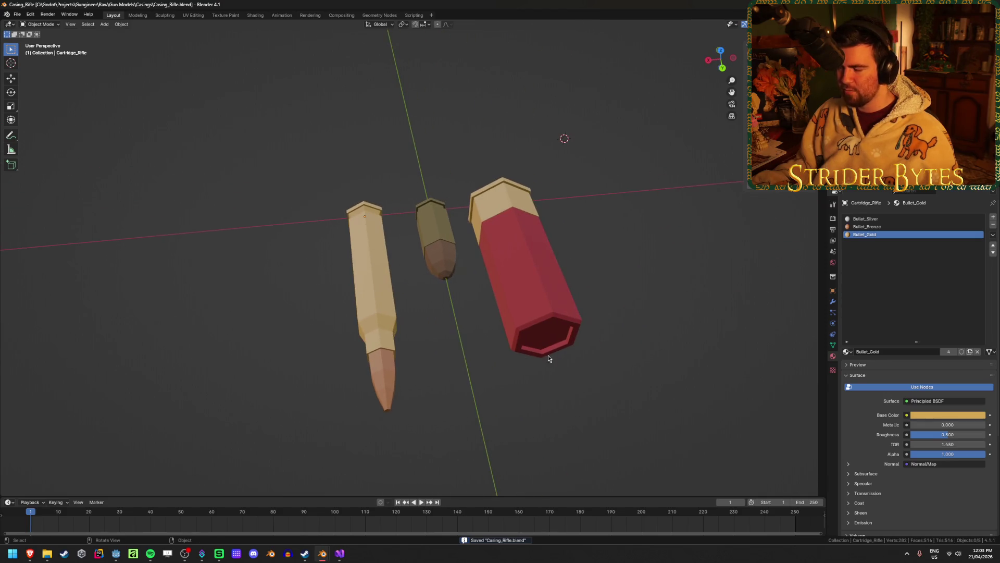
pyautogui.click(549, 351)
pyautogui.hotkey('ctrl', 'z')
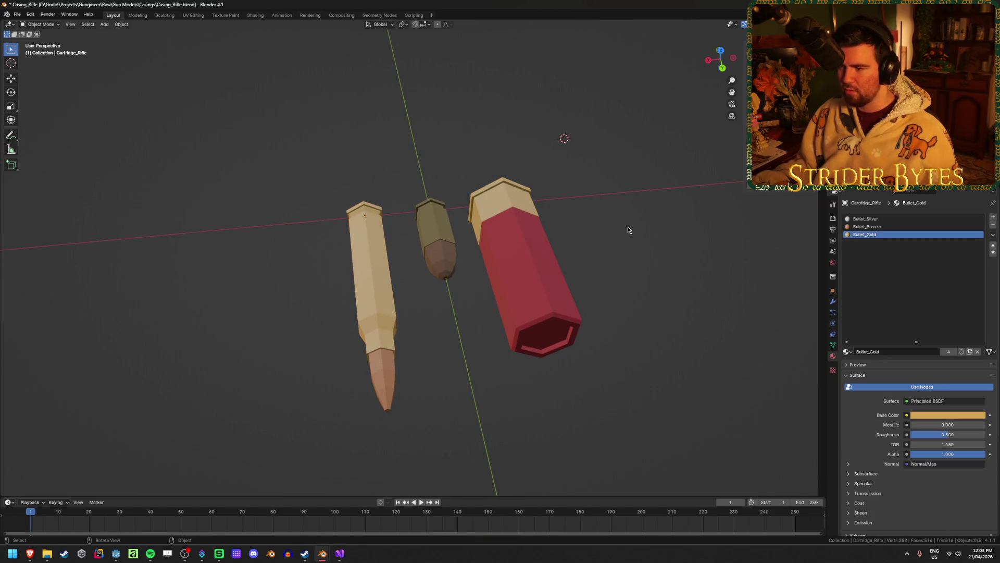
pyautogui.hotkey('shift', 's')
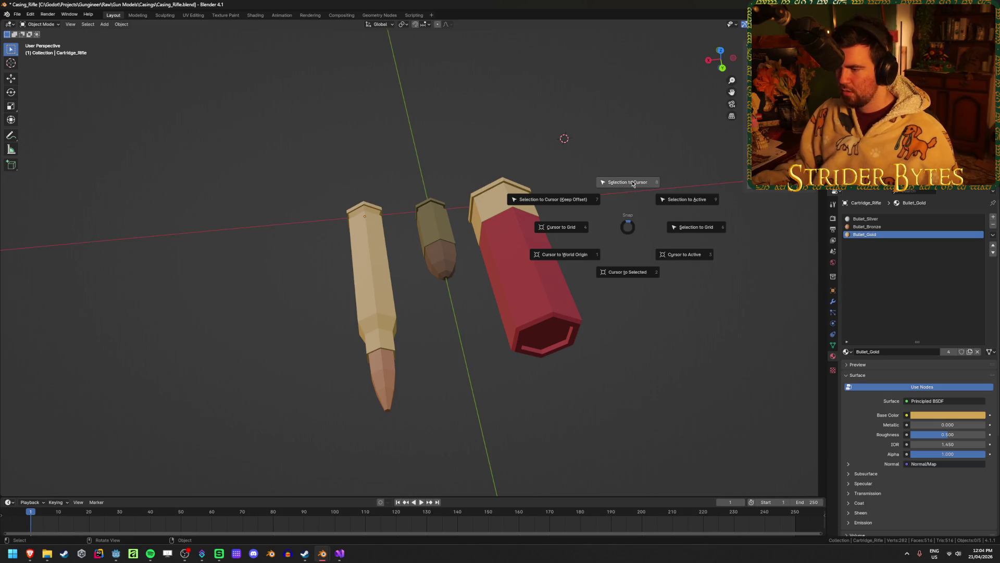
pyautogui.click(591, 259)
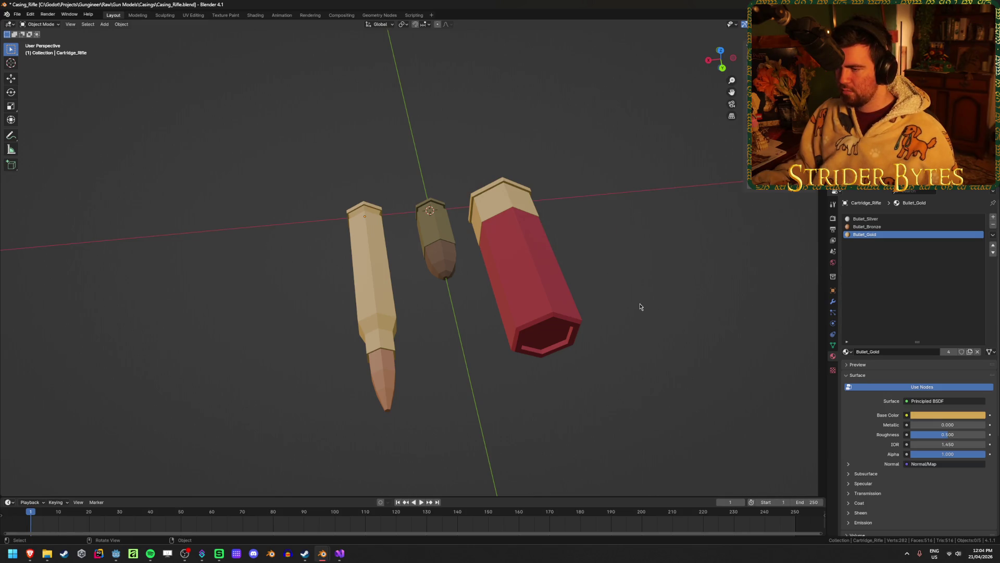
pyautogui.moveTo(640, 307)
pyautogui.mouseDown(button='middle')
pyautogui.moveTo(410, 277)
pyautogui.moveTo(476, 295)
pyautogui.moveTo(510, 252)
pyautogui.moveTo(489, 297)
pyautogui.moveTo(516, 359)
pyautogui.mouseUp(button='middle')
# Step: Save the file and switch to the other Blender window showing the three cartridges
pyautogui.hotkey('ctrl', 's')
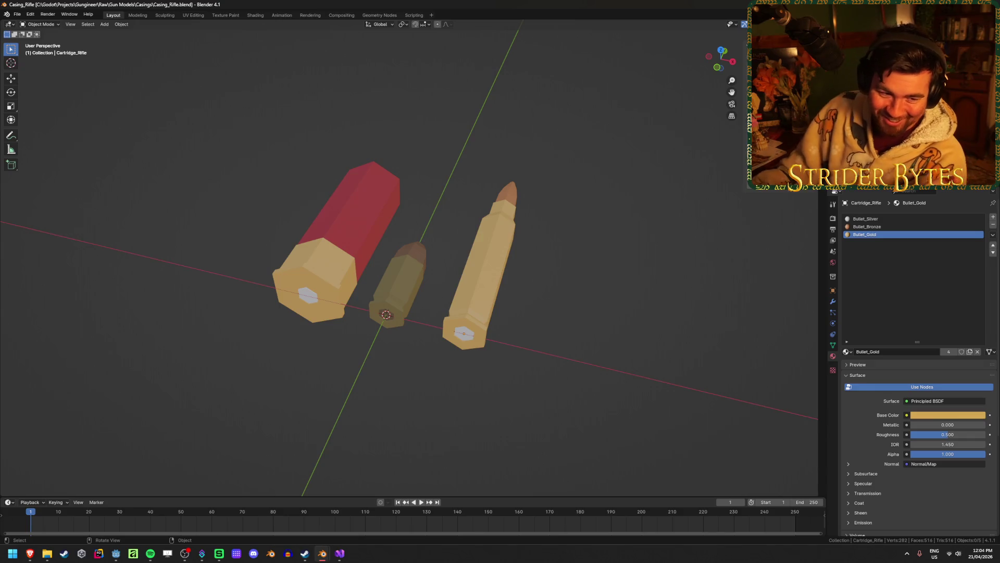
pyautogui.hotkey('alt', 'Tab')
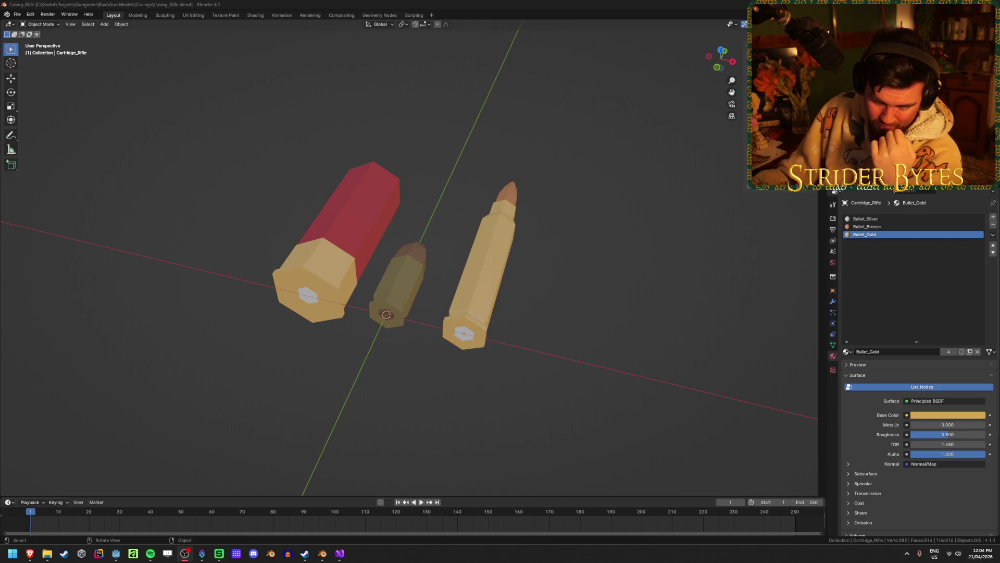
pyautogui.hotkey('alt', 'Tab')
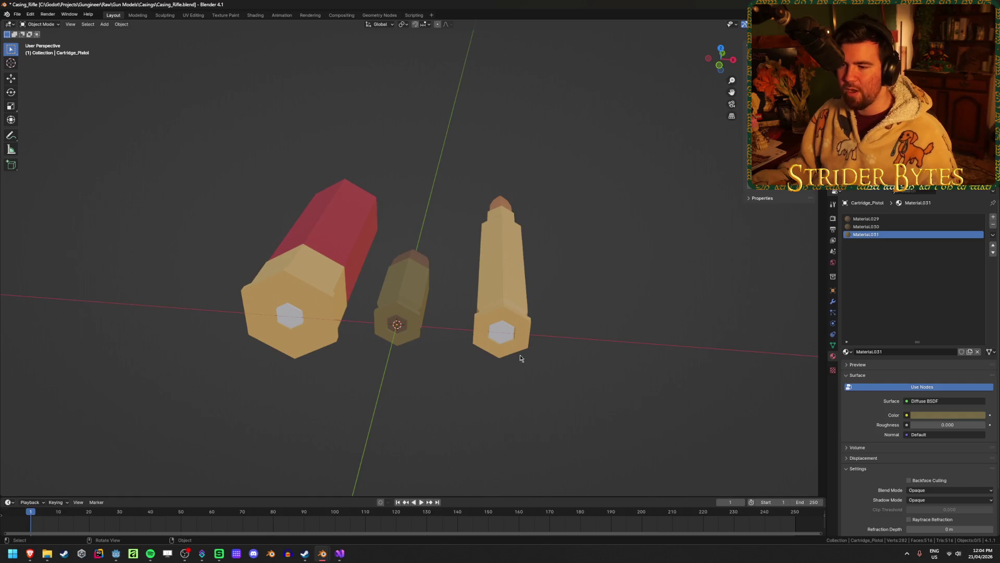
# Step: Select the rifle cartridge and save the file
pyautogui.moveTo(520, 357)
pyautogui.mouseDown(button='middle')
pyautogui.moveTo(467, 358)
pyautogui.moveTo(536, 286)
pyautogui.mouseUp(button='middle')
pyautogui.click(536, 286)
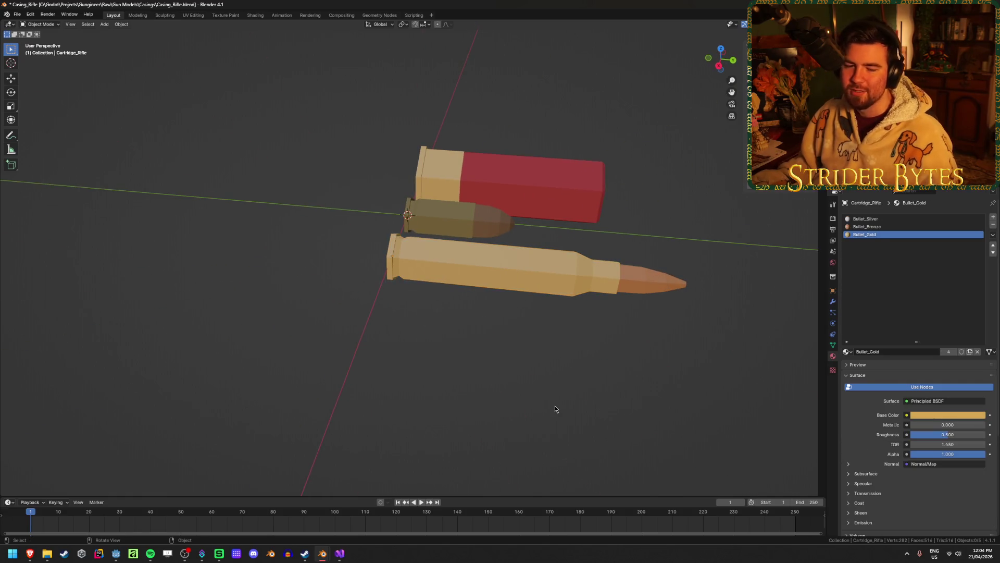
pyautogui.hotkey('ctrl', 's')
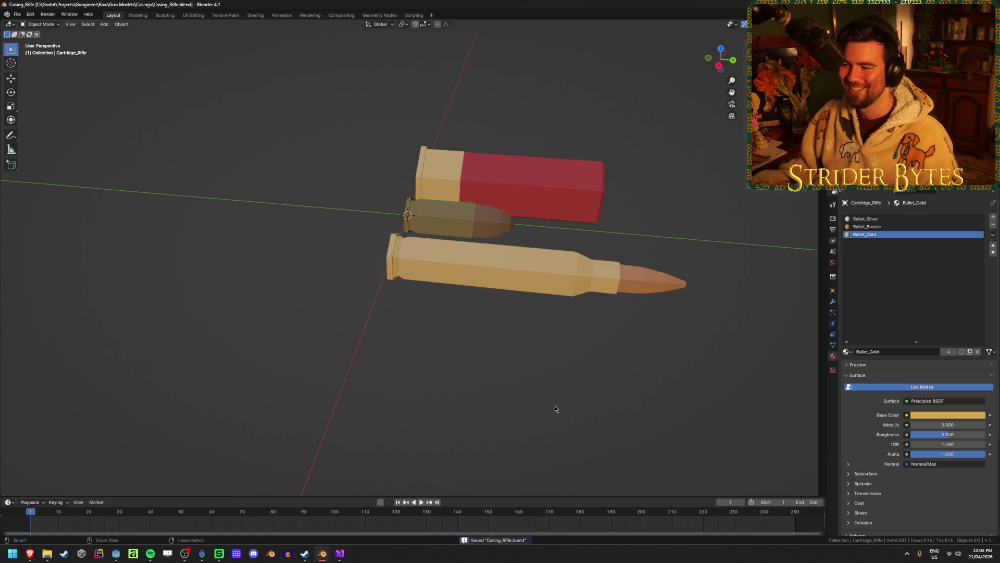
# Step: Orbit to an upright view and select the pistol bullet tip to display its Material.029
pyautogui.moveTo(654, 319)
pyautogui.mouseDown(button='middle')
pyautogui.moveTo(592, 355)
pyautogui.moveTo(621, 295)
pyautogui.mouseUp(button='middle')
pyautogui.click(622, 295)
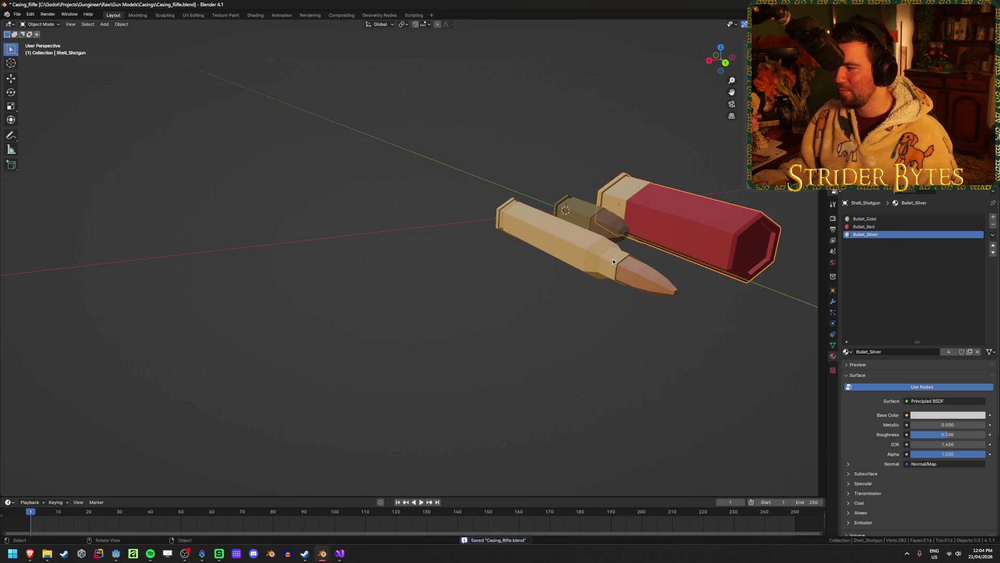
pyautogui.moveTo(613, 258); pyautogui.dragTo(589, 299, button='middle')
pyautogui.click(589, 235)
pyautogui.moveTo(399, 309); pyautogui.dragTo(547, 315, button='middle')
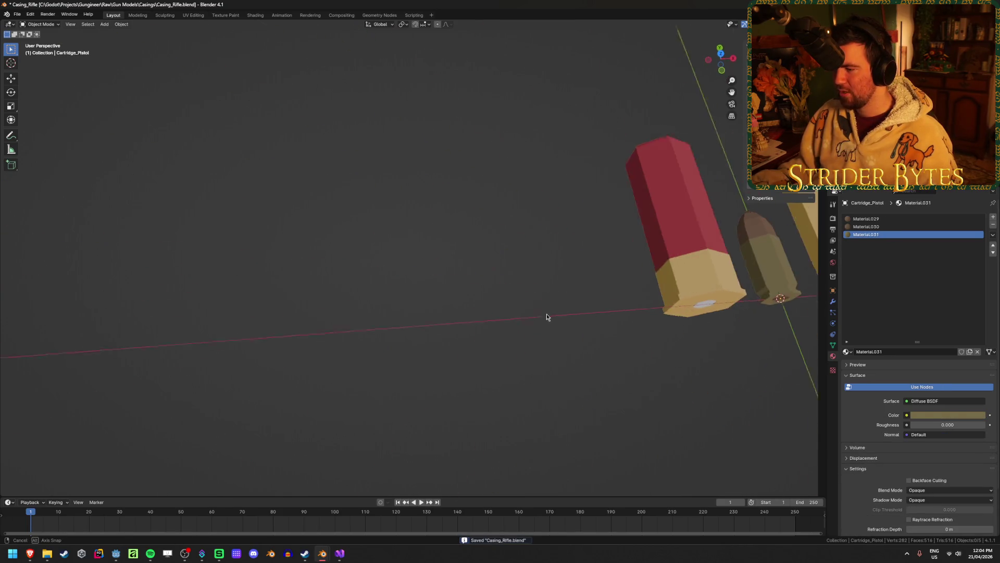
pyautogui.moveTo(661, 328)
pyautogui.mouseDown(button='middle')
pyautogui.moveTo(458, 335)
pyautogui.moveTo(653, 352)
pyautogui.moveTo(561, 330)
pyautogui.mouseUp(button='middle')
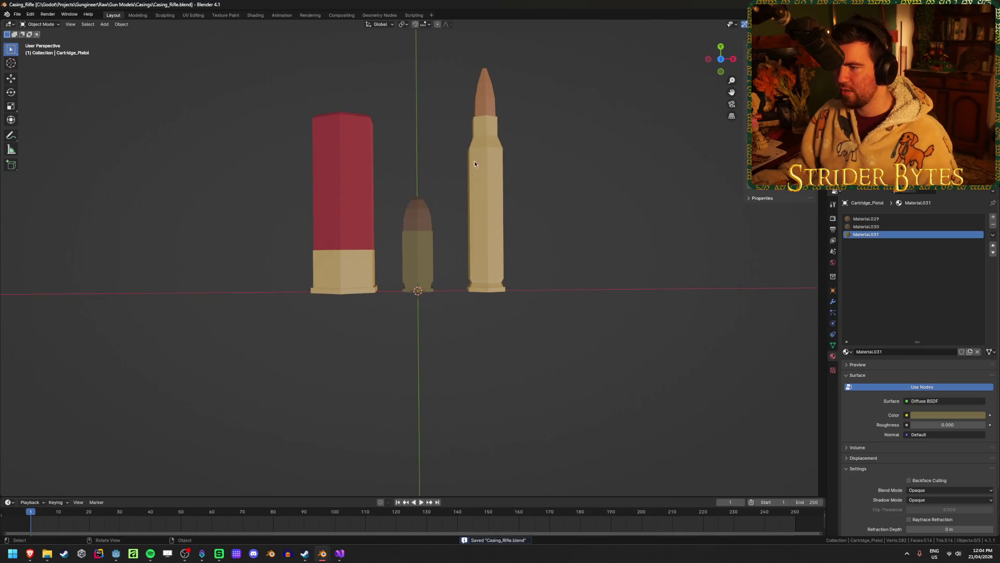
pyautogui.click(411, 223)
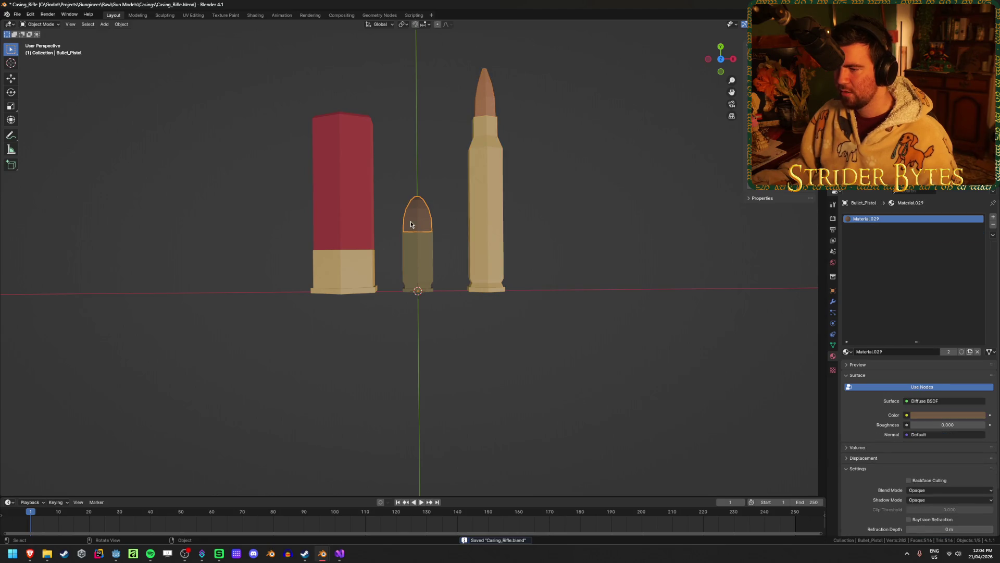
pyautogui.click(473, 360)
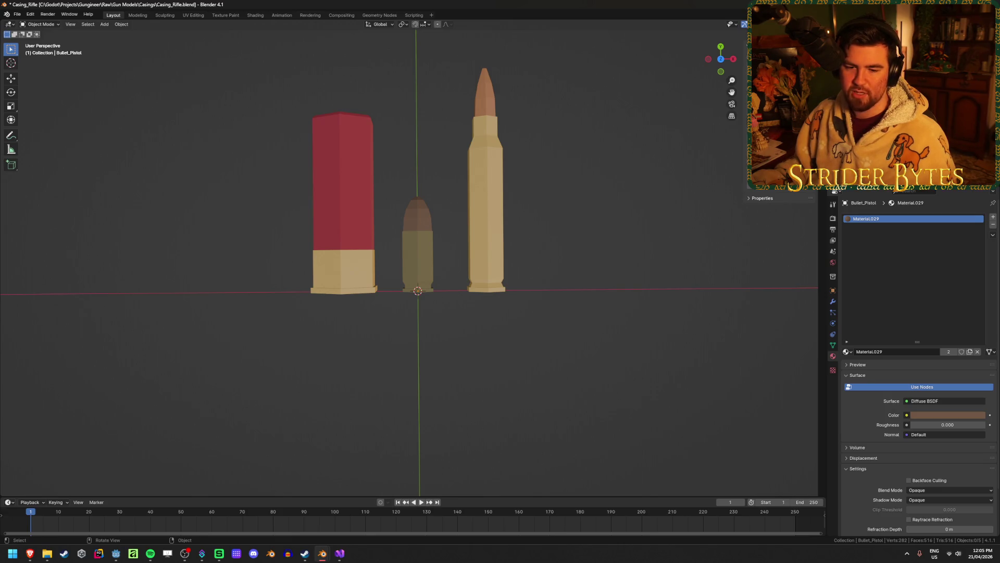
# Step: Save Casing_Rifle.blend and switch over to the web browser
pyautogui.hotkey('ctrl', 's')
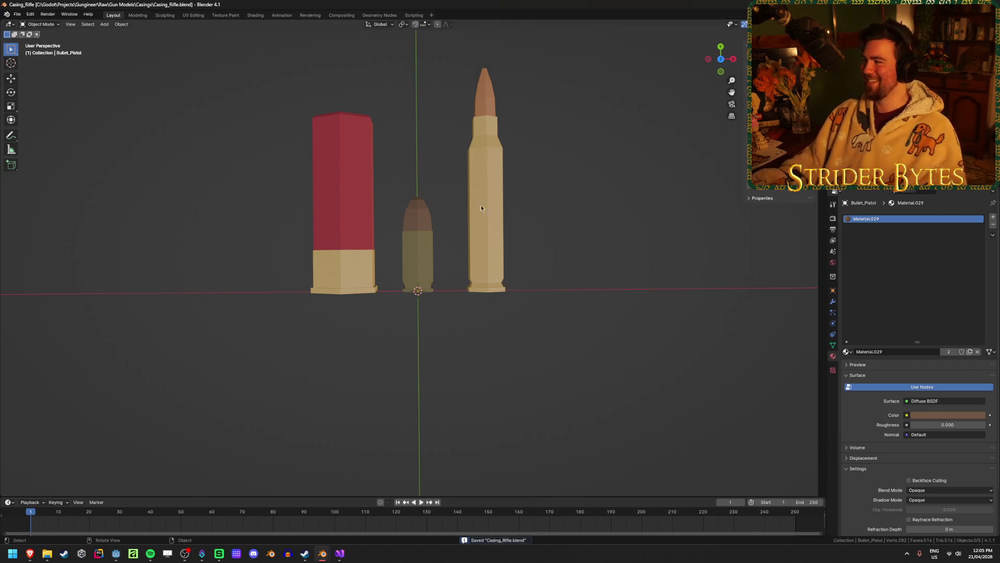
pyautogui.hotkey('alt', 'Tab')
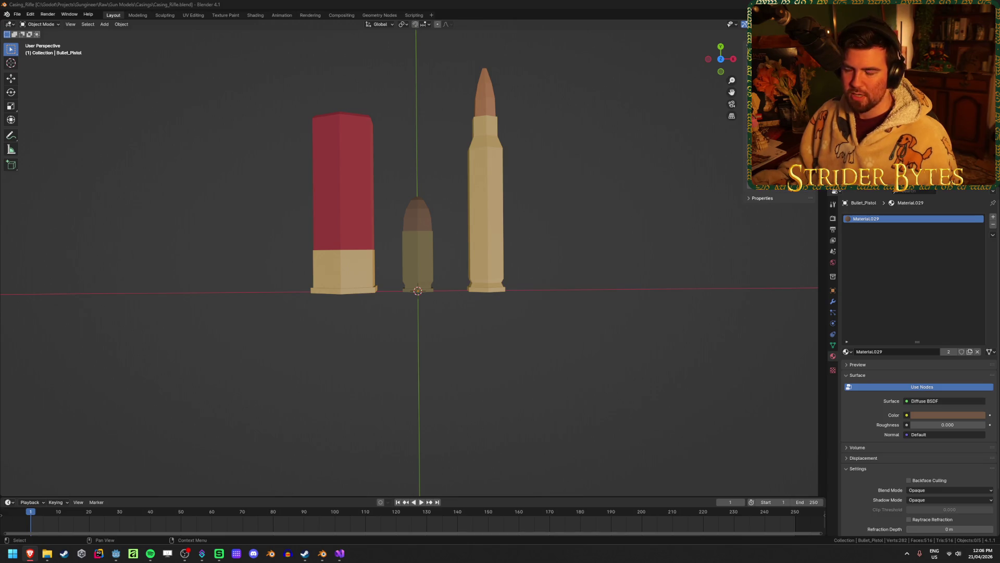
pyautogui.moveTo(645, 305)
pyautogui.mouseDown(button='middle')
pyautogui.moveTo(612, 267)
pyautogui.moveTo(655, 268)
pyautogui.mouseUp(button='middle')
# Step: Save, then frame Cartridge_Pistol to show its Material.029, .030 and .031 slots
pyautogui.hotkey('ctrl', 's')
pyautogui.click(378, 244)
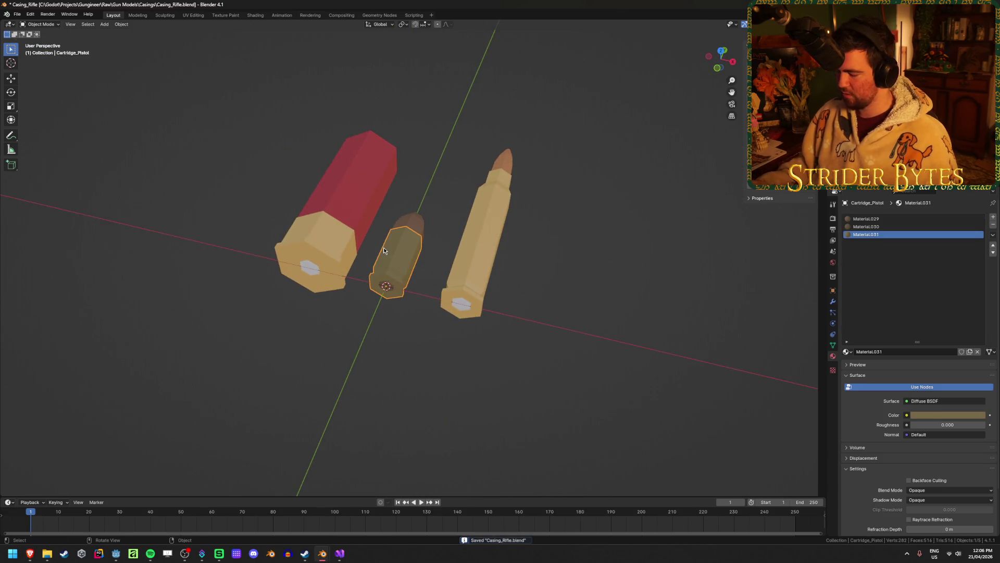
pyautogui.press('KP_Decimal')
pyautogui.scroll(-10, 372, 243)
pyautogui.moveTo(473, 215); pyautogui.dragTo(468, 217, button='middle')
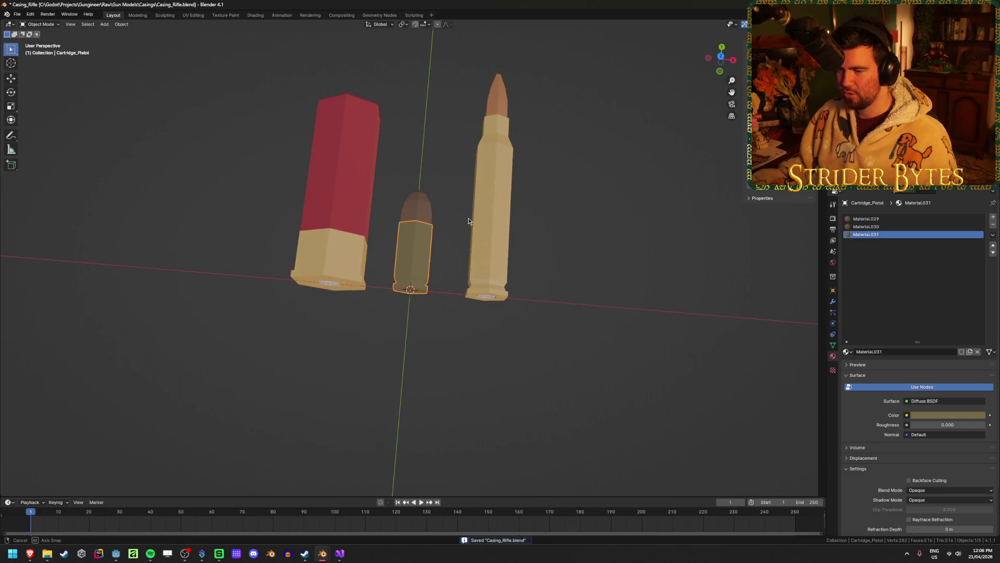
pyautogui.moveTo(593, 238); pyautogui.dragTo(637, 237, button='middle')
pyautogui.click(558, 252)
pyautogui.moveTo(558, 252)
pyautogui.mouseDown(button='middle')
pyautogui.moveTo(554, 264)
pyautogui.moveTo(562, 252)
pyautogui.moveTo(547, 252)
pyautogui.moveTo(578, 257)
pyautogui.moveTo(306, 230)
pyautogui.mouseUp(button='middle')
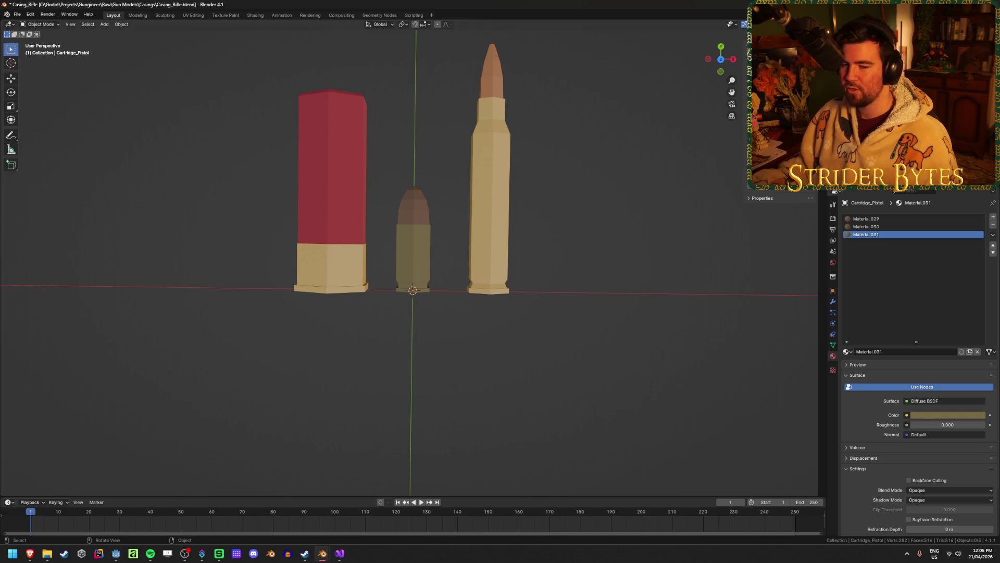
pyautogui.hotkey('alt', 'Tab')
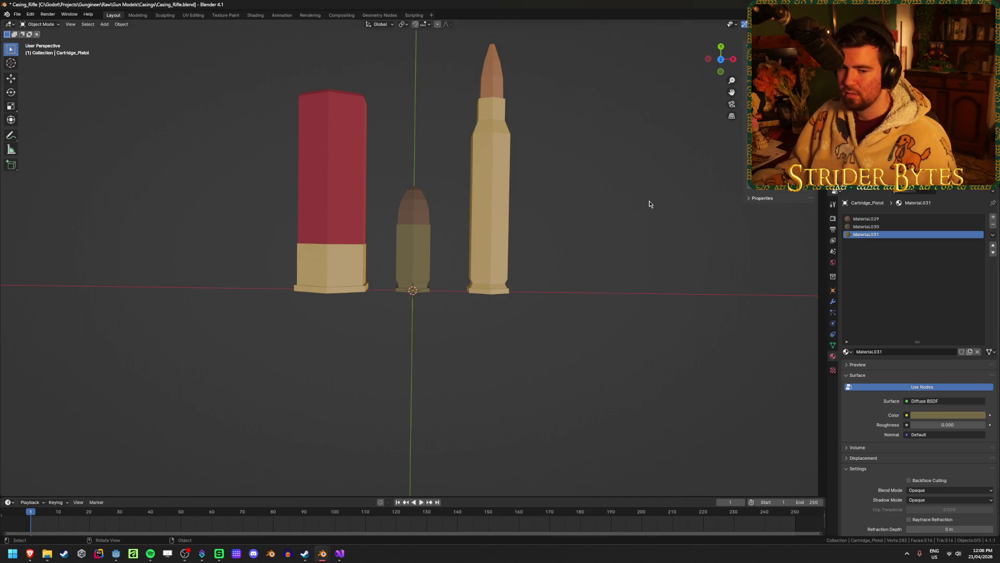
# Step: Save Casing_Rifle.blend and orbit to inspect the cartridges' hexagonal bases from below
pyautogui.moveTo(635, 194)
pyautogui.mouseDown(button='middle')
pyautogui.moveTo(627, 190)
pyautogui.moveTo(629, 181)
pyautogui.moveTo(629, 198)
pyautogui.moveTo(639, 176)
pyautogui.moveTo(626, 186)
pyautogui.mouseUp(button='middle')
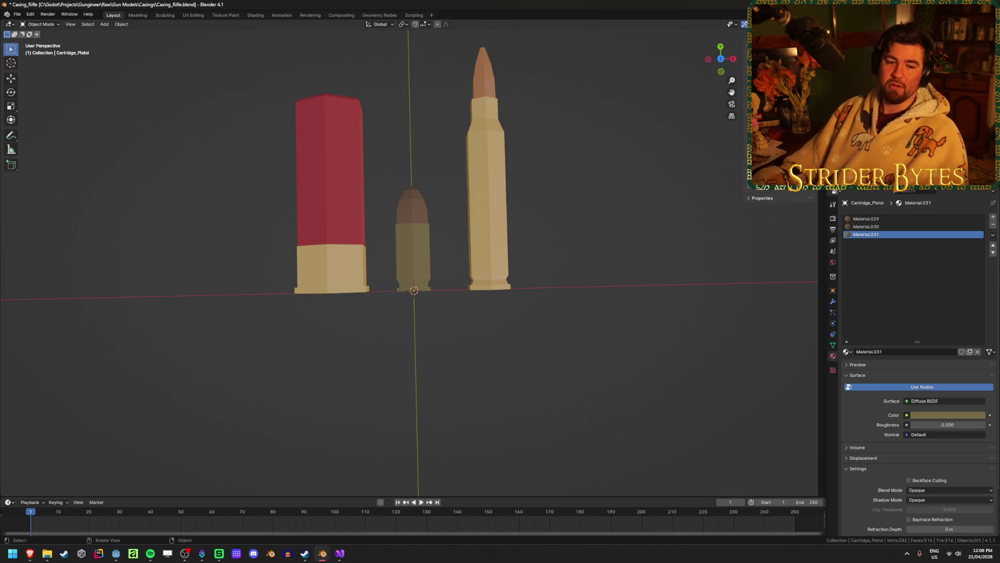
pyautogui.hotkey('ctrl', 's')
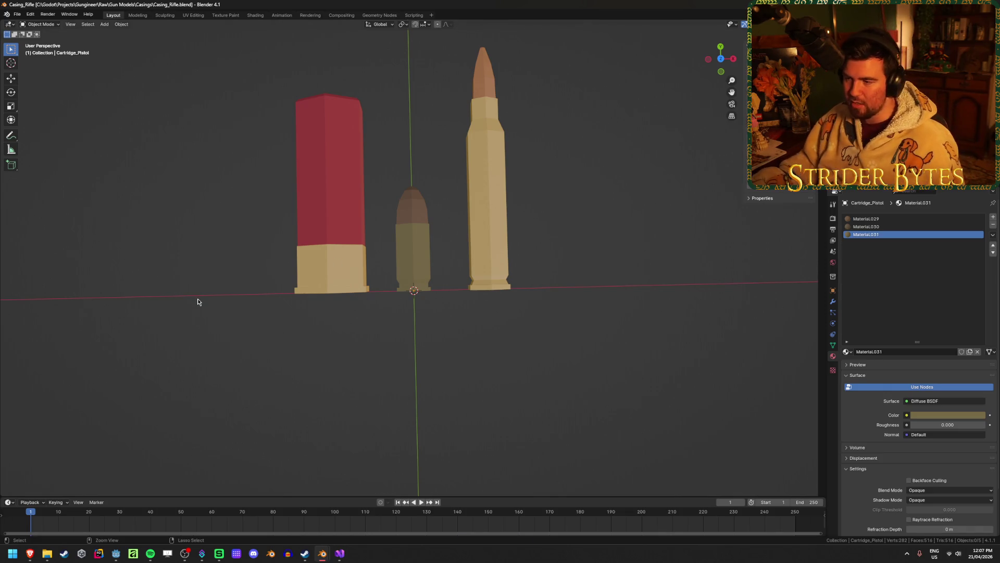
pyautogui.moveTo(198, 299)
pyautogui.mouseDown(button='middle')
pyautogui.moveTo(199, 314)
pyautogui.moveTo(193, 290)
pyautogui.moveTo(195, 304)
pyautogui.mouseUp(button='middle')
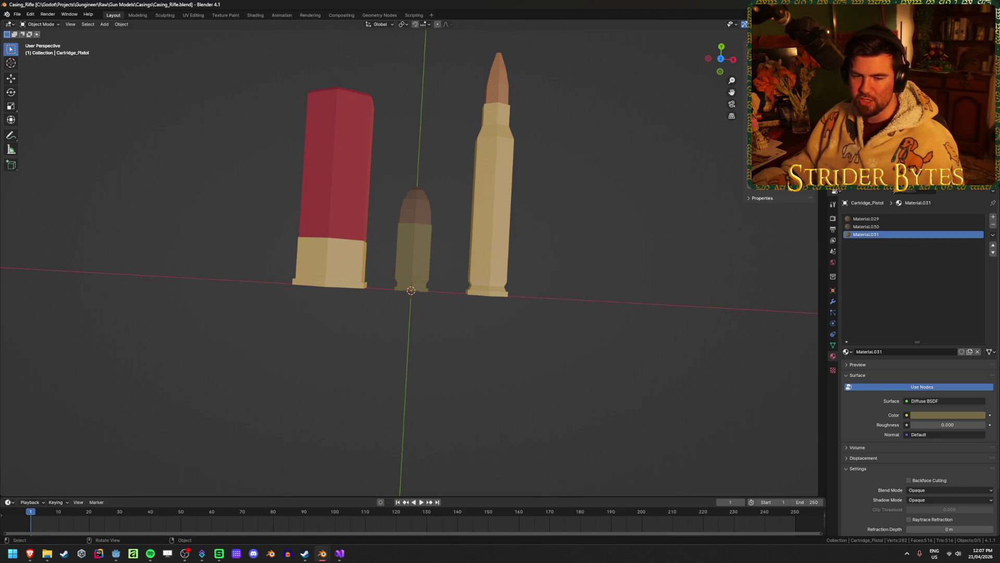
pyautogui.moveTo(385, 342)
pyautogui.mouseDown(button='middle')
pyautogui.moveTo(391, 299)
pyautogui.moveTo(388, 308)
pyautogui.moveTo(337, 310)
pyautogui.moveTo(389, 380)
pyautogui.mouseUp(button='middle')
pyautogui.scroll(4, 386, 311)
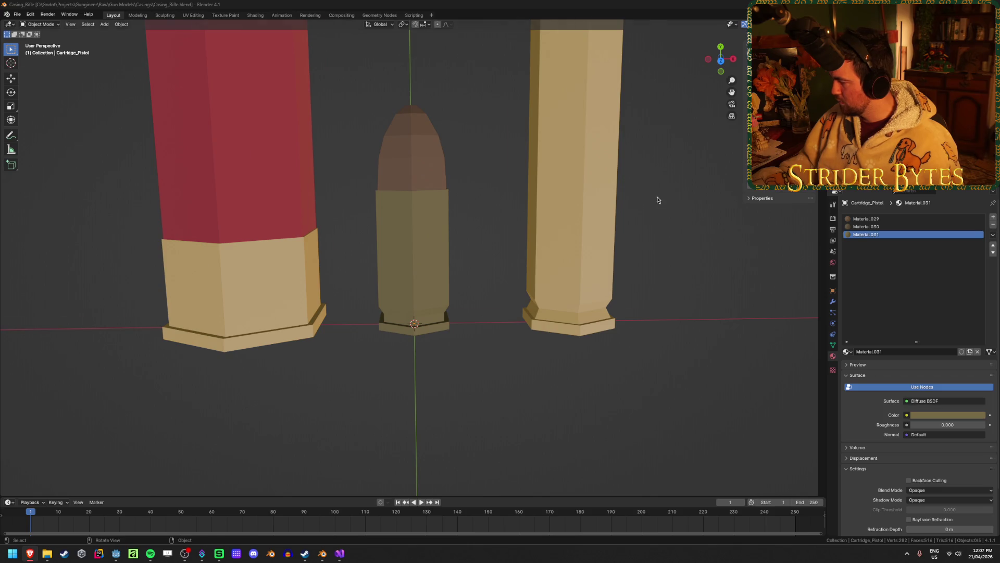
pyautogui.scroll(-4, 653, 195)
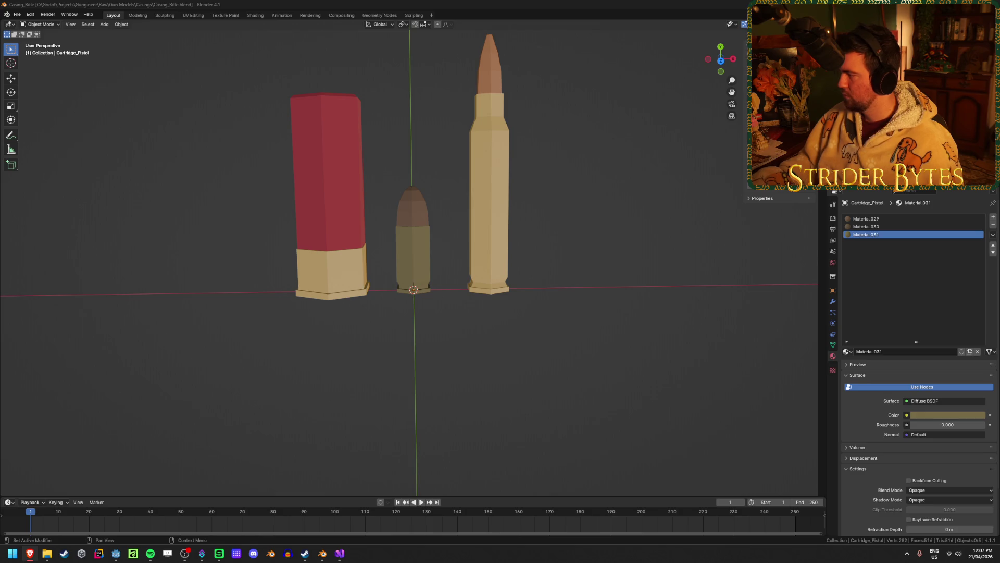
# Step: Select the pistol cartridge's copper bullet tip
pyautogui.click(623, 364)
pyautogui.click(408, 261)
pyautogui.click(427, 353)
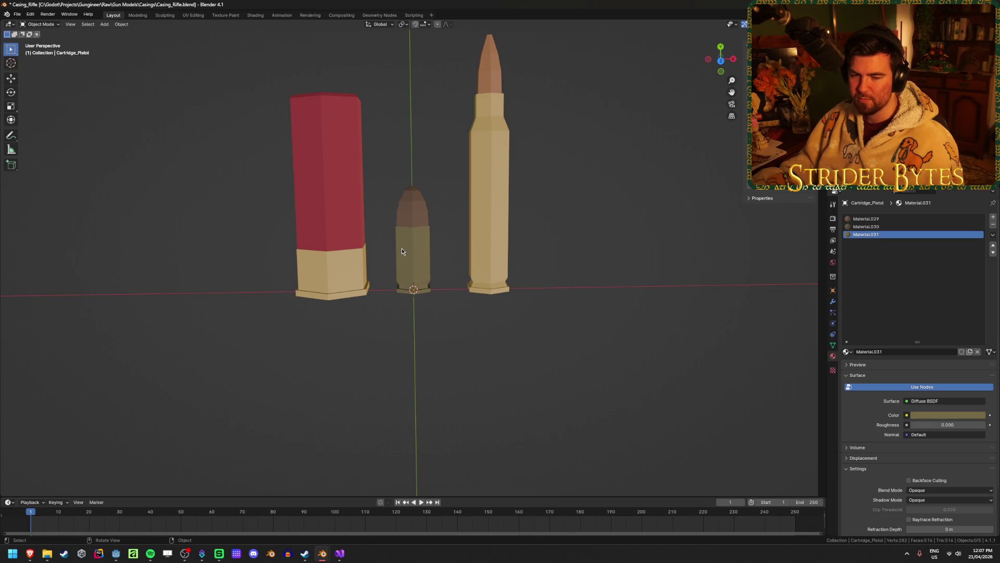
pyautogui.click(406, 211)
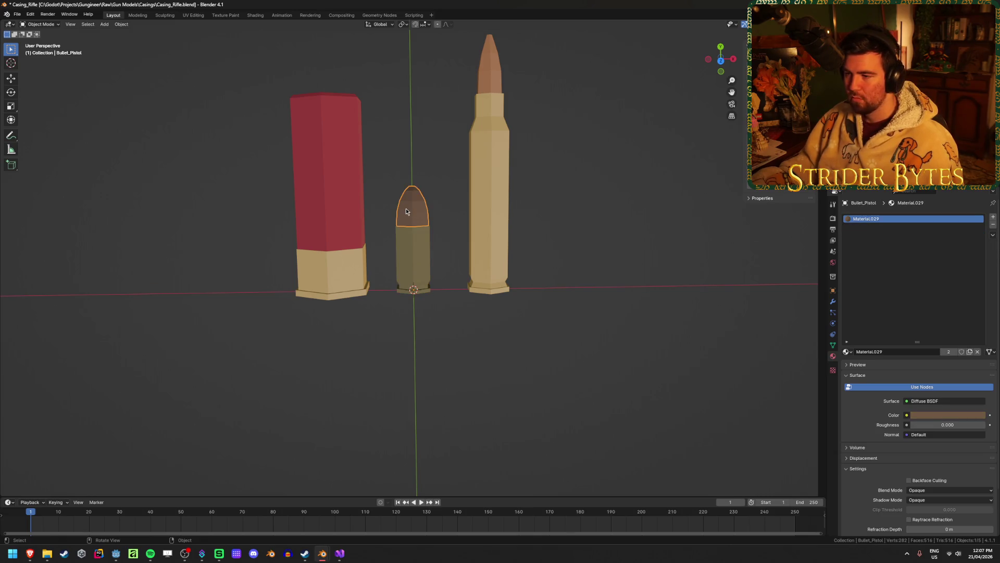
# Step: Confirm the tip keeps Material.029 and save Casing_Rifle.blend
pyautogui.click(847, 351)
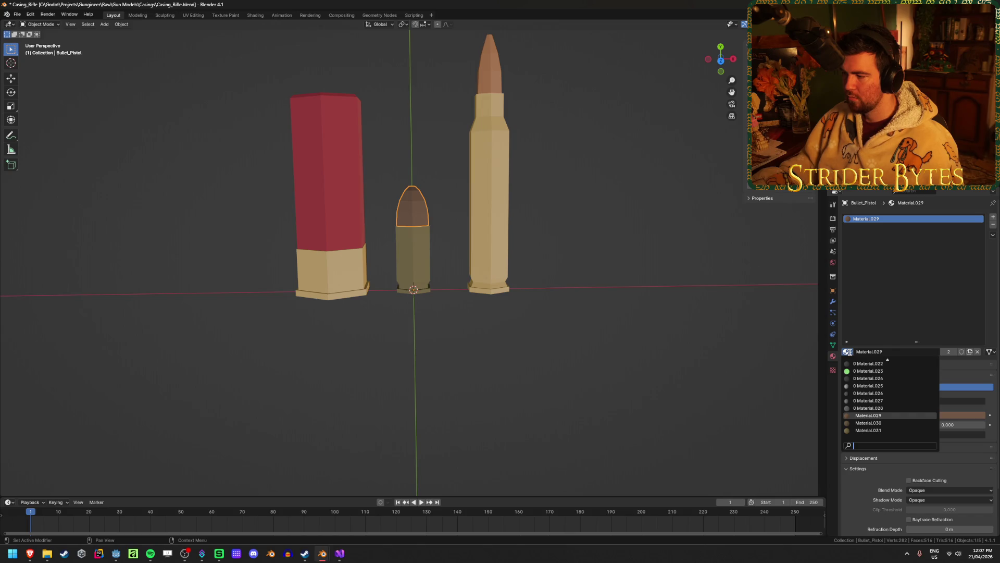
pyautogui.click(602, 302)
pyautogui.hotkey('ctrl', 's')
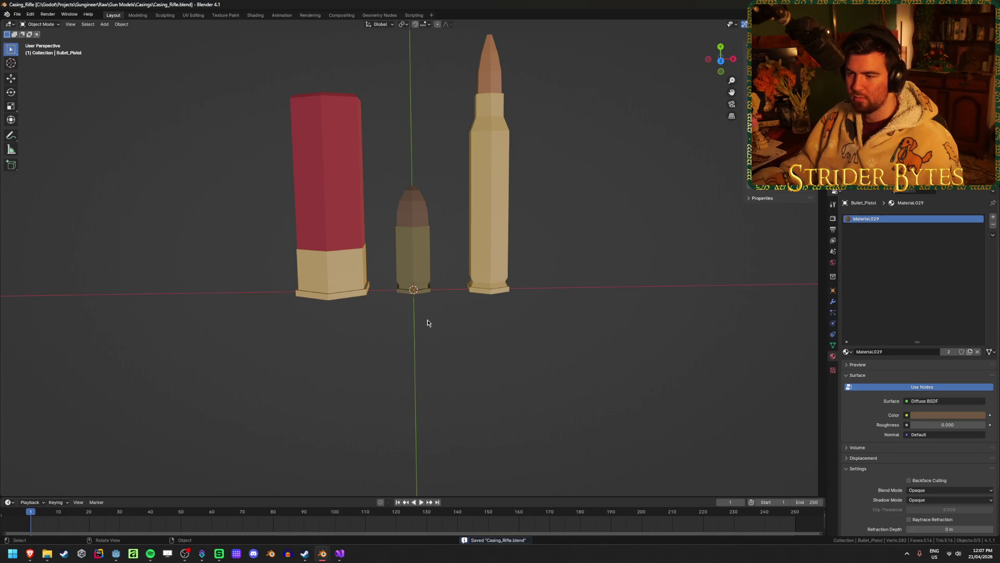
pyautogui.moveTo(427, 323)
pyautogui.mouseDown(button='middle')
pyautogui.moveTo(429, 291)
pyautogui.moveTo(439, 310)
pyautogui.moveTo(418, 289)
pyautogui.moveTo(432, 286)
pyautogui.moveTo(432, 308)
pyautogui.mouseUp(button='middle')
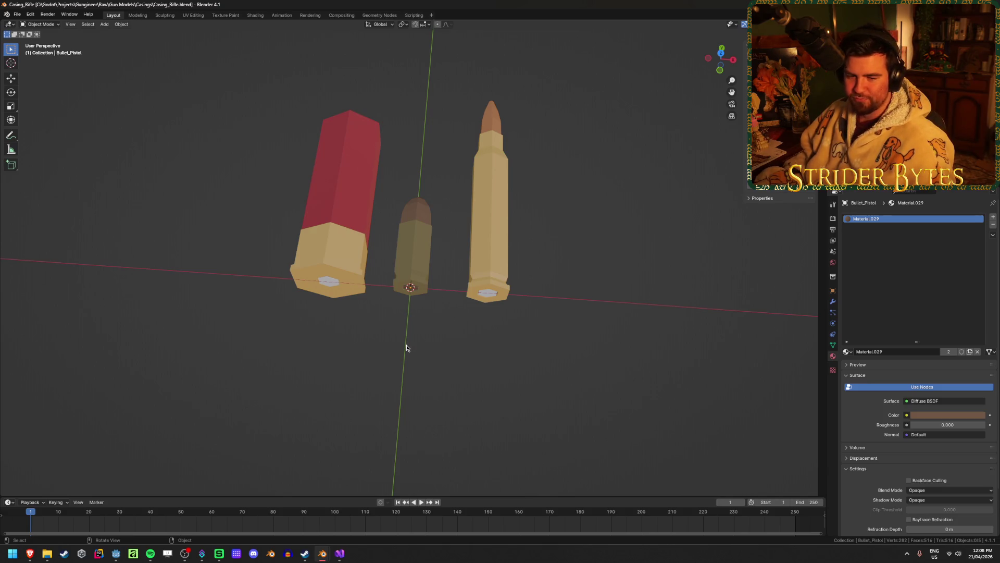
# Step: Inspect the shotgun shell's Bullet_Gold, Bullet_Red and Bullet_Silver slots, then save Casing_Rifle.blend
pyautogui.click(334, 239)
pyautogui.click(288, 353)
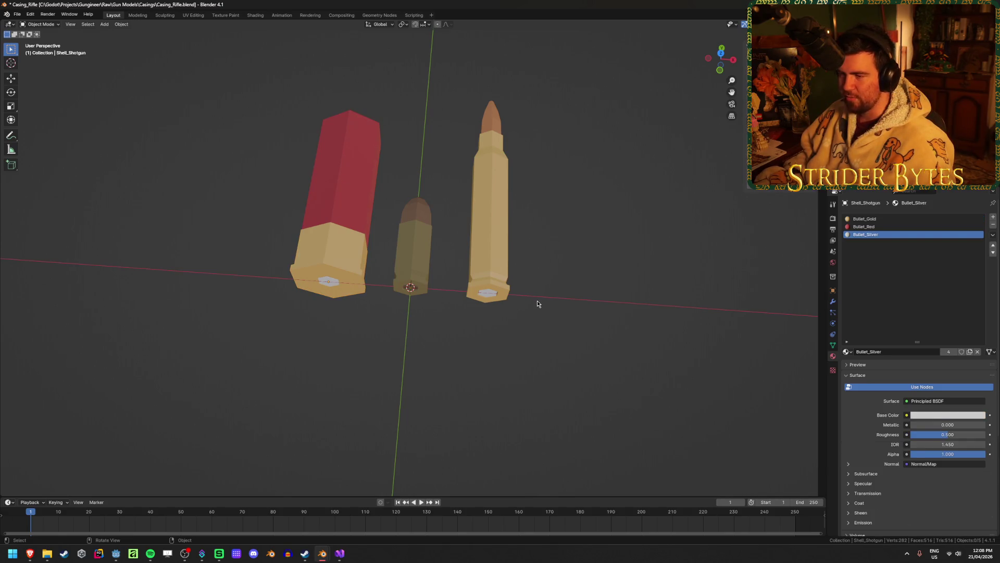
pyautogui.moveTo(538, 304)
pyautogui.mouseDown(button='middle')
pyautogui.moveTo(426, 297)
pyautogui.moveTo(505, 293)
pyautogui.moveTo(529, 312)
pyautogui.mouseUp(button='middle')
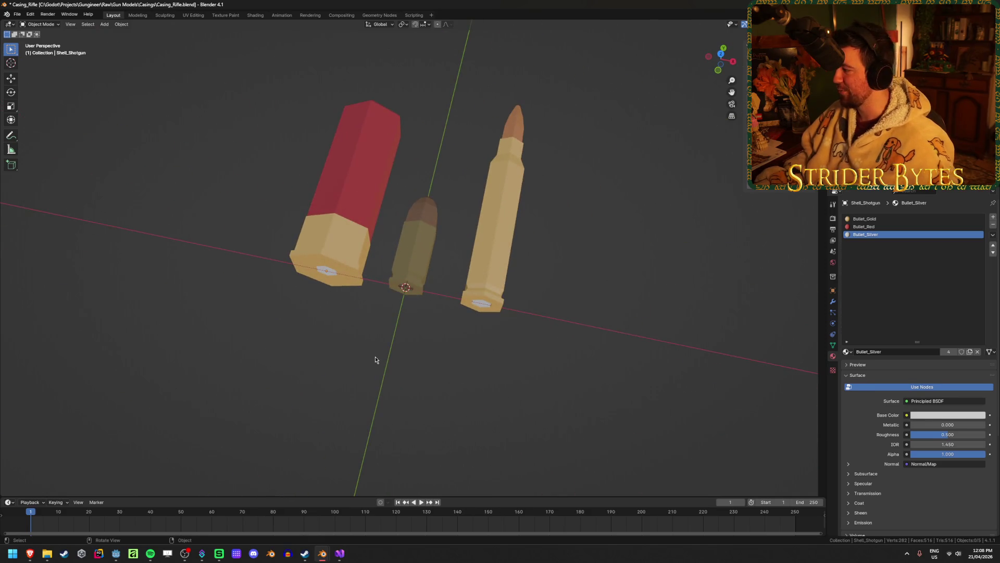
pyautogui.hotkey('ctrl', 's')
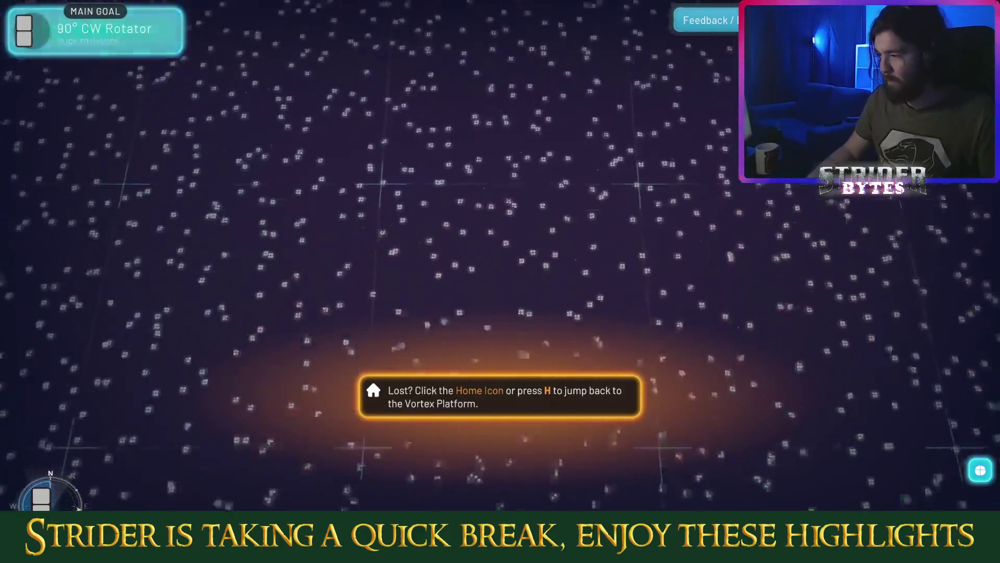
# Step: Return to the home Vortex platform with H and zoom out to the overview map
pyautogui.moveTo(27, 46)
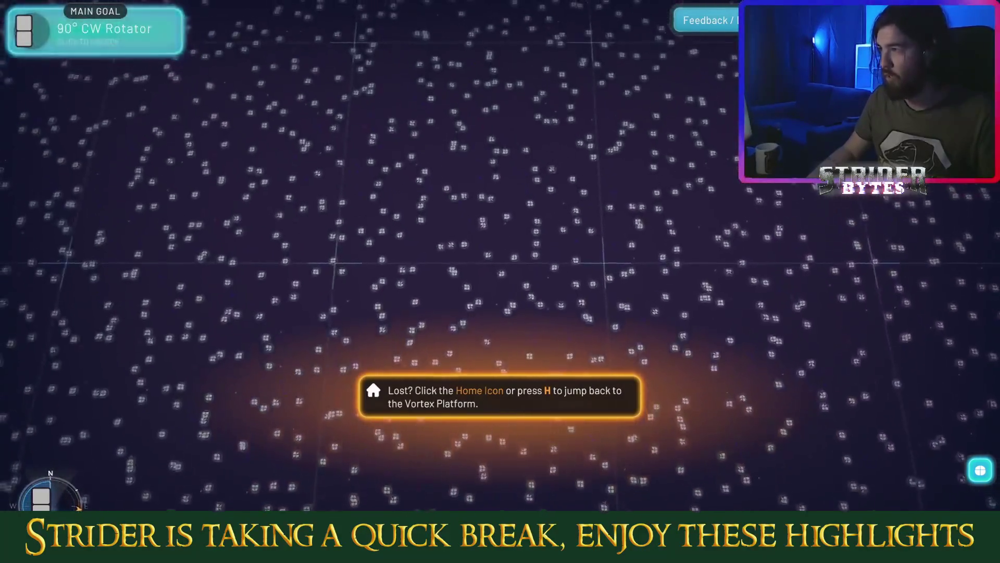
pyautogui.press('h')
pyautogui.scroll(-5, 499, 240)
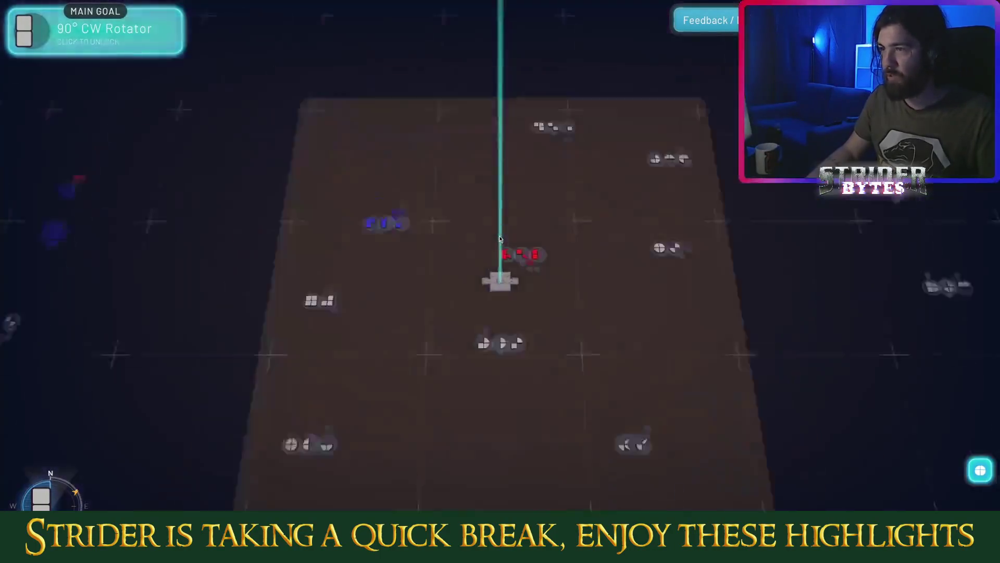
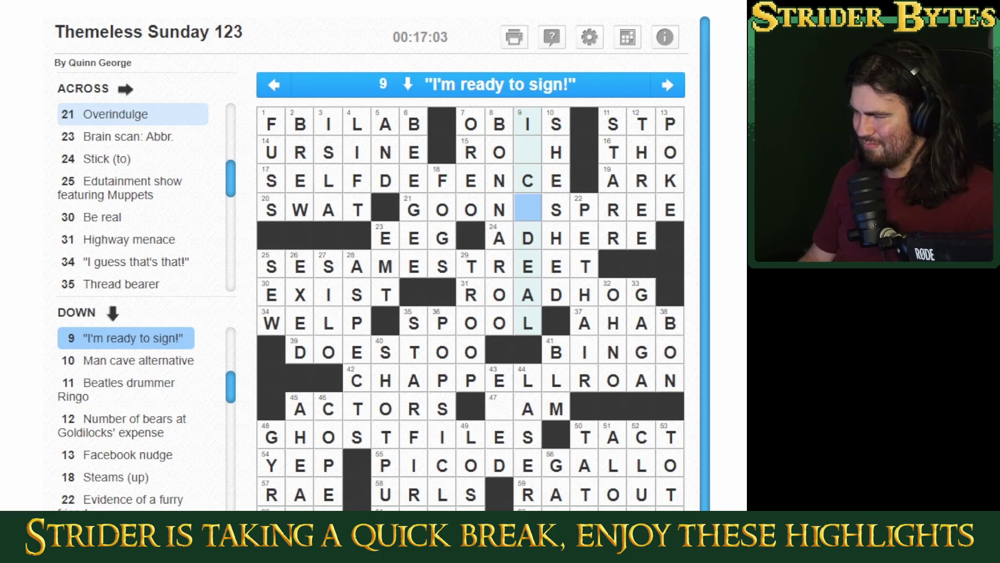
# Step: Change the wrong C in 9-Down to S and fill T and A into its empty squares
pyautogui.press('Up')
pyautogui.write('s')
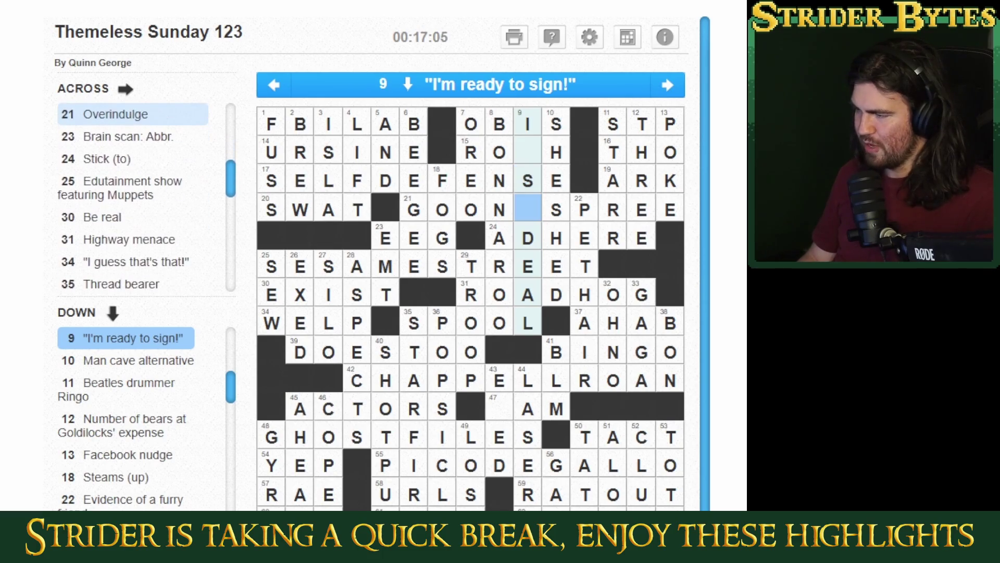
pyautogui.press('Up')
pyautogui.press('Up')
pyautogui.write('t')
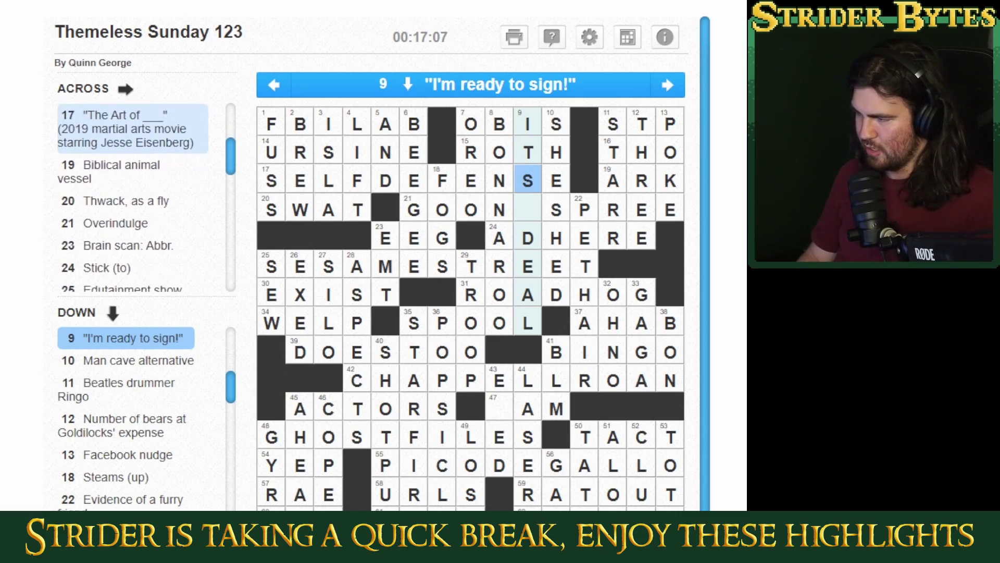
pyautogui.press('Down')
pyautogui.write('a')
pyautogui.press('space')
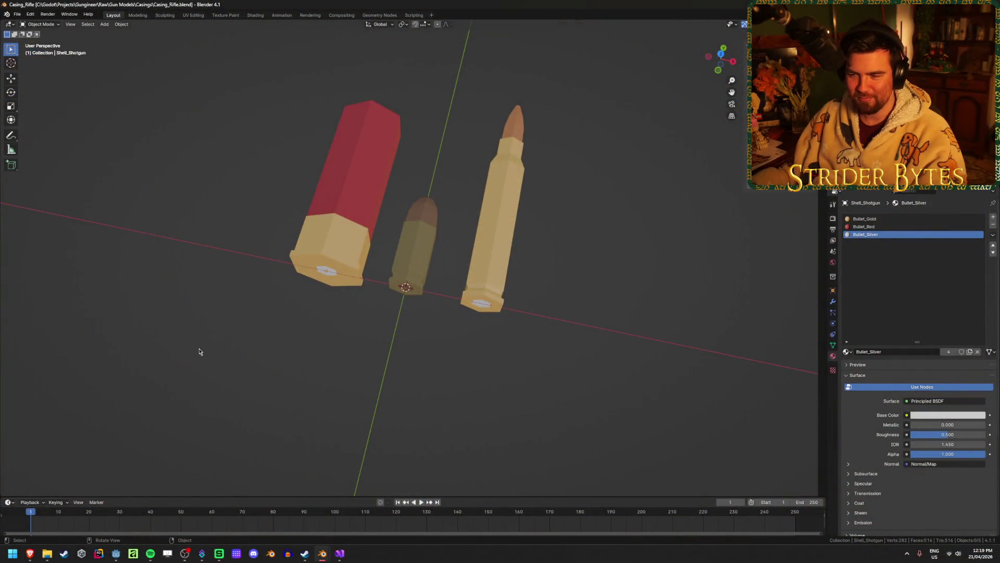
# Step: Assign Bullet_Bronze to the pistol casing's first material slot
pyautogui.moveTo(201, 351); pyautogui.dragTo(279, 344, button='middle')
pyautogui.click(409, 250)
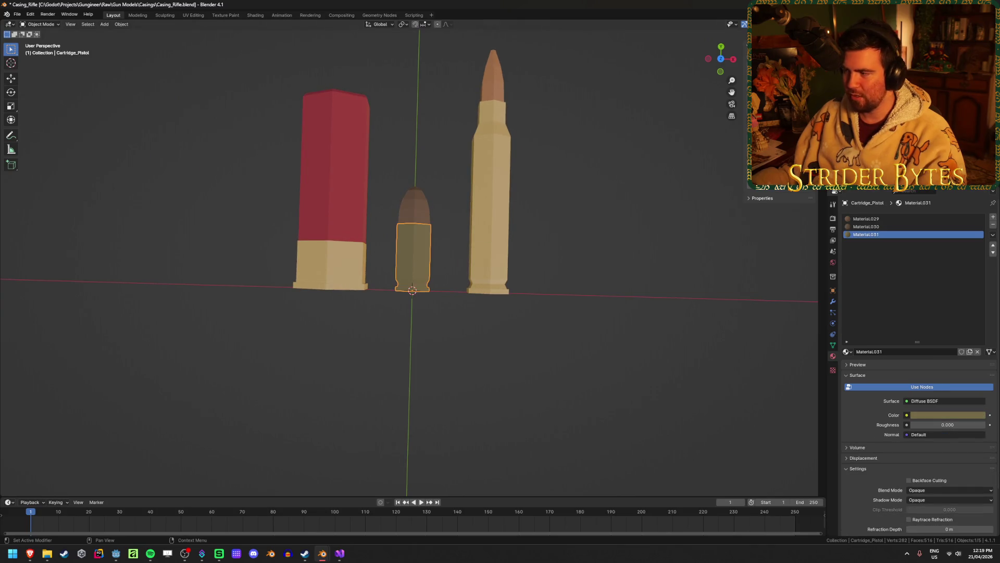
pyautogui.click(891, 219)
pyautogui.moveTo(521, 245)
pyautogui.mouseDown(button='middle')
pyautogui.moveTo(538, 259)
pyautogui.moveTo(558, 251)
pyautogui.moveTo(624, 272)
pyautogui.moveTo(608, 220)
pyautogui.mouseUp(button='middle')
pyautogui.moveTo(493, 150); pyautogui.dragTo(495, 192, button='middle')
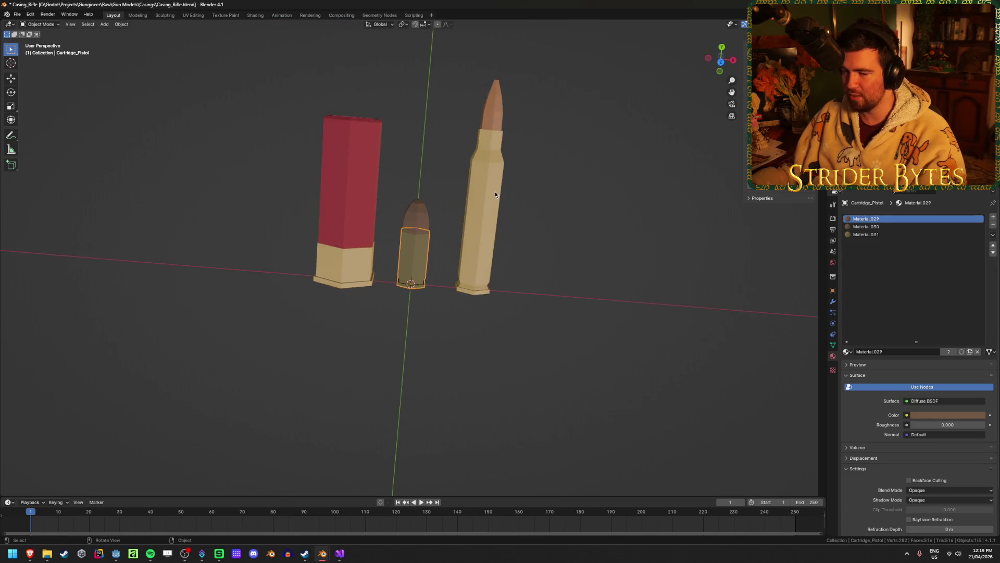
pyautogui.scroll(3, 492, 212)
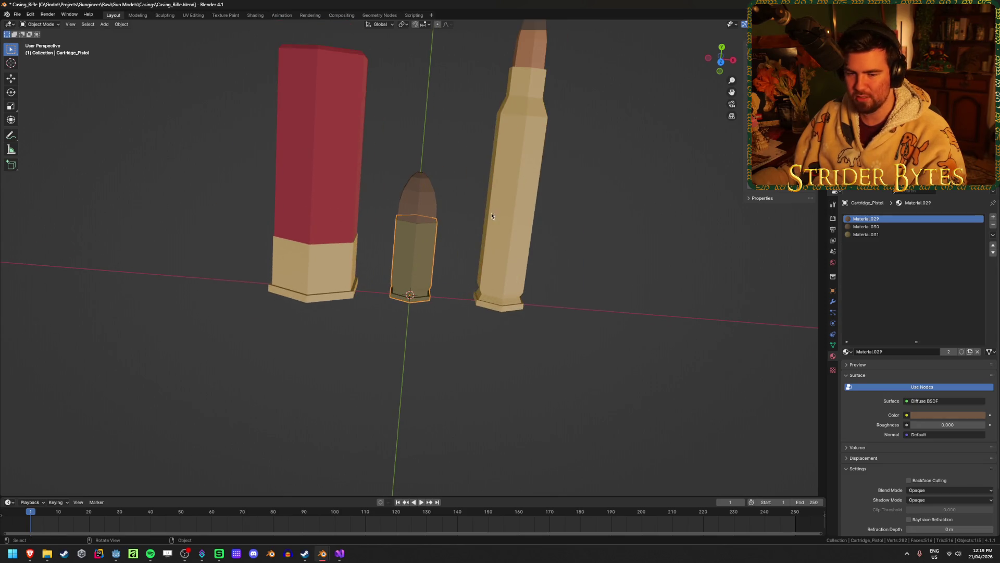
pyautogui.click(847, 351)
pyautogui.scroll(5, 888, 419)
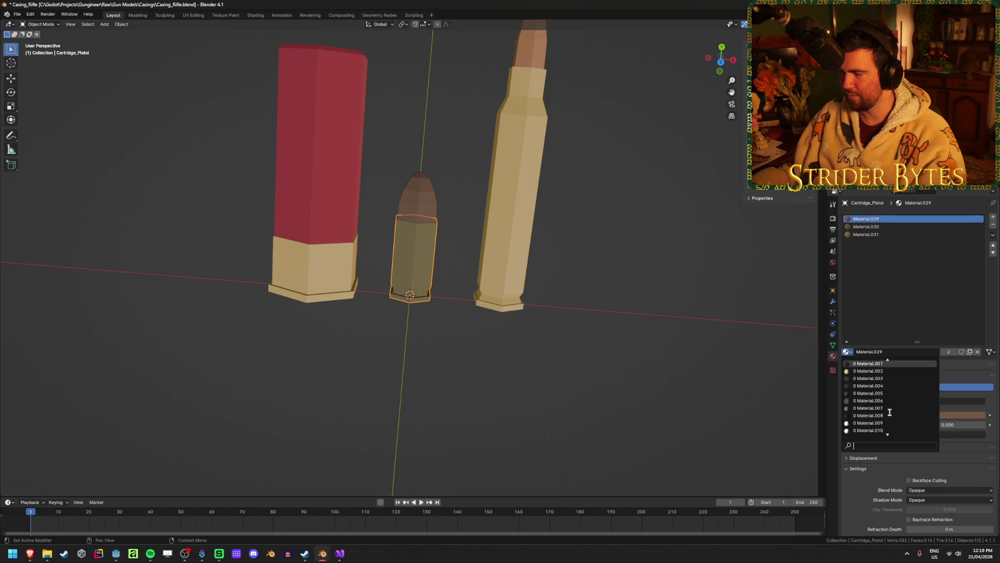
pyautogui.click(889, 367)
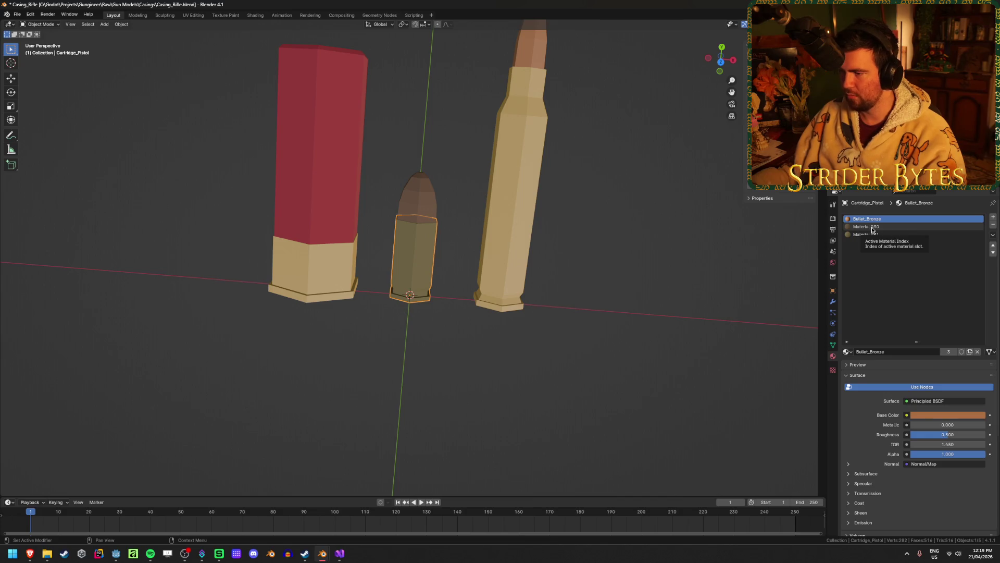
# Step: Give the pistol bullet tip the Bullet_Bronze material
pyautogui.click(418, 206)
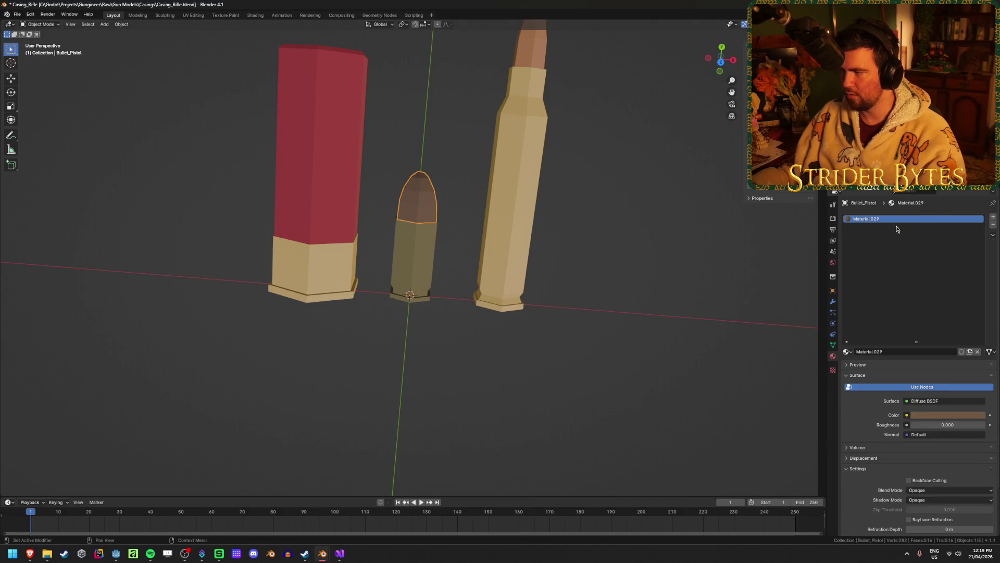
pyautogui.click(847, 350)
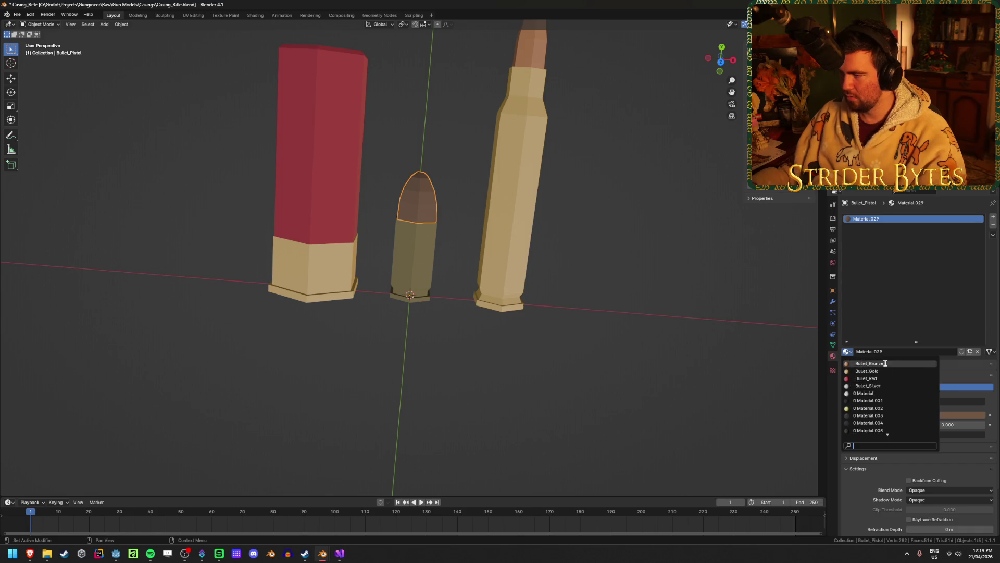
pyautogui.click(885, 363)
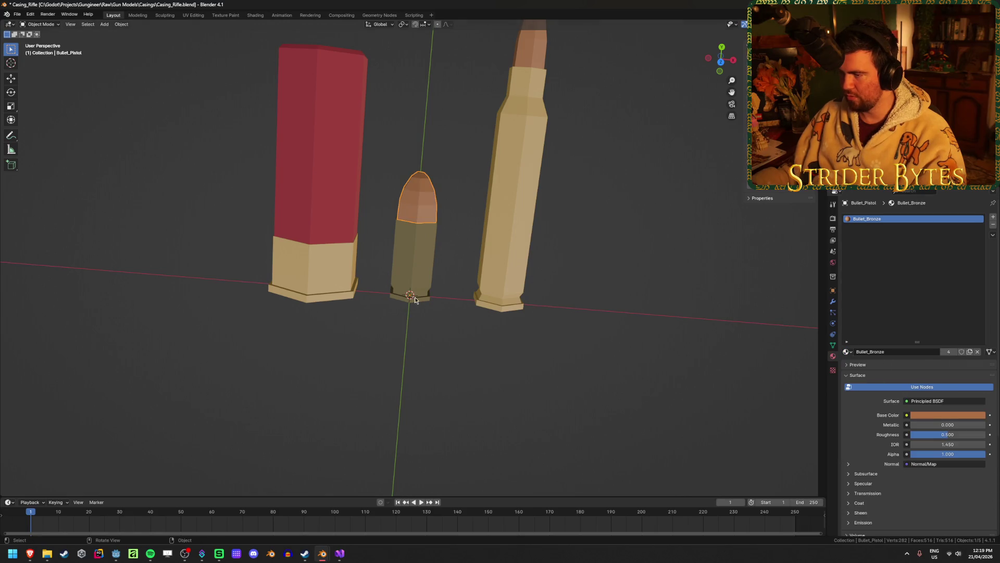
# Step: Remove the extra bronze material slot from the pistol casing
pyautogui.click(993, 224)
pyautogui.click(875, 52)
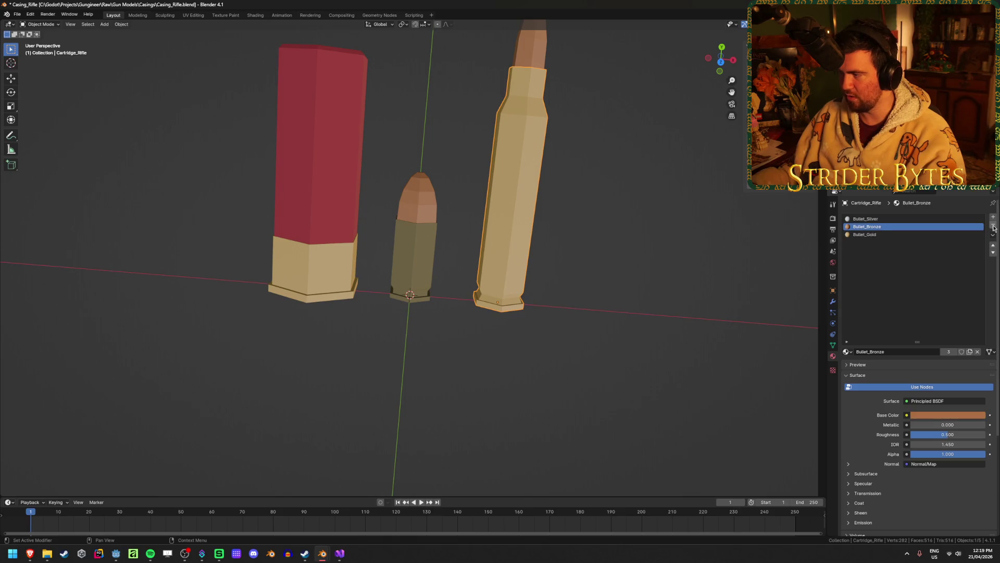
pyautogui.click(875, 43)
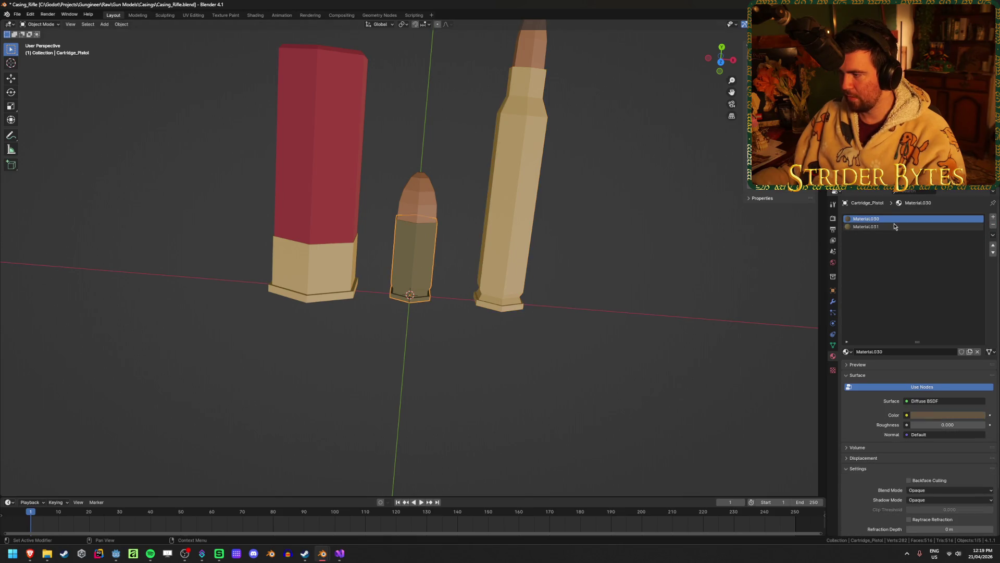
pyautogui.moveTo(453, 375)
pyautogui.mouseDown(button='middle')
pyautogui.moveTo(453, 296)
pyautogui.moveTo(450, 309)
pyautogui.mouseUp(button='middle')
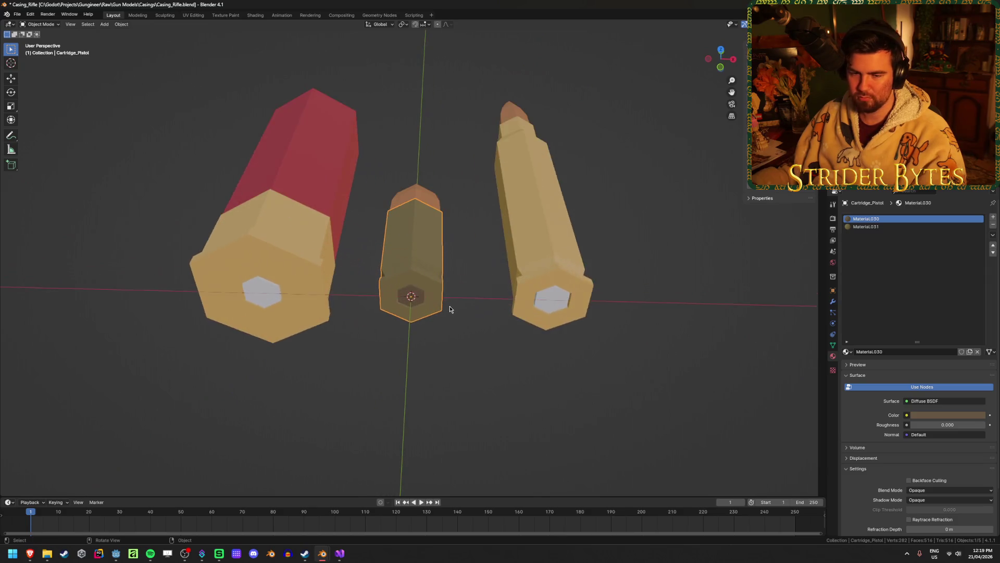
# Step: Set the pistol casing's Material.031 slot to Bullet_Gold
pyautogui.scroll(4, 450, 309)
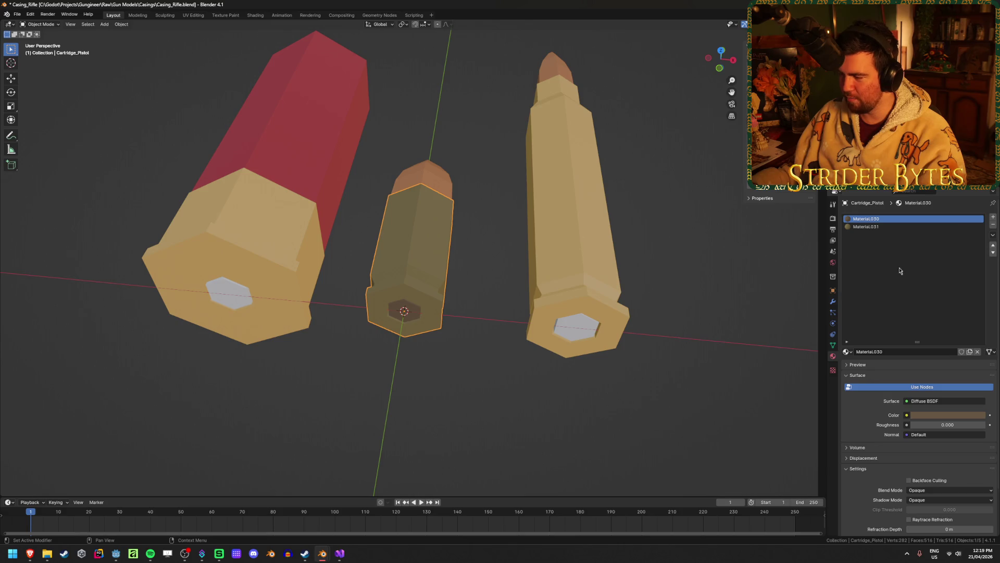
pyautogui.moveTo(473, 275); pyautogui.dragTo(523, 254, button='middle')
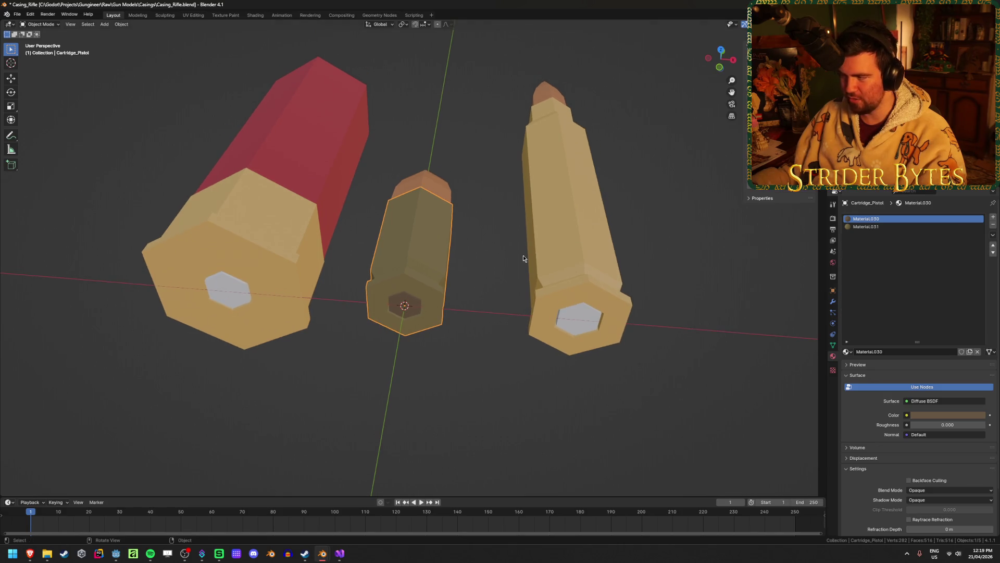
pyautogui.click(891, 227)
pyautogui.click(847, 351)
pyautogui.scroll(10, 889, 367)
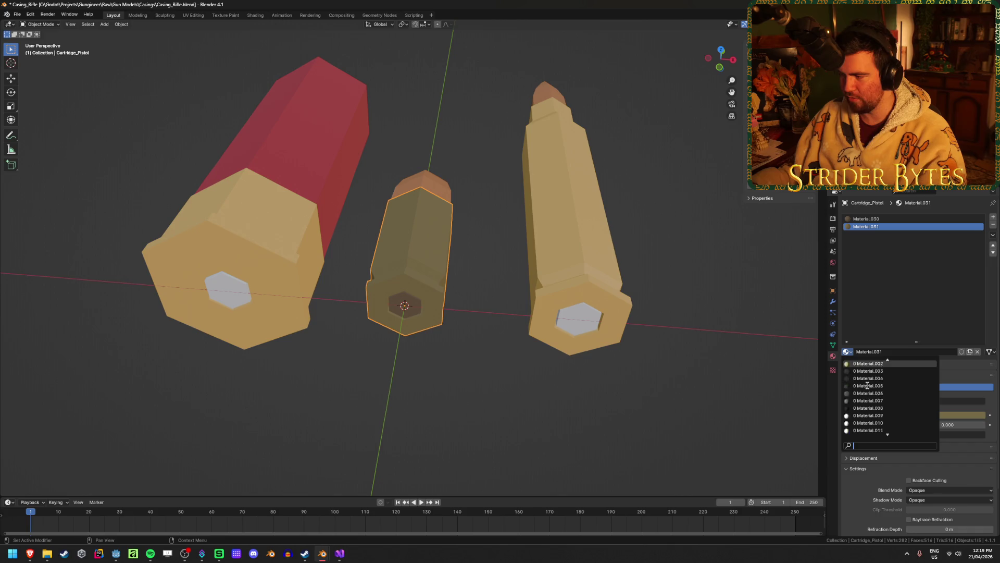
pyautogui.click(889, 369)
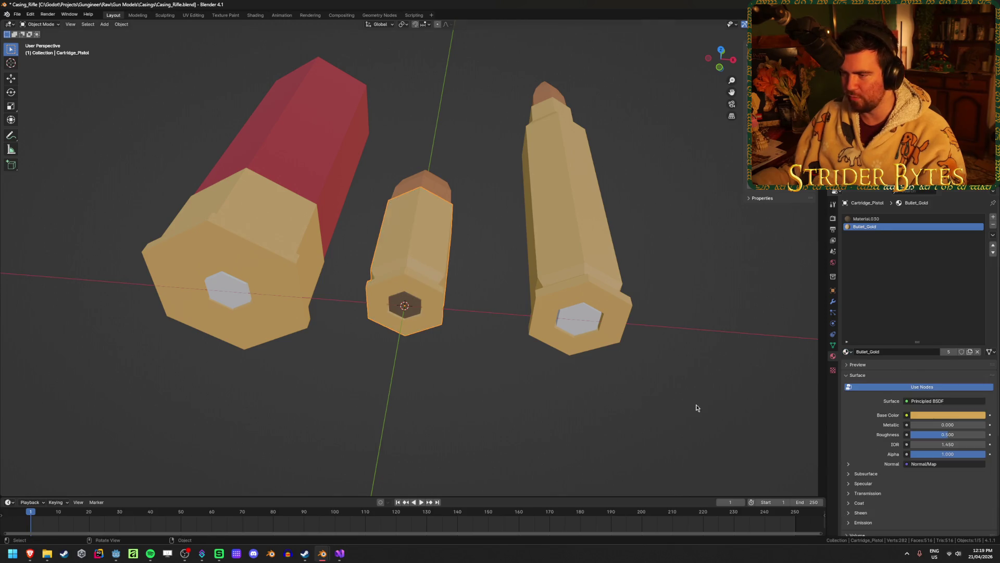
# Step: Set the primer's Material.030 slot to Bullet_Silver and save Casing_Rifle.blend
pyautogui.click(866, 219)
pyautogui.click(848, 351)
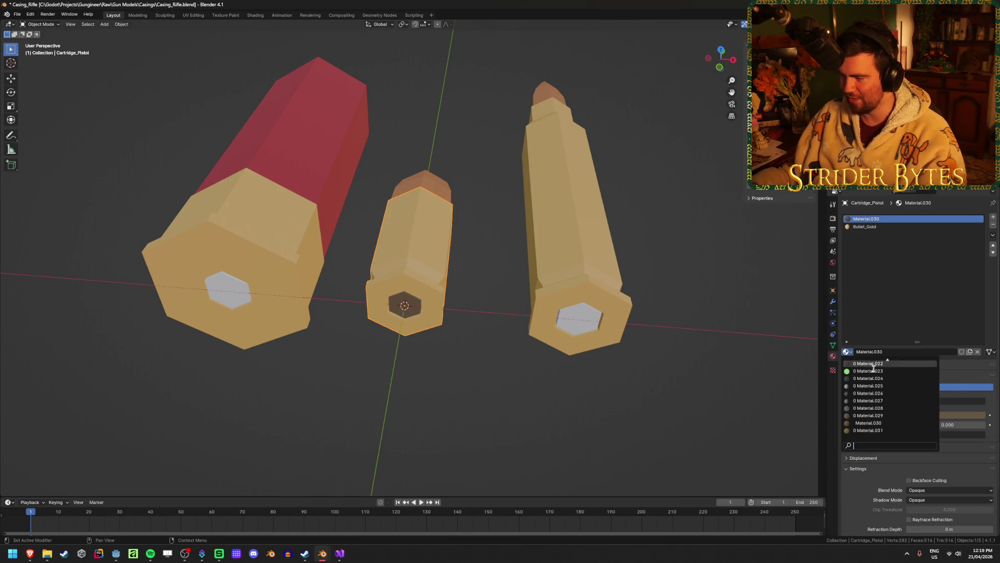
pyautogui.click(868, 385)
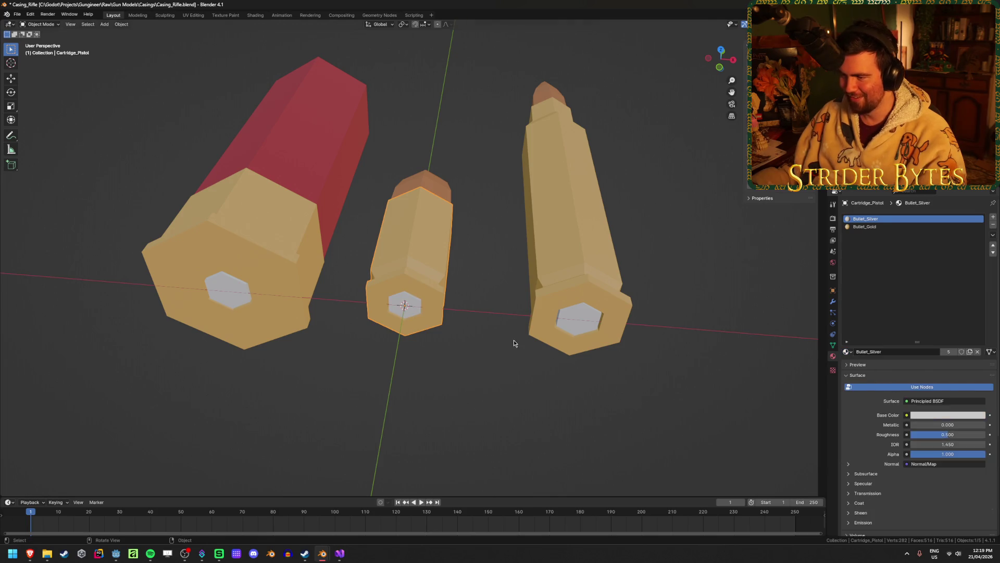
pyautogui.moveTo(514, 341)
pyautogui.mouseDown(button='middle')
pyautogui.moveTo(509, 394)
pyautogui.moveTo(487, 367)
pyautogui.moveTo(484, 335)
pyautogui.mouseUp(button='middle')
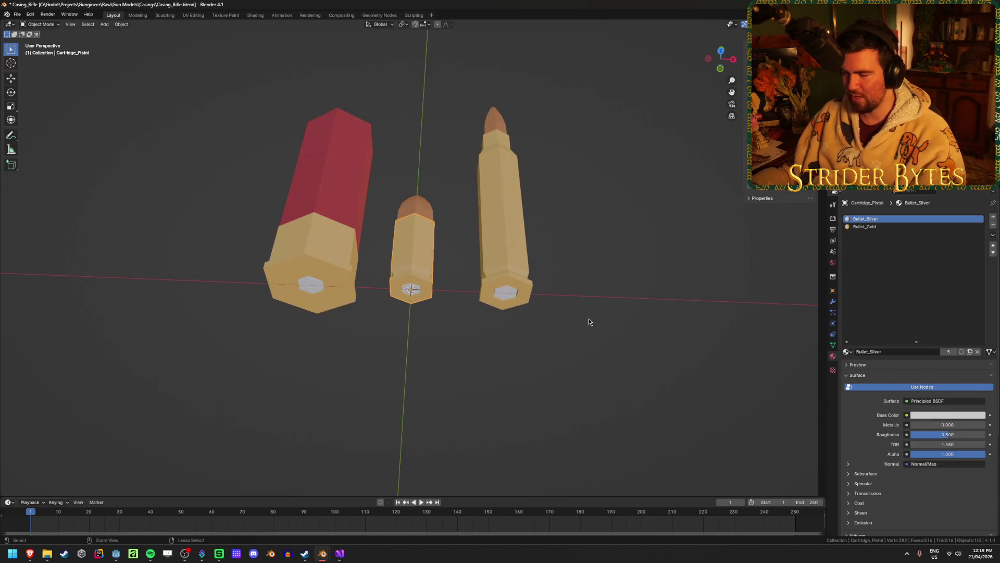
pyautogui.hotkey('ctrl', 's')
pyautogui.click(530, 346)
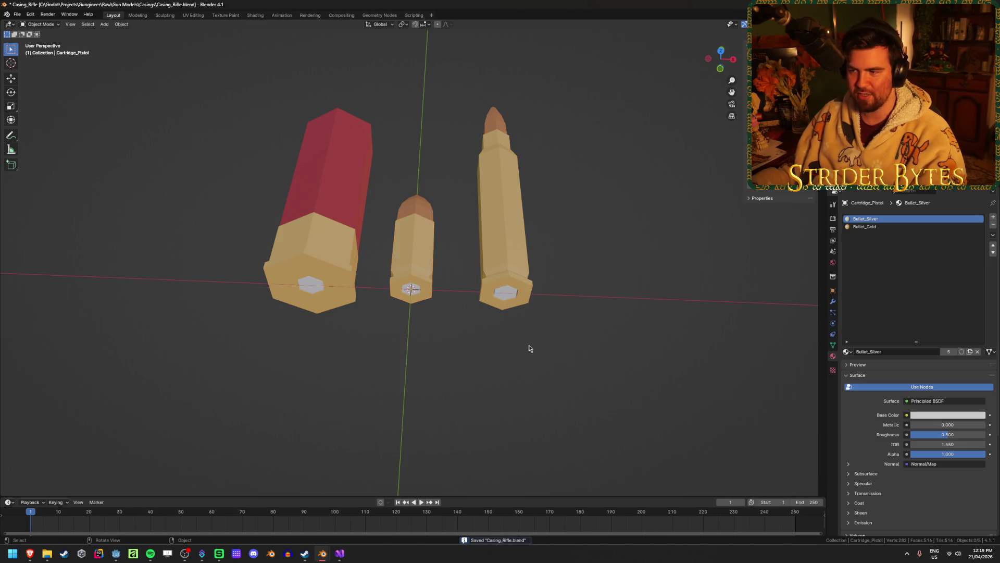
pyautogui.moveTo(529, 346)
pyautogui.mouseDown(button='middle')
pyautogui.moveTo(536, 368)
pyautogui.moveTo(564, 358)
pyautogui.mouseUp(button='middle')
# Step: Return the rifle cartridge and shotgun shell to the origin and save Casing_Rifle.blend
pyautogui.scroll(-3, 568, 356)
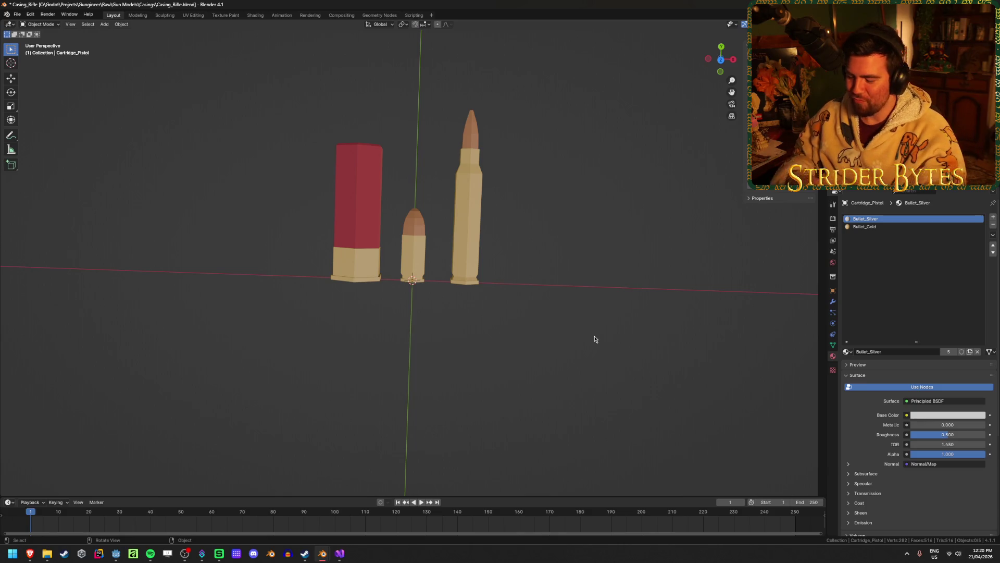
pyautogui.scroll(3, 557, 311)
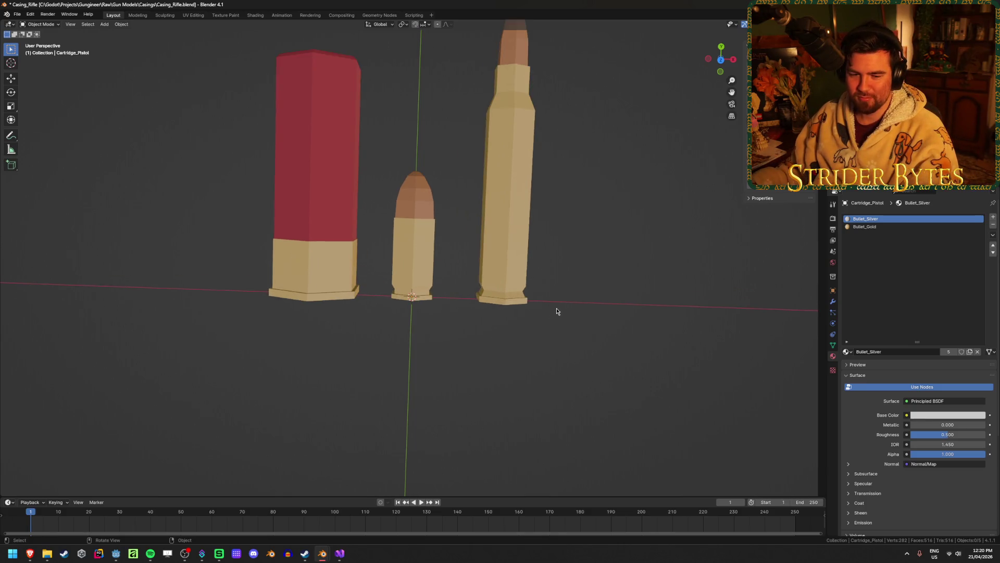
pyautogui.moveTo(465, 316); pyautogui.dragTo(445, 290, button='middle')
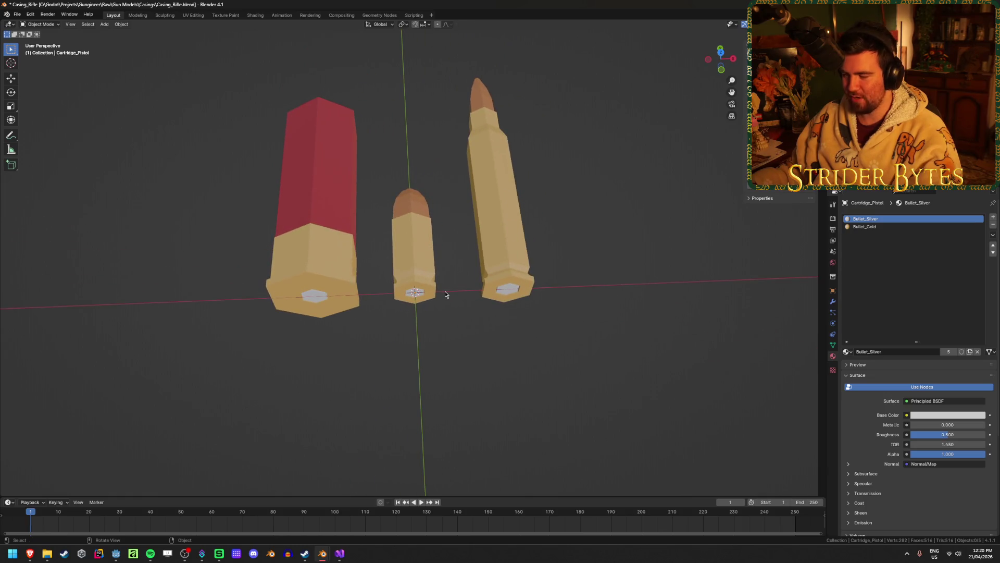
pyautogui.click(334, 259)
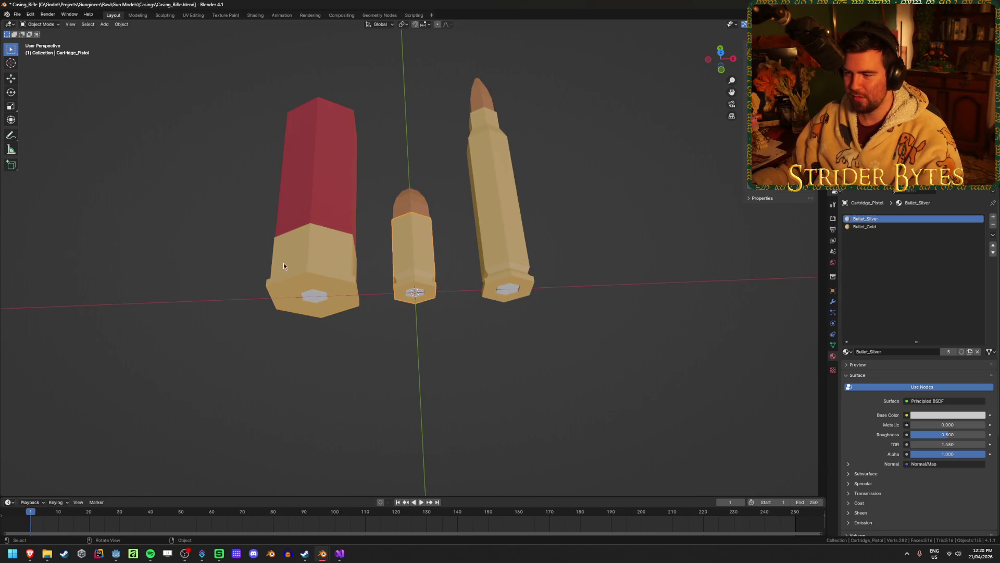
pyautogui.click(479, 242)
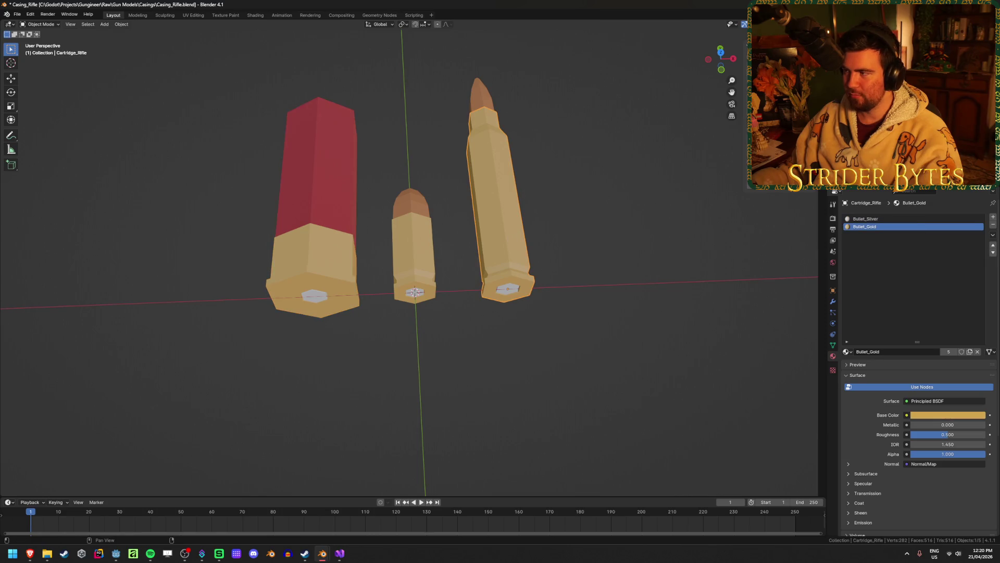
pyautogui.hotkey('ctrl', 'z')
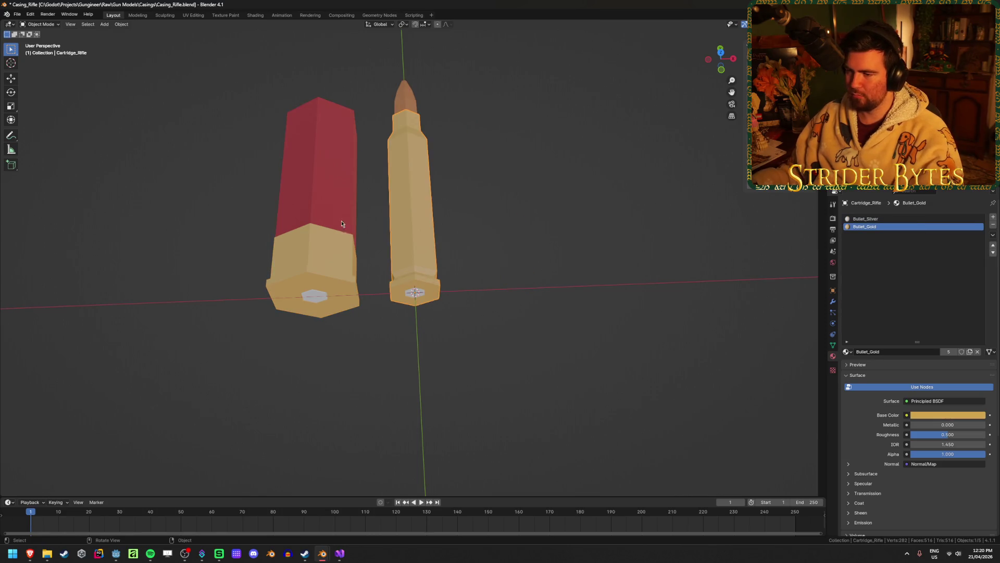
pyautogui.hotkey('ctrl', 'z')
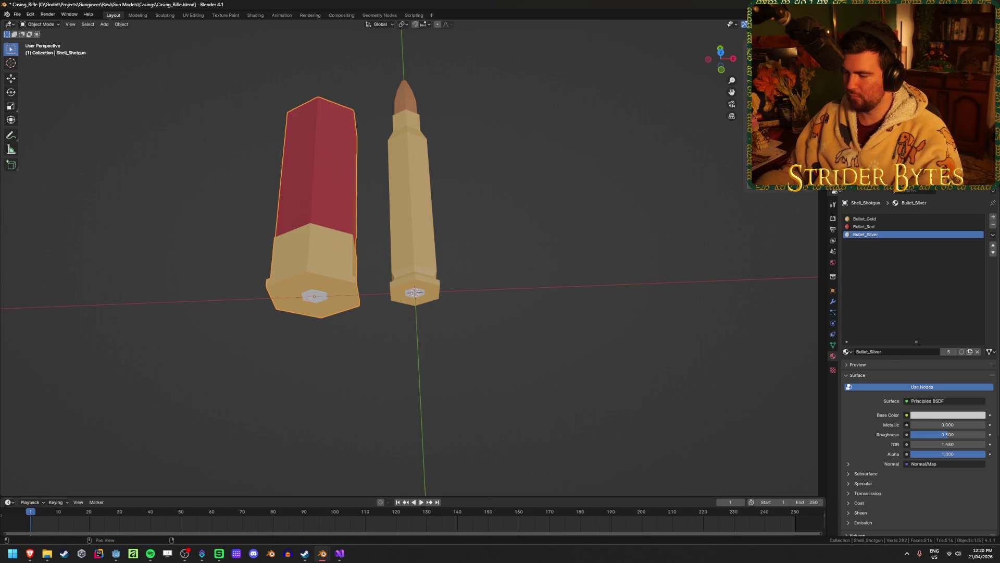
pyautogui.hotkey('alt', 'g')
pyautogui.hotkey('ctrl', 's')
pyautogui.moveTo(586, 253); pyautogui.dragTo(630, 239, button='middle')
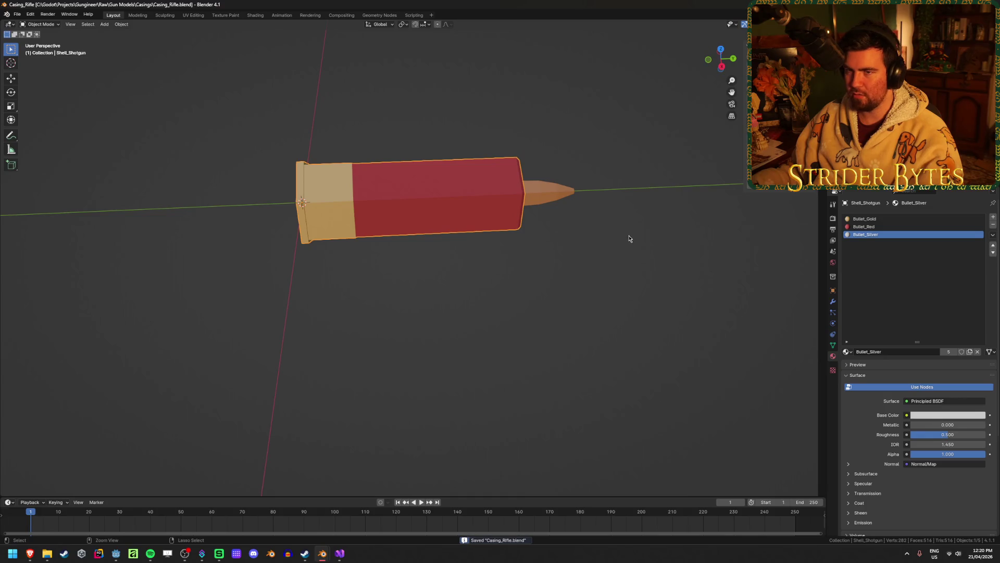
# Step: Quit the Glock17 Blender window, saving Glock17.blend on close
pyautogui.hotkey('alt', 'Tab')
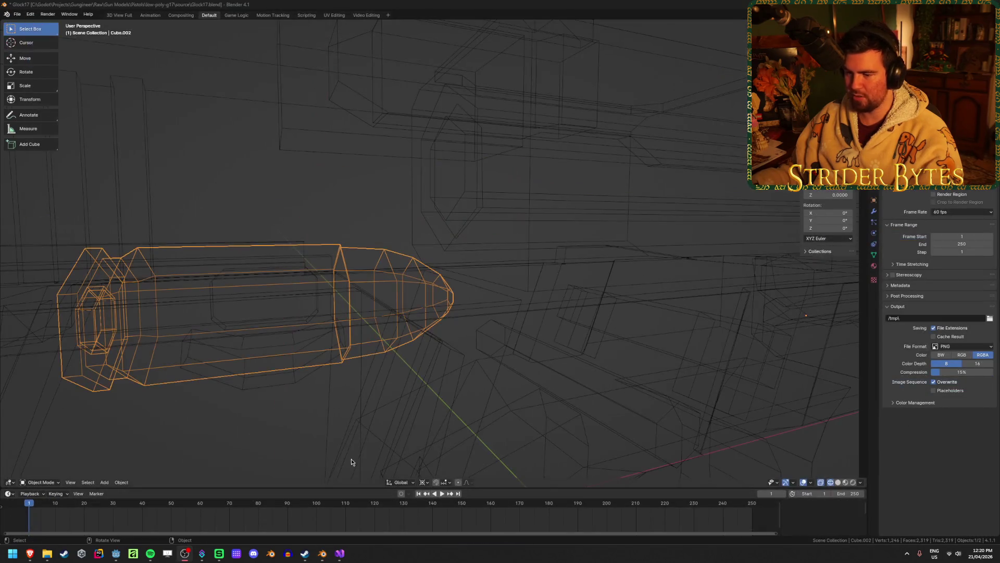
pyautogui.hotkey('ctrl', 'q')
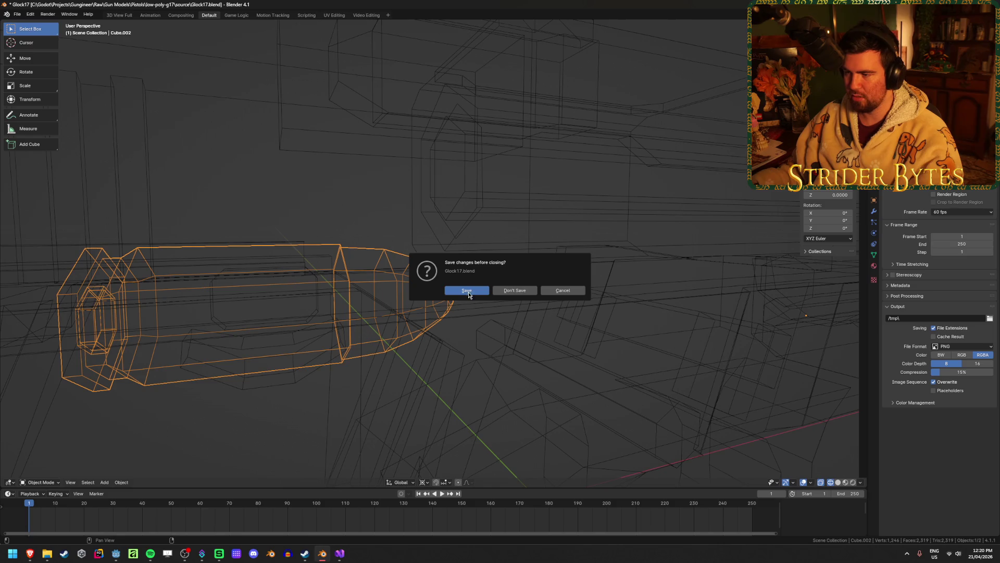
pyautogui.click(468, 293)
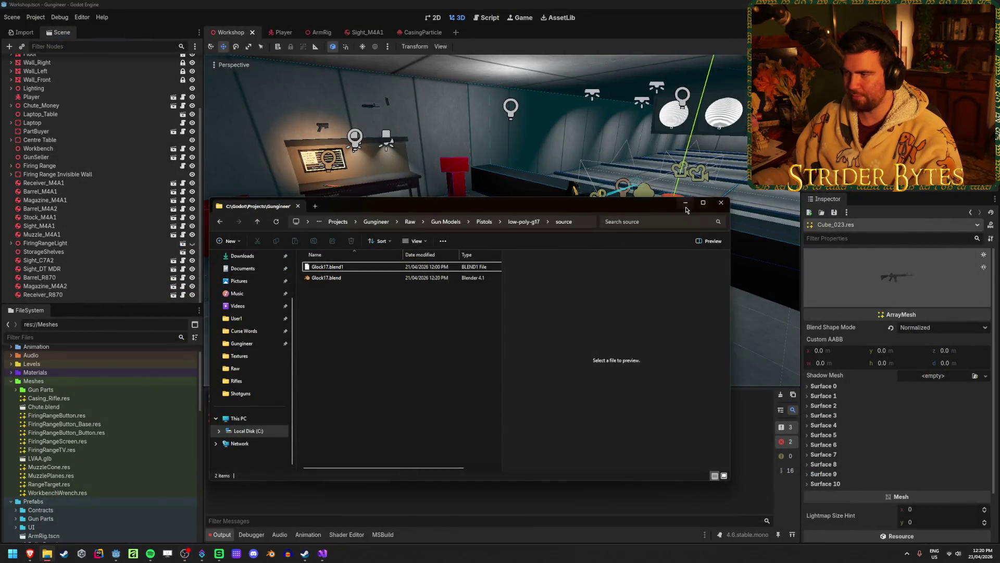
# Step: Back in Godot, clear the output log and rename Casing_Rifle.blend to Casings.blend
pyautogui.click(685, 205)
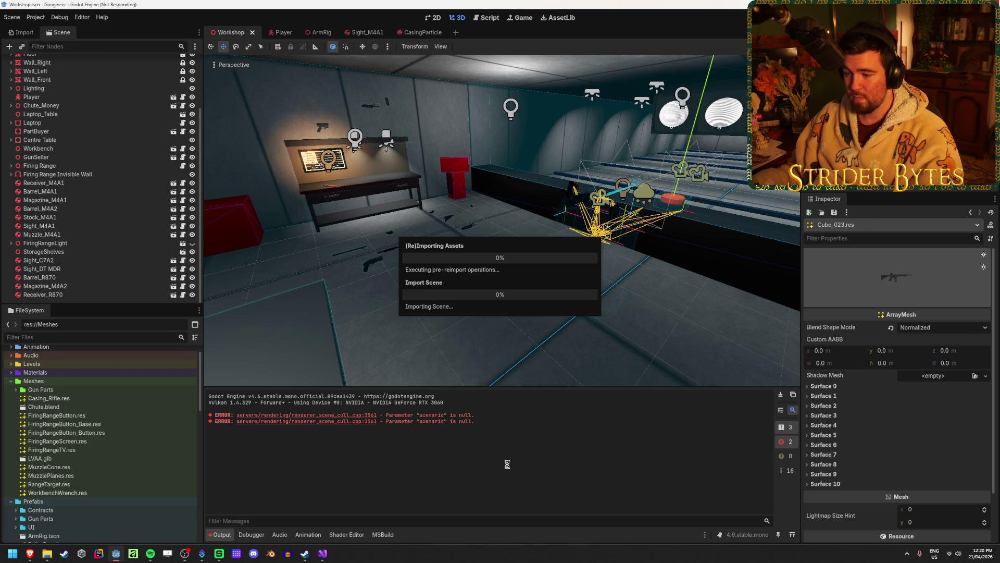
pyautogui.click(781, 397)
pyautogui.click(104, 399)
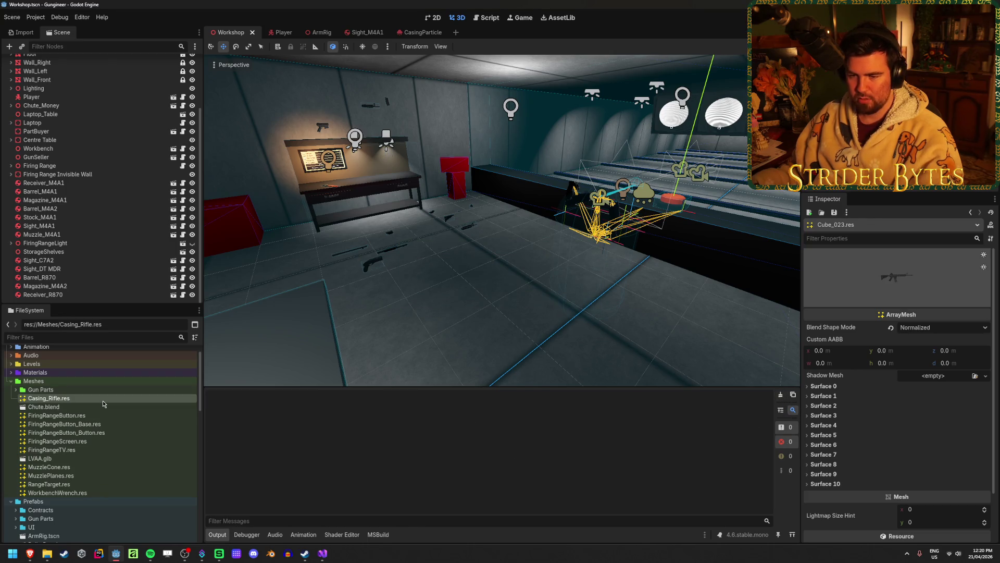
pyautogui.scroll(-10, 99, 411)
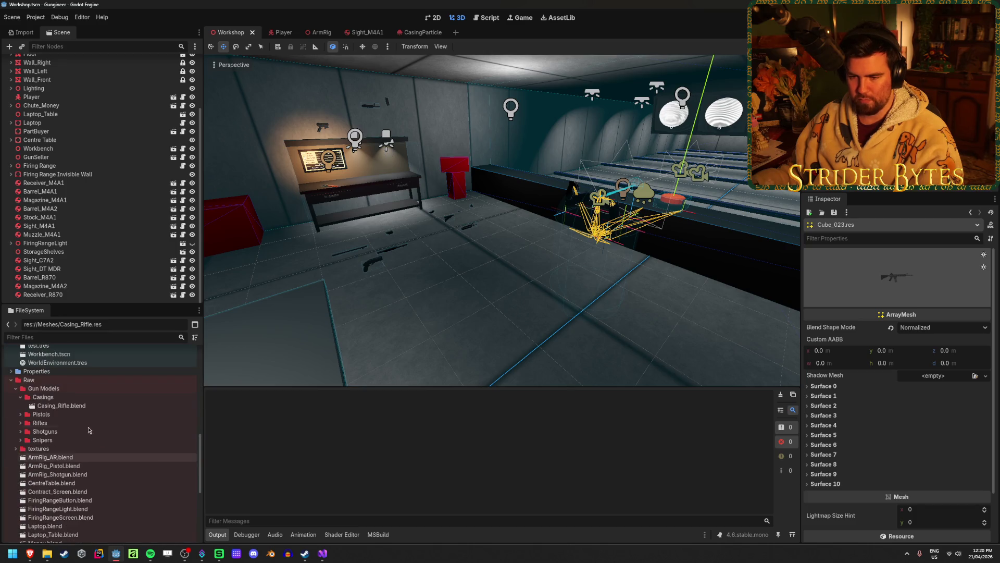
pyautogui.click(78, 406)
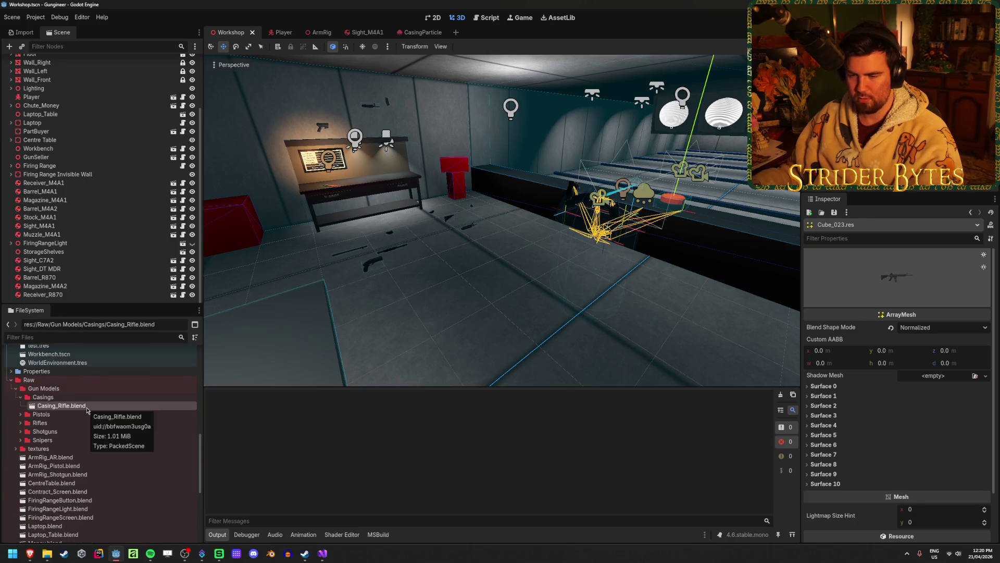
pyautogui.click(86, 408)
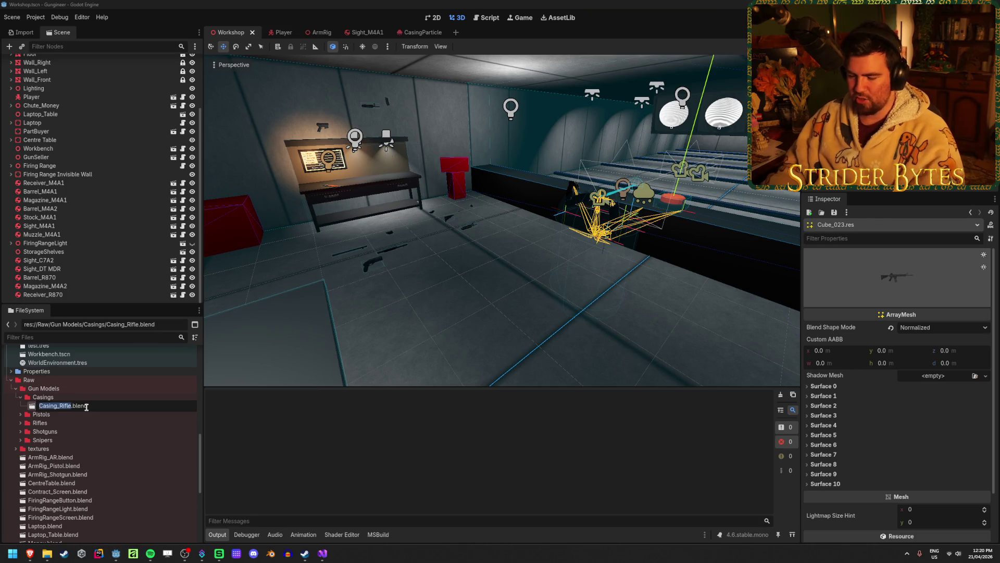
pyautogui.write('Casi')
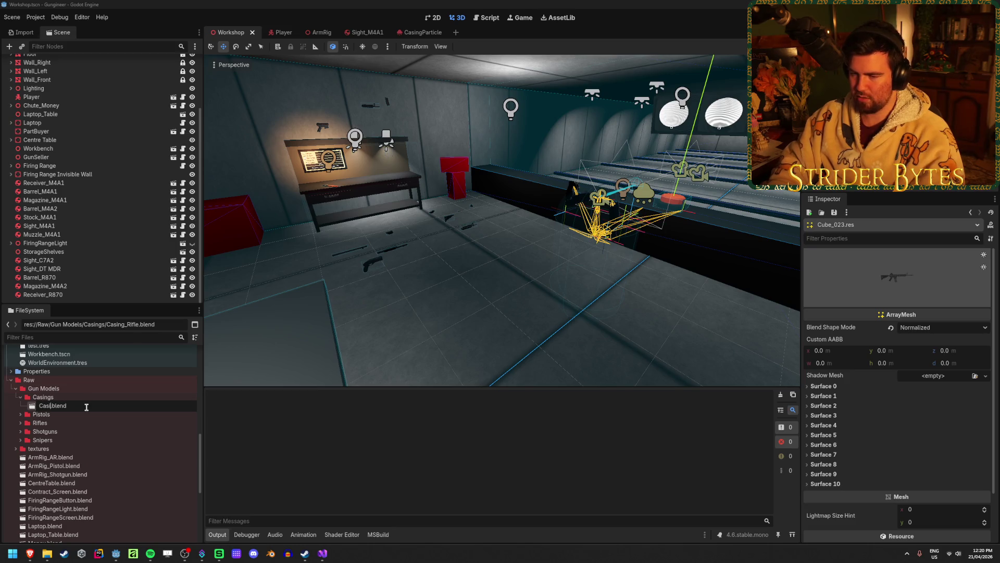
pyautogui.write('ngs')
pyautogui.press('Return')
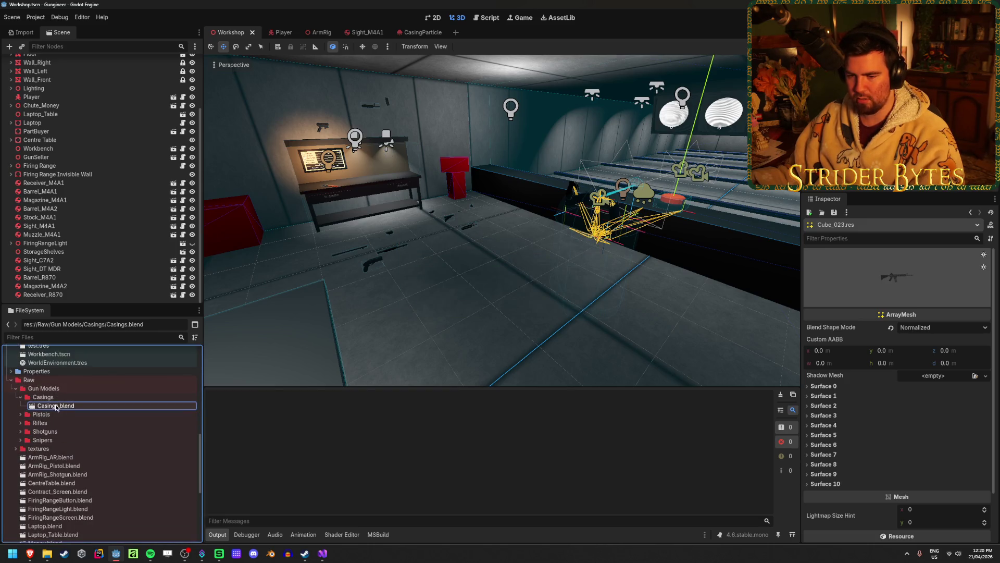
# Step: Move Casings.blend from the Casings subfolder into the Raw folder
pyautogui.moveTo(50, 408); pyautogui.dragTo(32, 381)
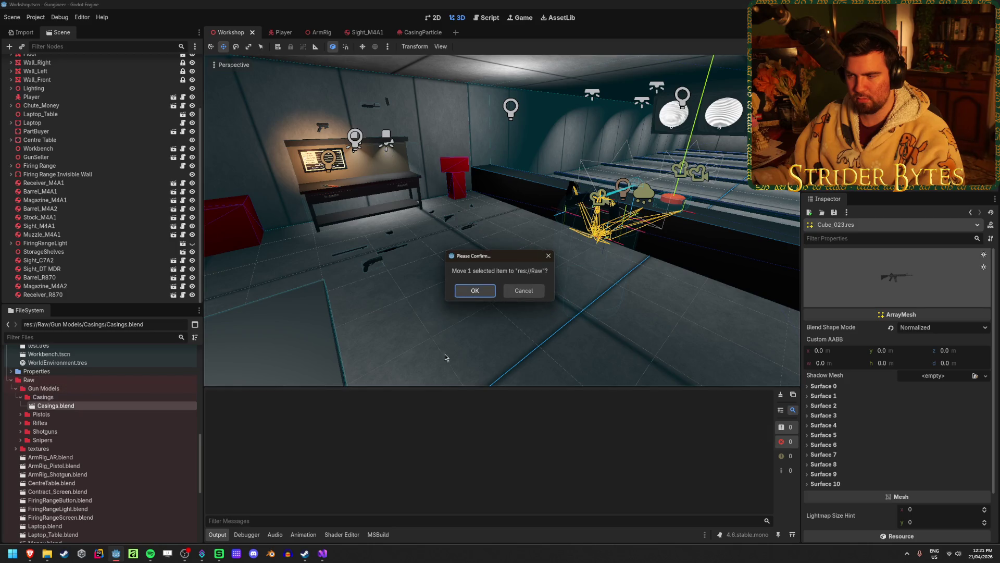
pyautogui.click(486, 298)
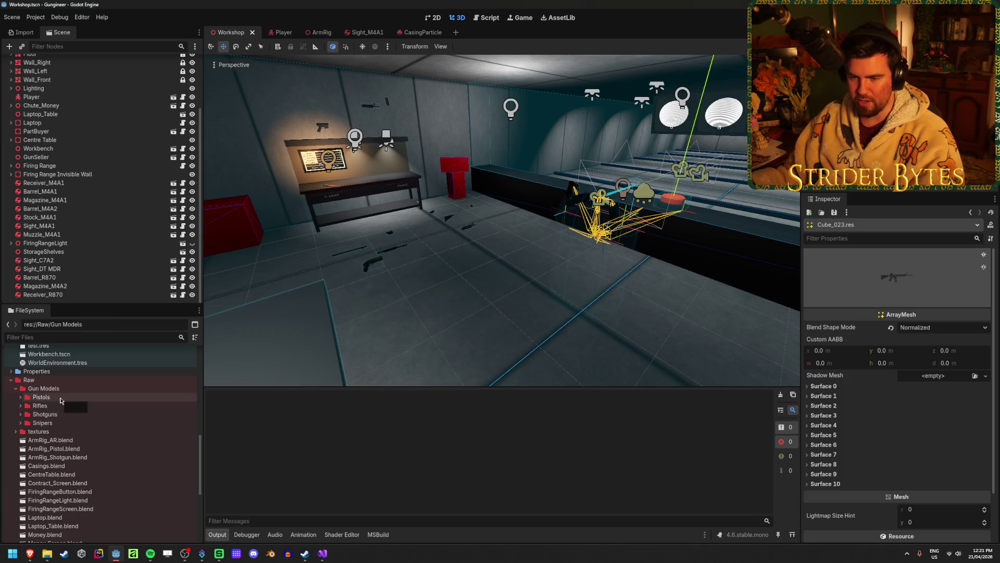
pyautogui.scroll(-3, 67, 409)
pyautogui.scroll(-3, 74, 420)
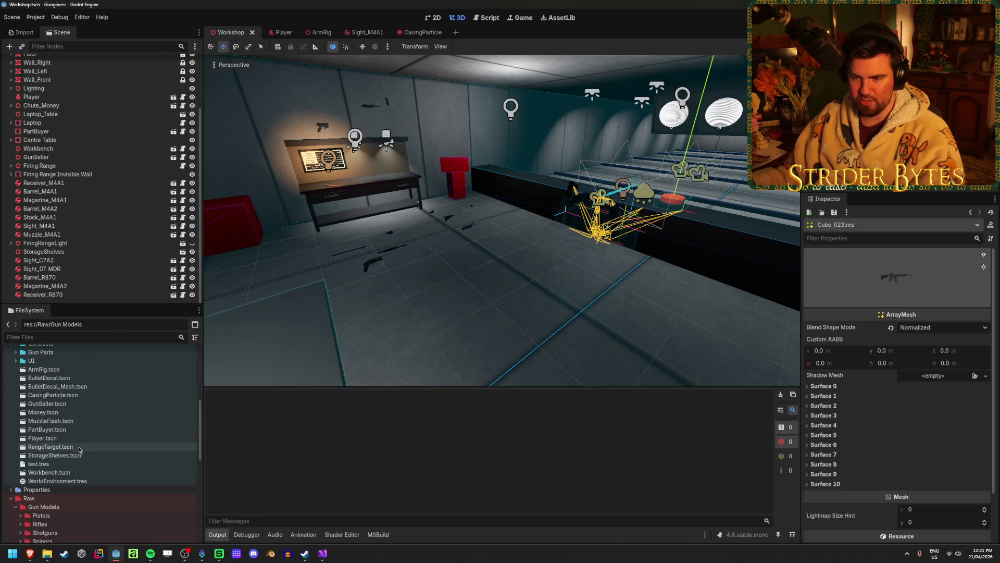
pyautogui.scroll(5, 116, 406)
pyautogui.scroll(-1, 116, 406)
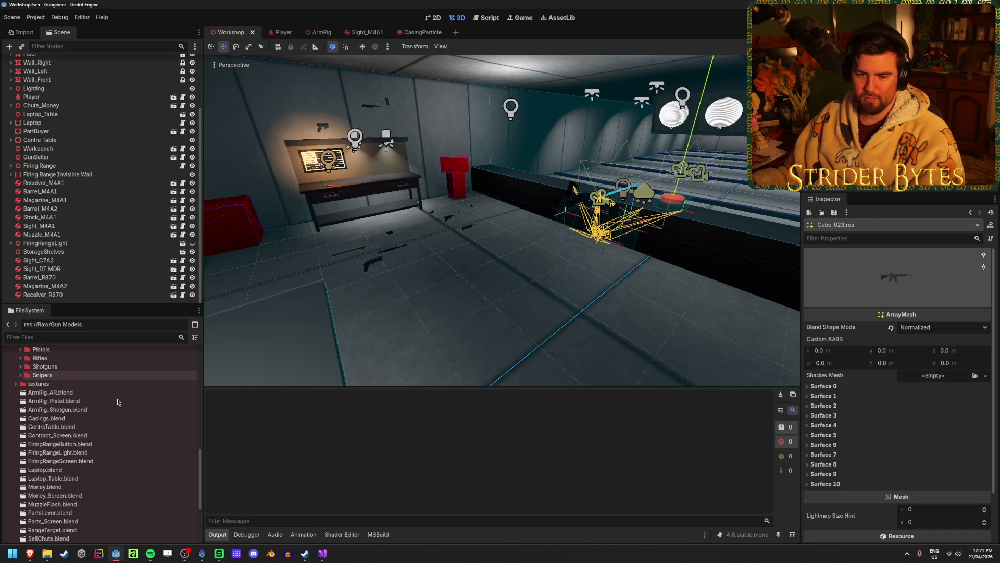
pyautogui.scroll(2, 84, 416)
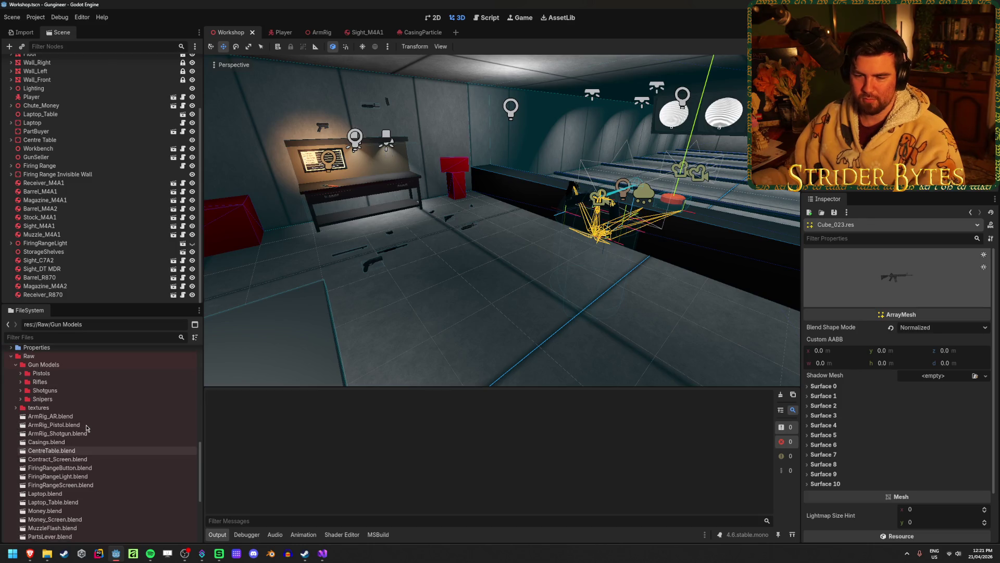
pyautogui.scroll(-2, 78, 417)
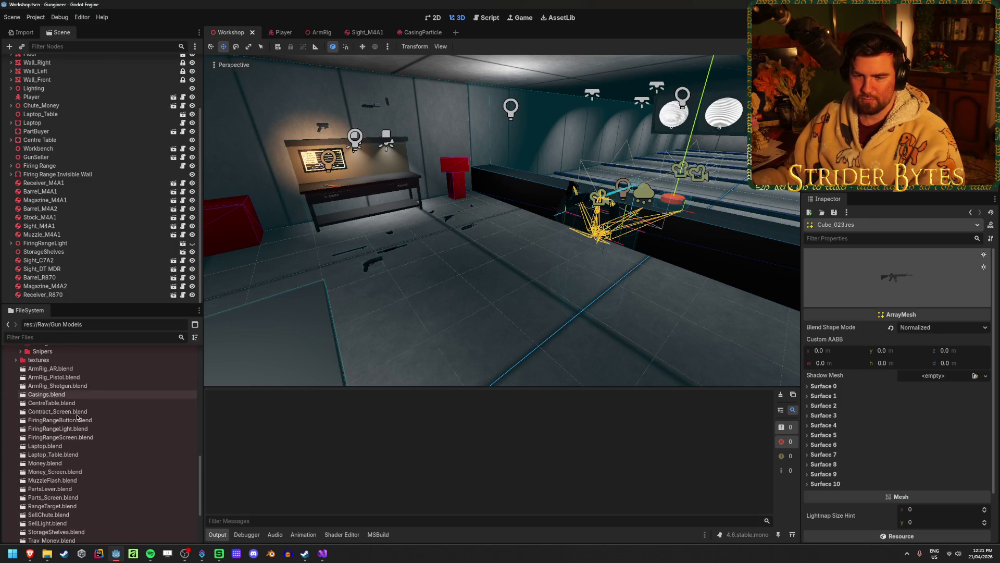
pyautogui.scroll(3, 101, 452)
pyautogui.scroll(-2, 100, 452)
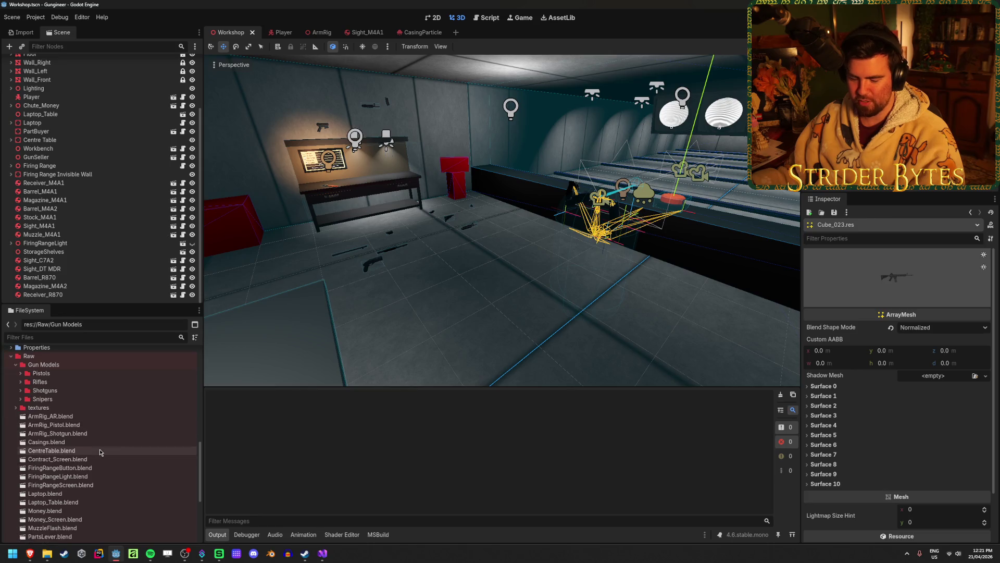
pyautogui.click(185, 554)
pyautogui.click(201, 553)
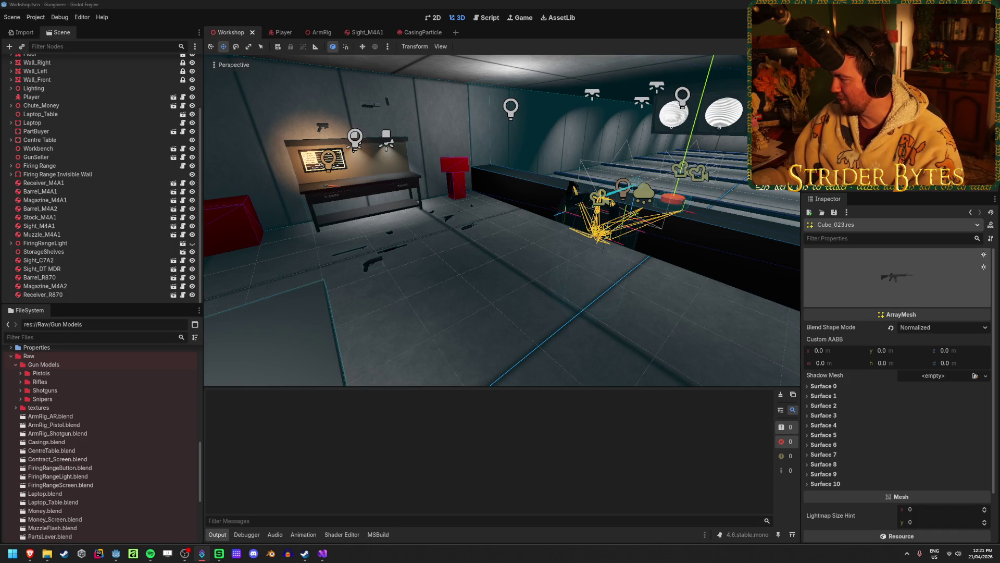
pyautogui.moveTo(490, 289); pyautogui.dragTo(505, 297, button='middle')
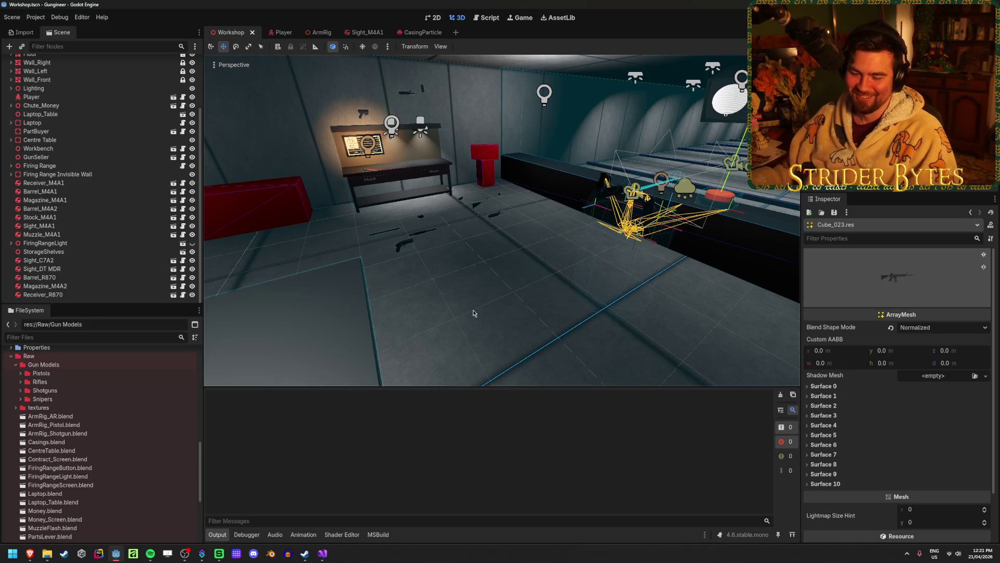
pyautogui.moveTo(474, 313); pyautogui.dragTo(396, 312, button='right')
pyautogui.moveTo(519, 318); pyautogui.dragTo(490, 312, button='right')
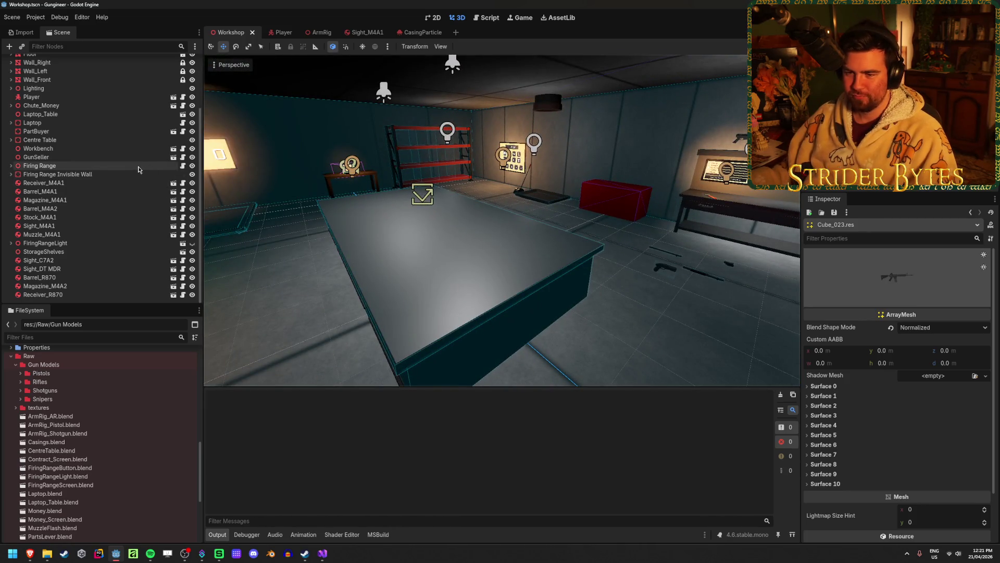
pyautogui.click(45, 243)
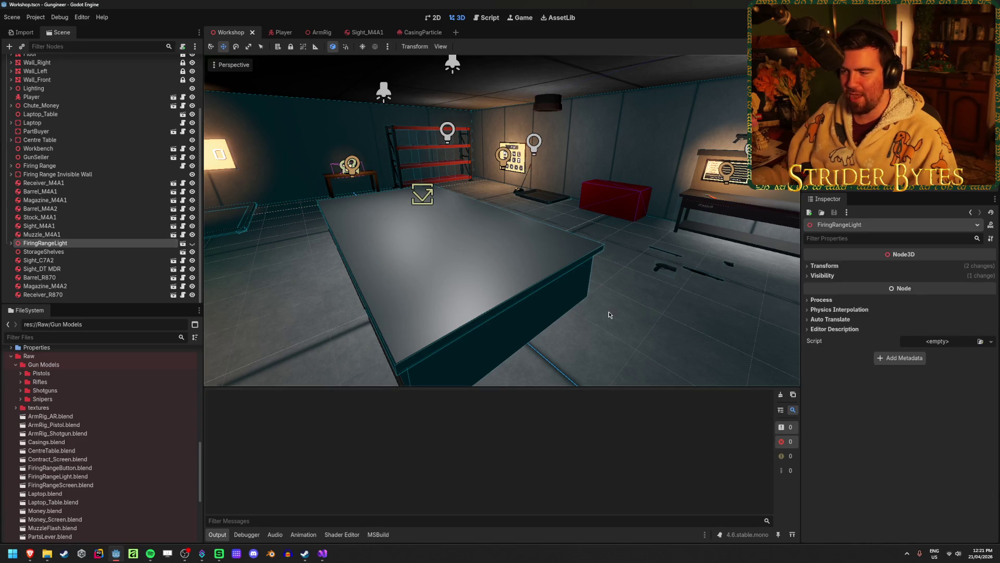
pyautogui.moveTo(500, 261)
pyautogui.mouseDown(button='right')
pyautogui.moveTo(484, 251)
pyautogui.moveTo(508, 283)
pyautogui.mouseUp(button='right')
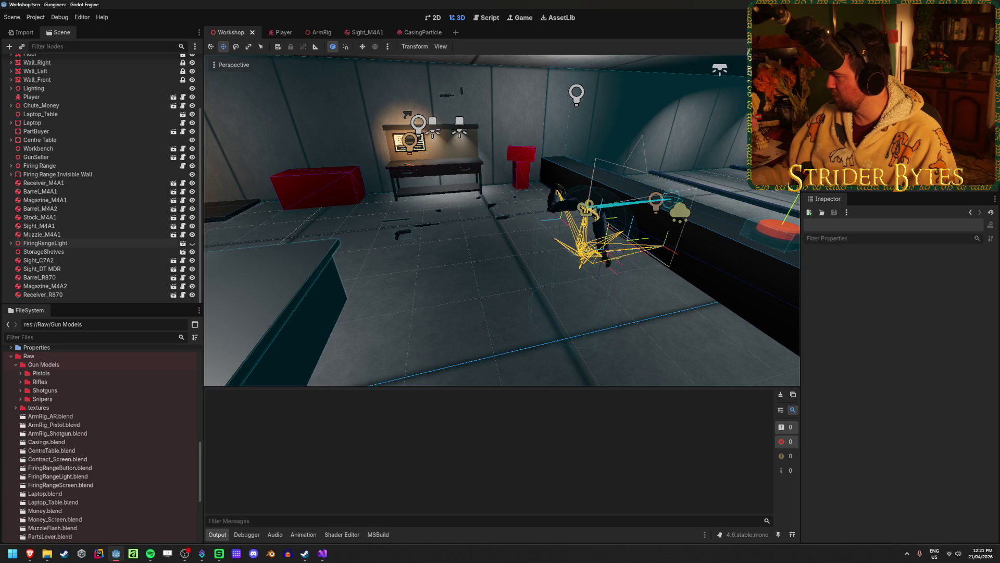
pyautogui.moveTo(512, 327); pyautogui.dragTo(483, 317, button='right')
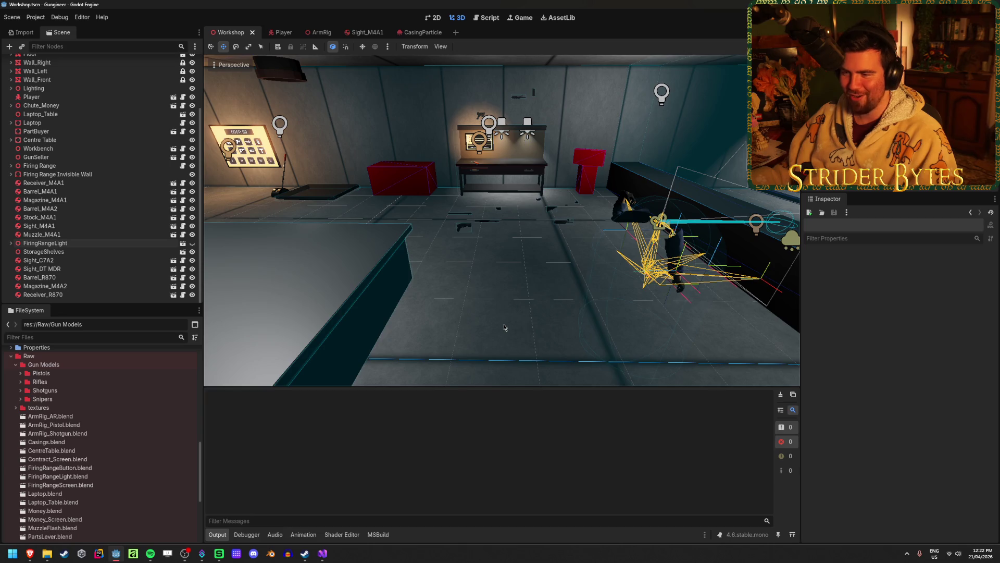
pyautogui.moveTo(504, 328); pyautogui.dragTo(427, 312, button='middle')
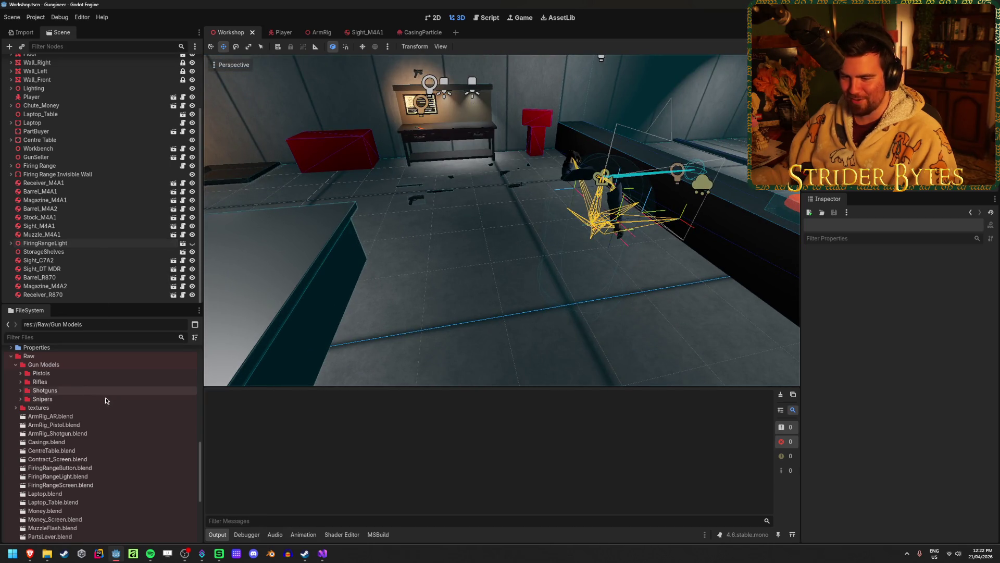
pyautogui.scroll(-5, 105, 402)
pyautogui.scroll(5, 104, 417)
pyautogui.scroll(-5, 101, 438)
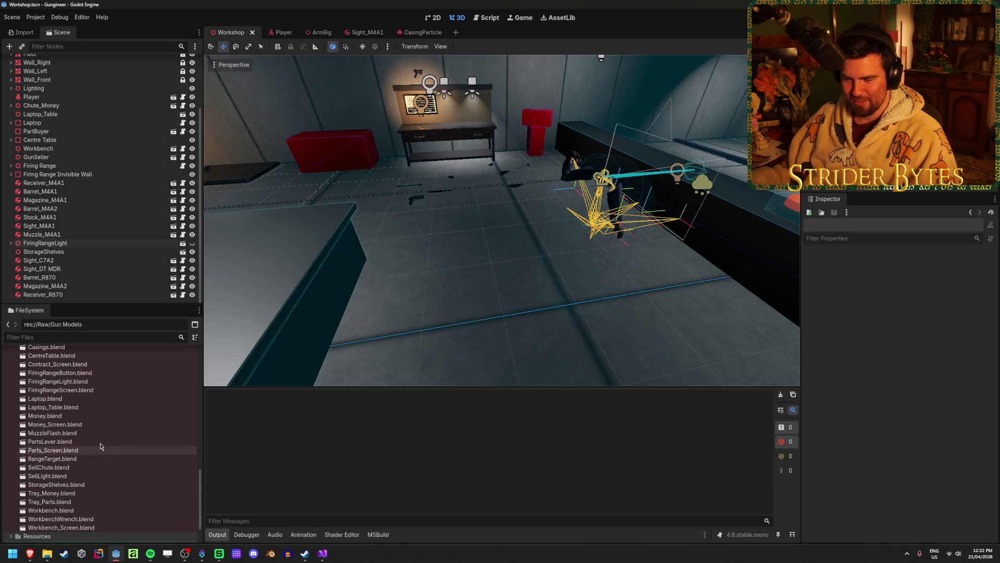
pyautogui.scroll(4, 99, 443)
pyautogui.doubleClick(58, 419)
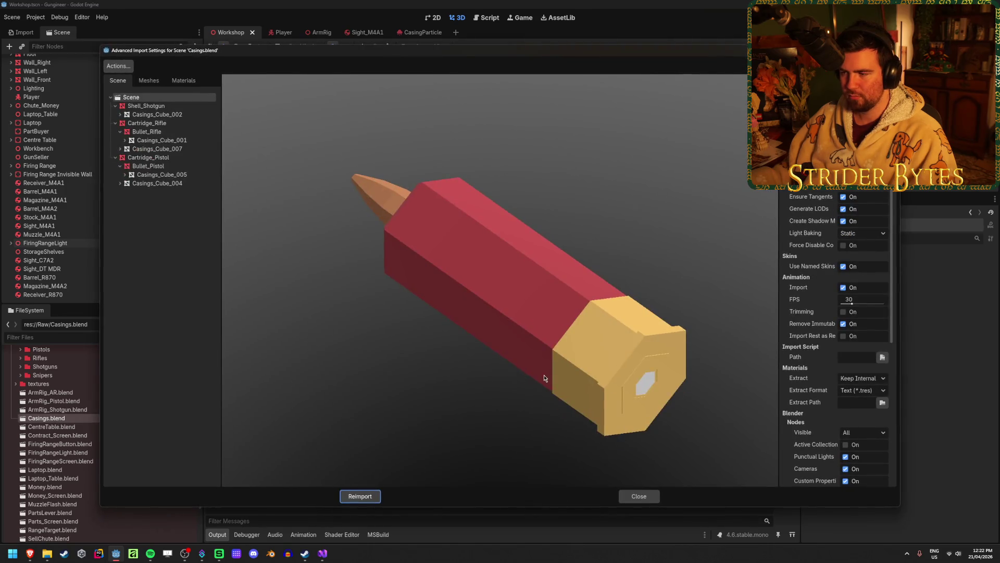
# Step: Preview the imported meshes Casings_Cube_002, Casings_Cube_001 and Casings_Cube_007 in the mesh list
pyautogui.moveTo(547, 333)
pyautogui.mouseDown()
pyautogui.moveTo(623, 350)
pyautogui.moveTo(300, 361)
pyautogui.moveTo(628, 330)
pyautogui.moveTo(624, 317)
pyautogui.moveTo(493, 308)
pyautogui.moveTo(224, 140)
pyautogui.mouseUp()
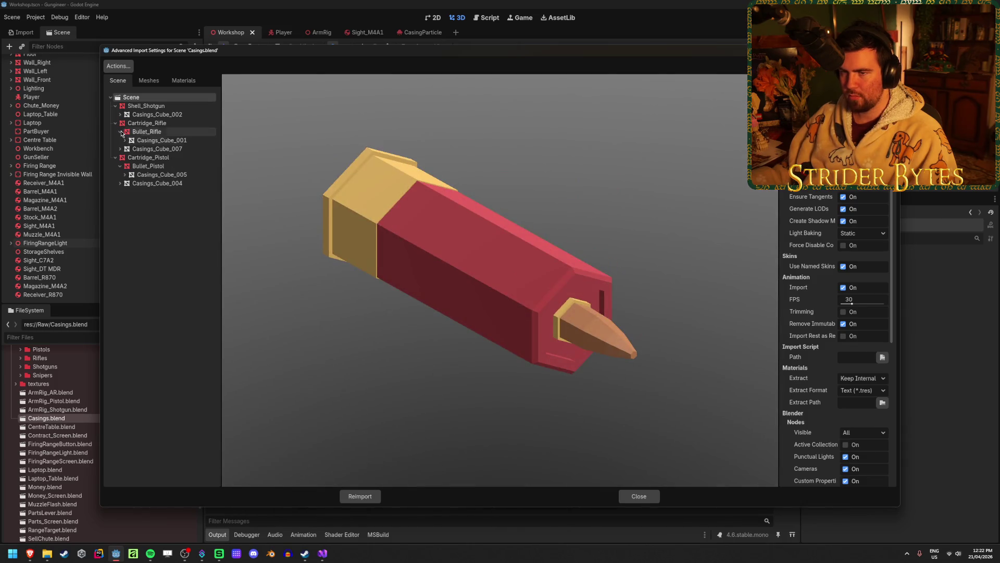
pyautogui.click(151, 82)
pyautogui.click(150, 98)
pyautogui.click(149, 105)
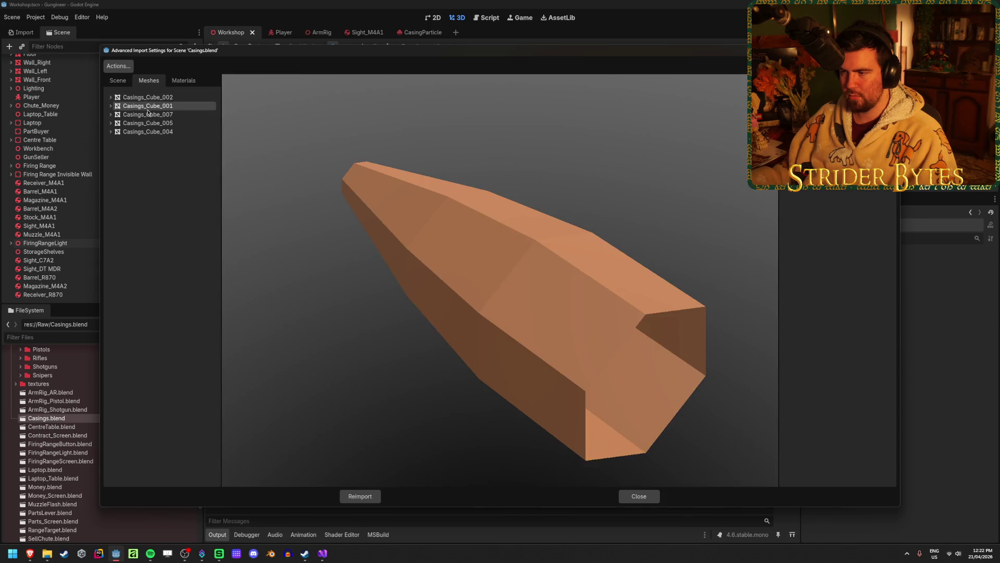
pyautogui.click(148, 114)
pyautogui.click(148, 123)
pyautogui.click(149, 131)
pyautogui.click(149, 114)
pyautogui.click(148, 106)
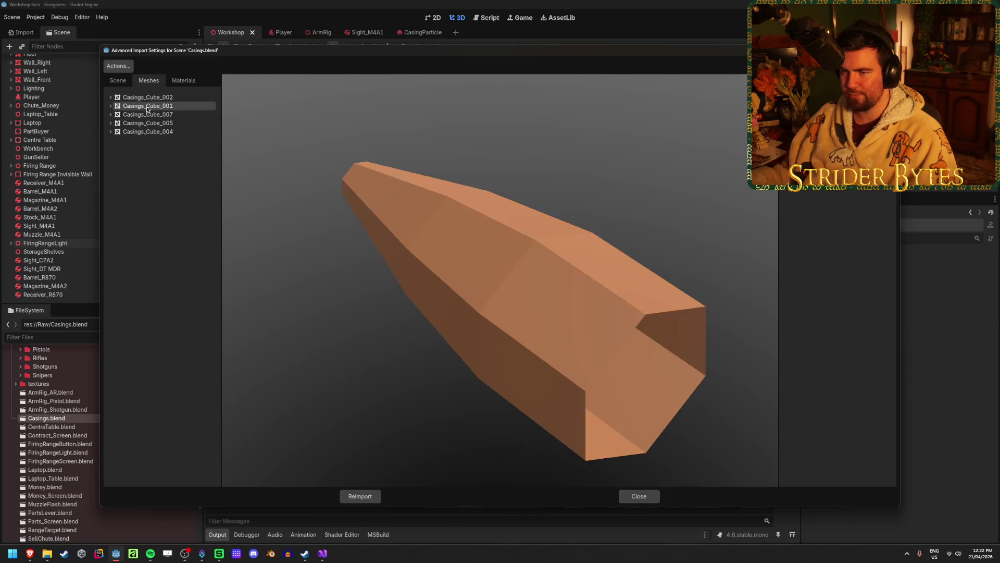
pyautogui.click(148, 98)
# Step: Collapse the Shell_Shotgun, Cartridge_Rifle and Cartridge_Pistol branches of the scene tree
pyautogui.click(118, 81)
pyautogui.click(118, 107)
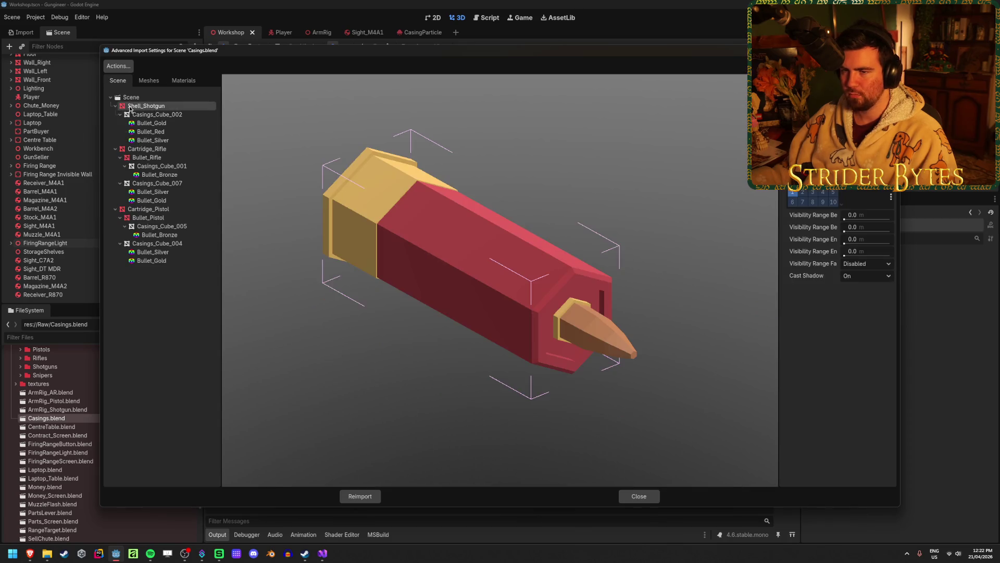
pyautogui.click(116, 105)
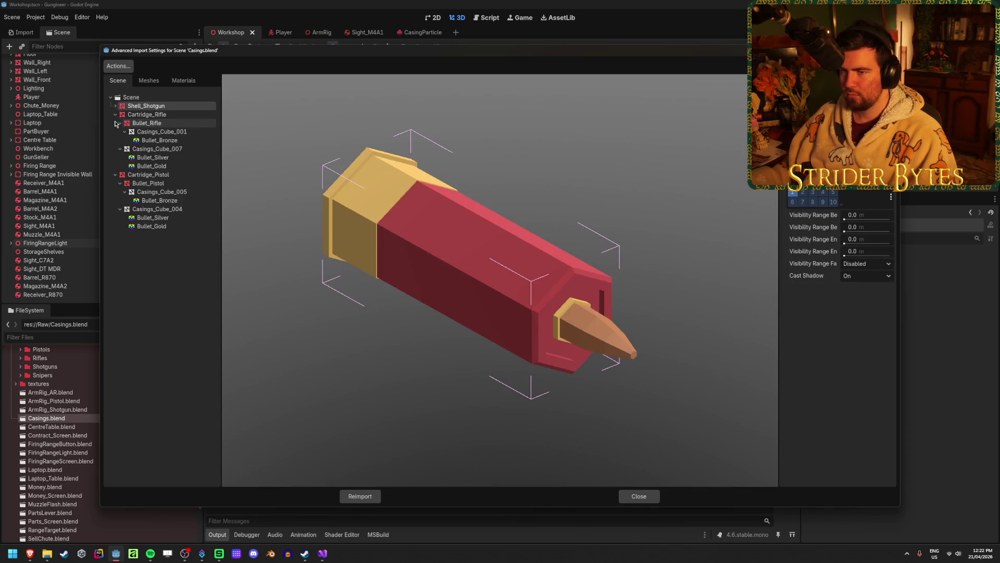
pyautogui.click(115, 115)
pyautogui.click(115, 123)
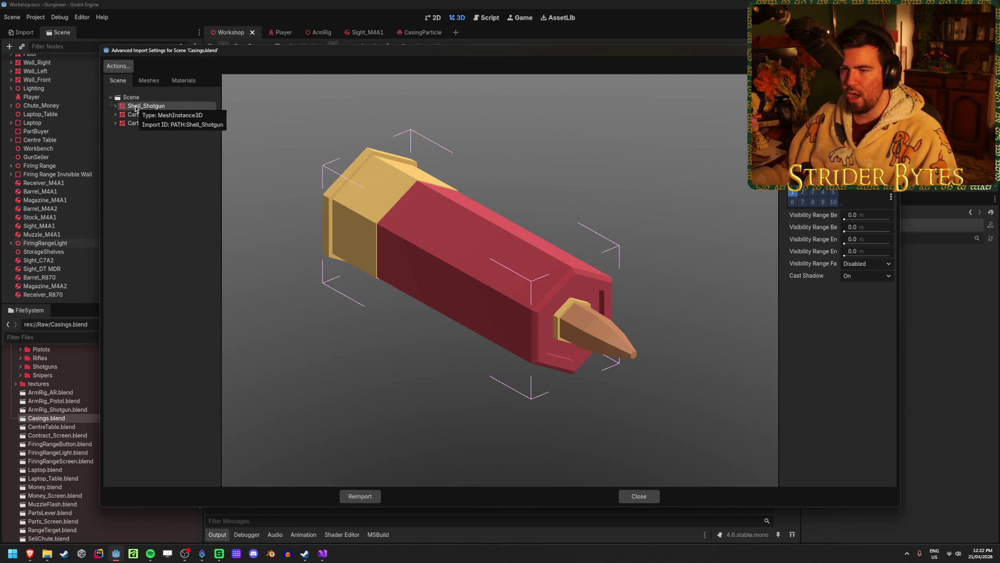
pyautogui.moveTo(460, 277)
pyautogui.mouseDown()
pyautogui.moveTo(474, 273)
pyautogui.moveTo(341, 273)
pyautogui.moveTo(234, 188)
pyautogui.mouseUp()
# Step: Expand Cartridge_Rifle to preview Bullet_Rifle and the whole cartridge, then select the Scene root
pyautogui.click(115, 115)
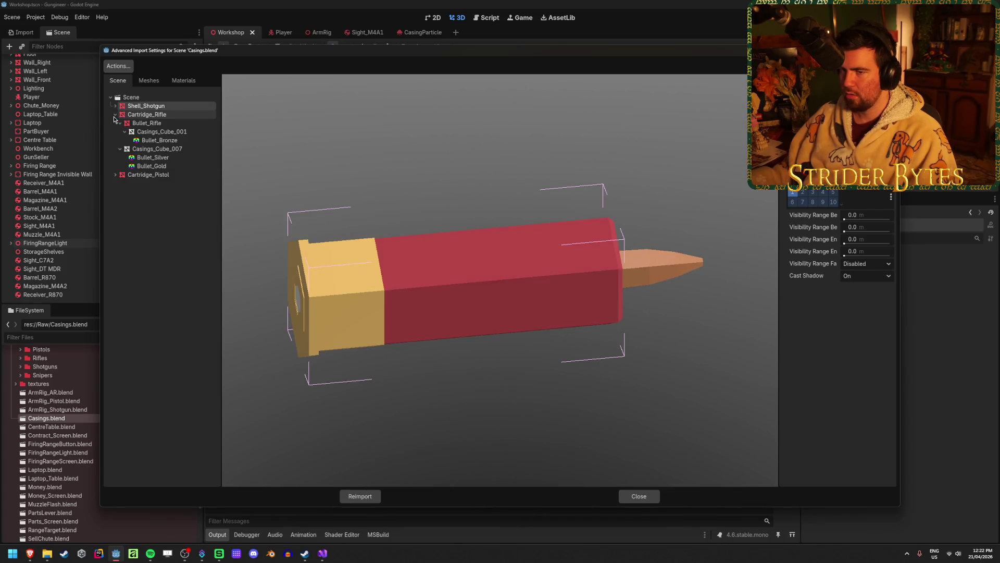
pyautogui.click(155, 123)
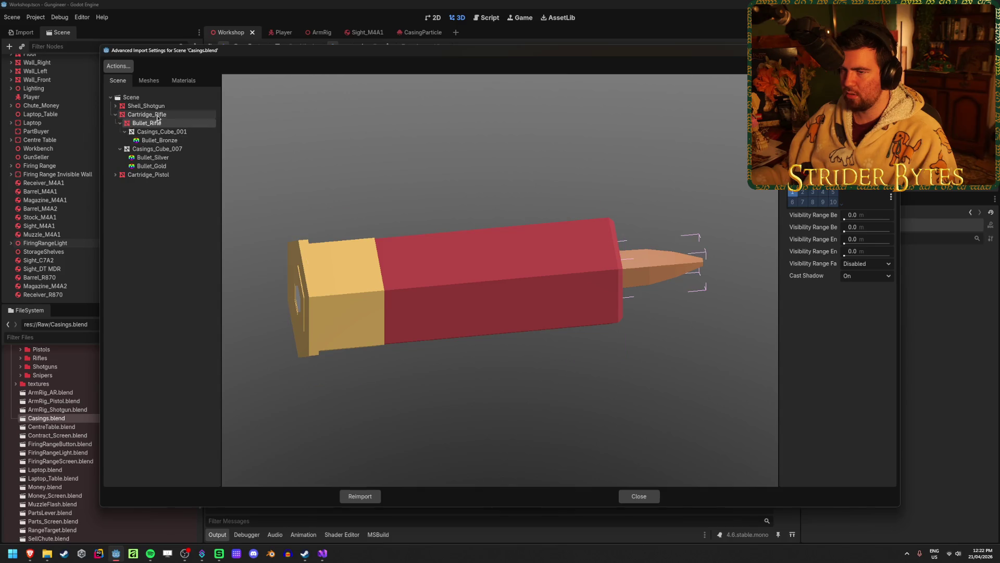
pyautogui.click(157, 115)
pyautogui.click(116, 115)
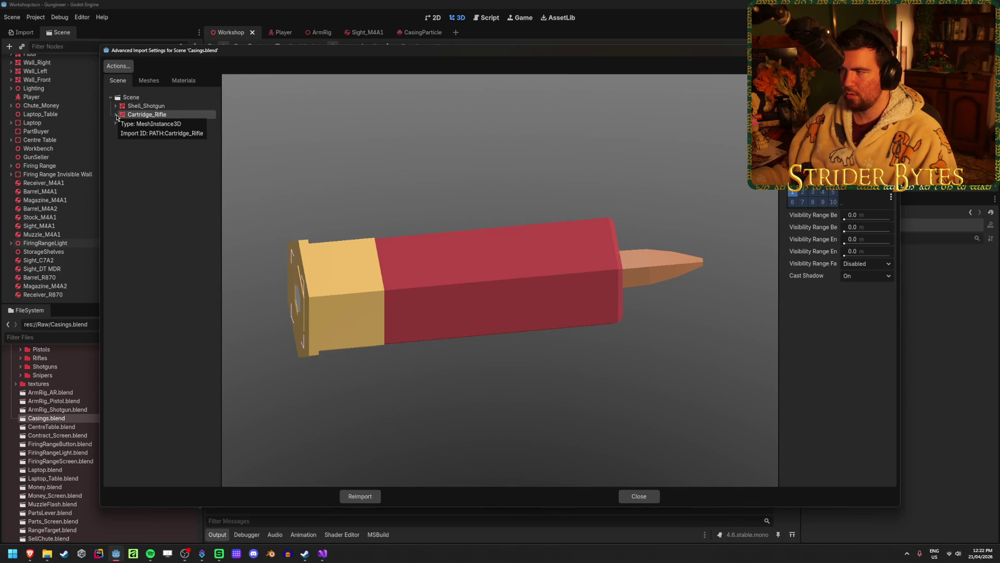
pyautogui.click(149, 98)
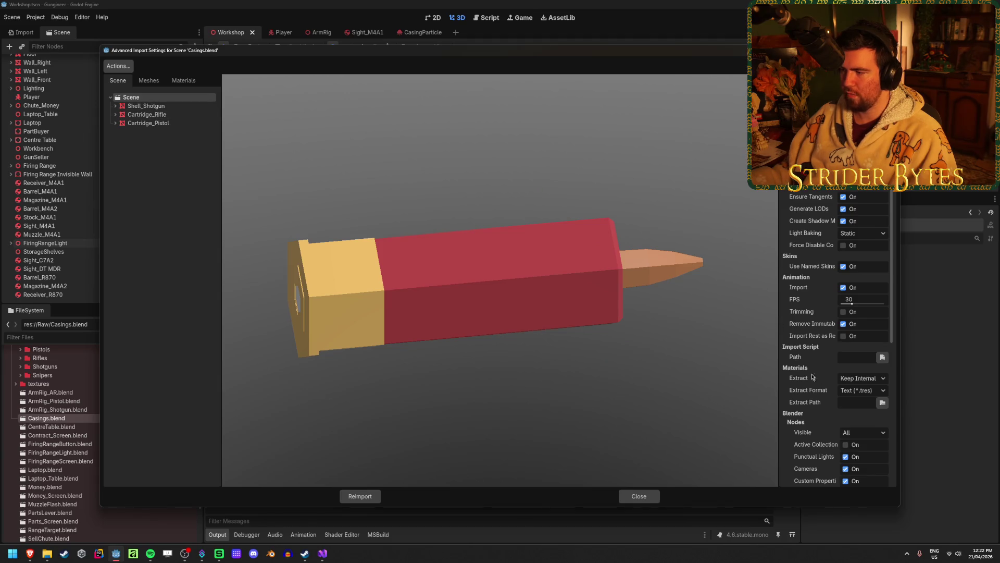
pyautogui.click(151, 107)
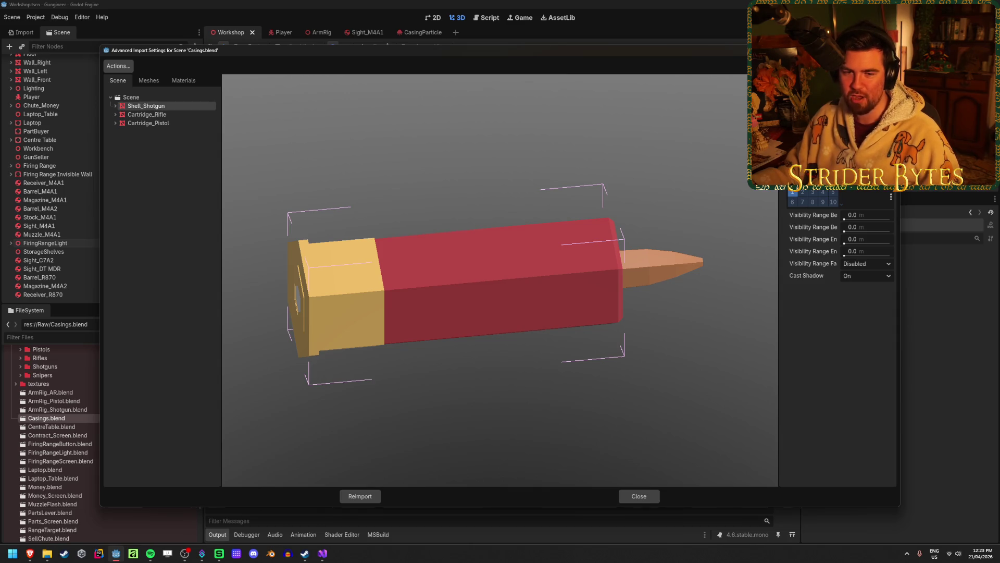
# Step: Preview Cartridge_Pistol's parts: Bullet_Pistol, Casings_Cube_004 casing and Casings_Cube_005 bronze bullet
pyautogui.hotkey('alt', 'Tab')
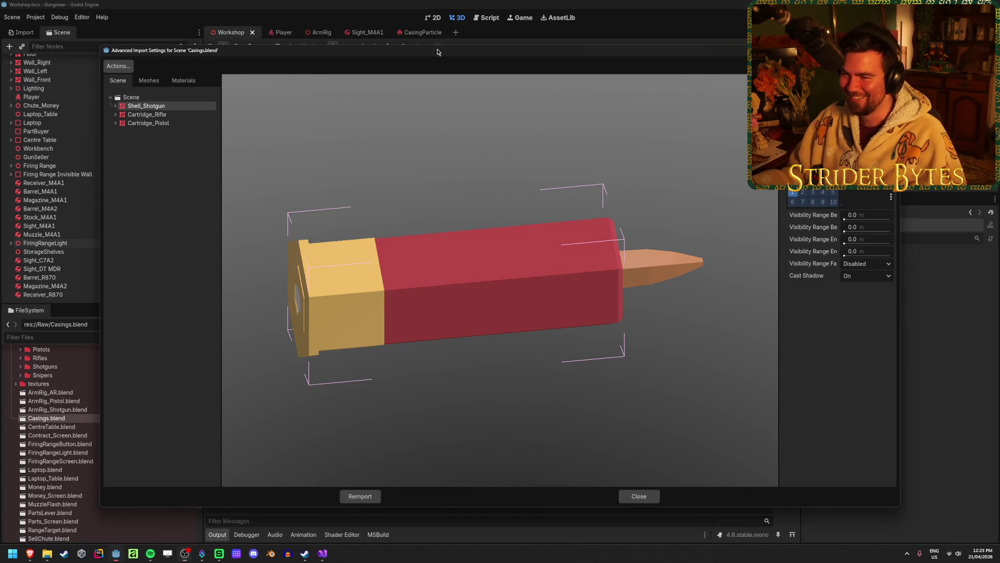
pyautogui.click(159, 115)
pyautogui.click(168, 125)
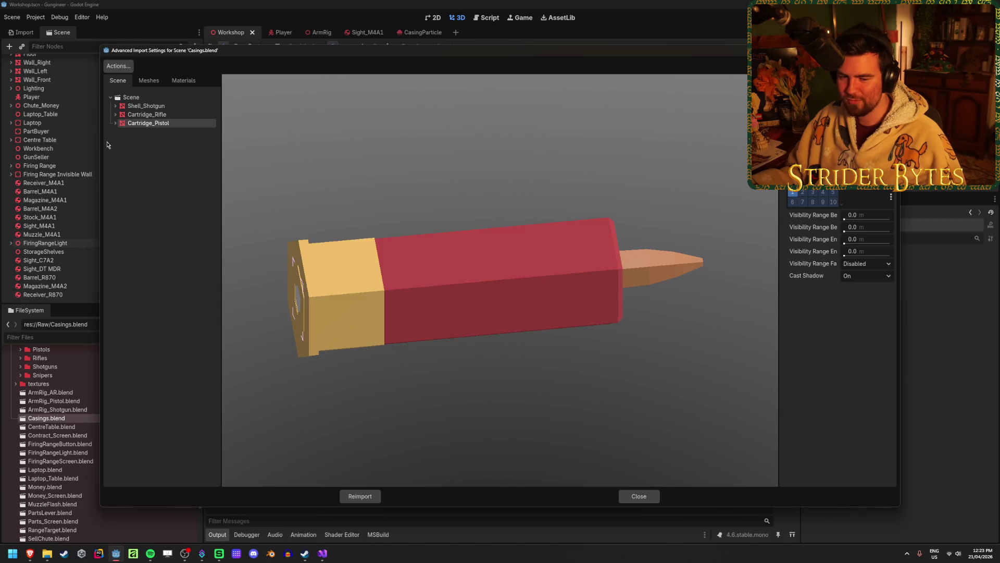
pyautogui.click(115, 123)
pyautogui.click(146, 132)
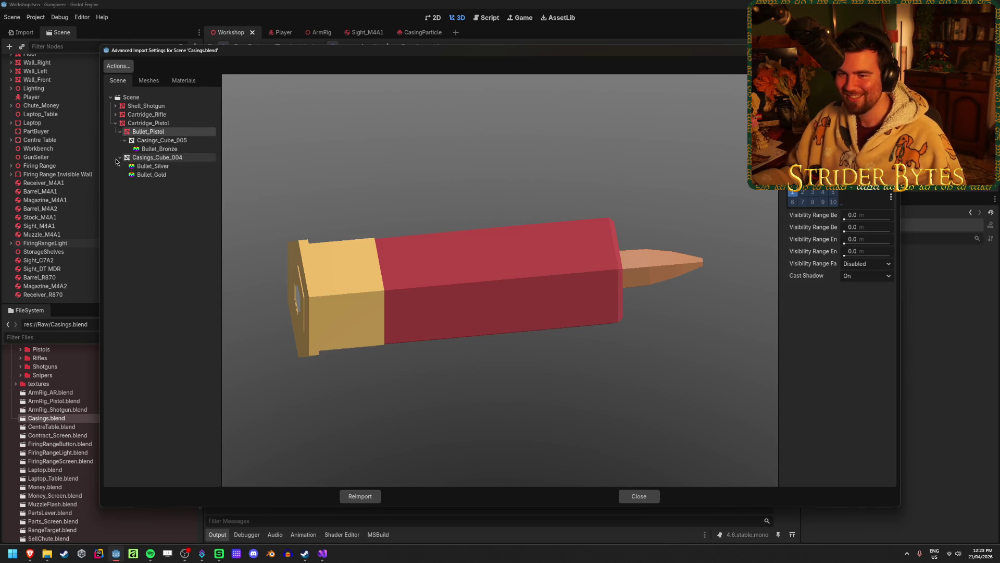
pyautogui.click(119, 159)
pyautogui.click(163, 142)
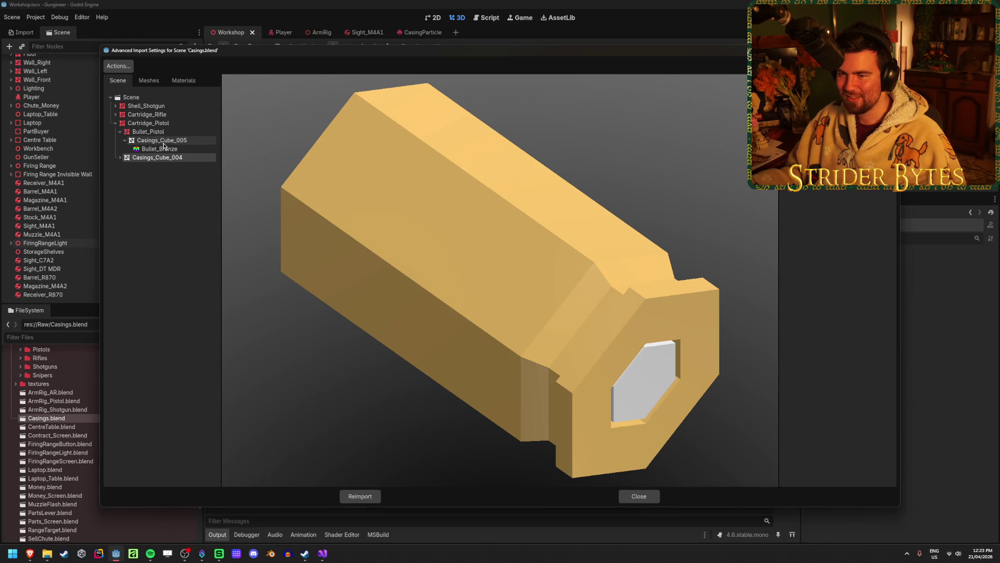
pyautogui.click(148, 132)
pyautogui.click(160, 141)
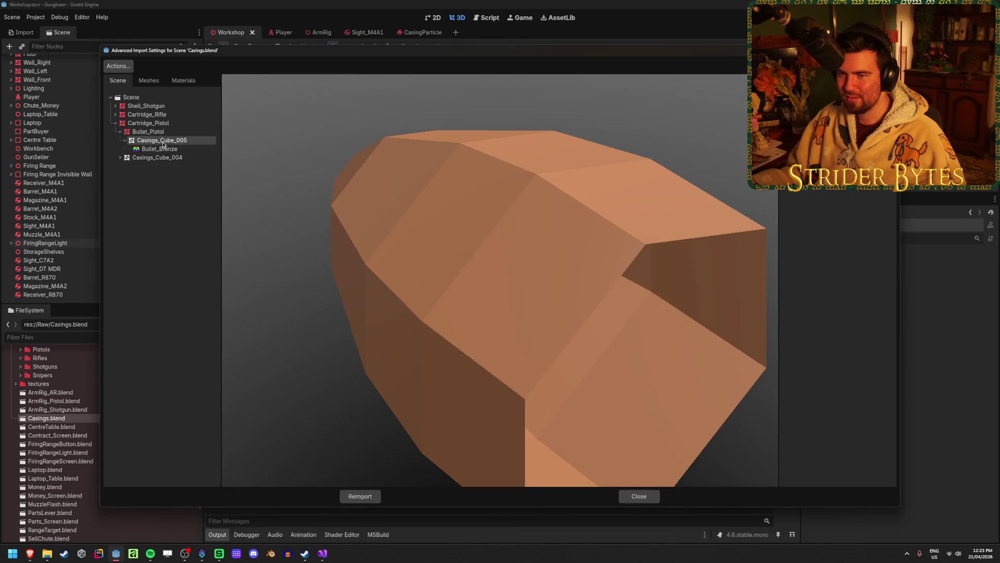
pyautogui.click(156, 159)
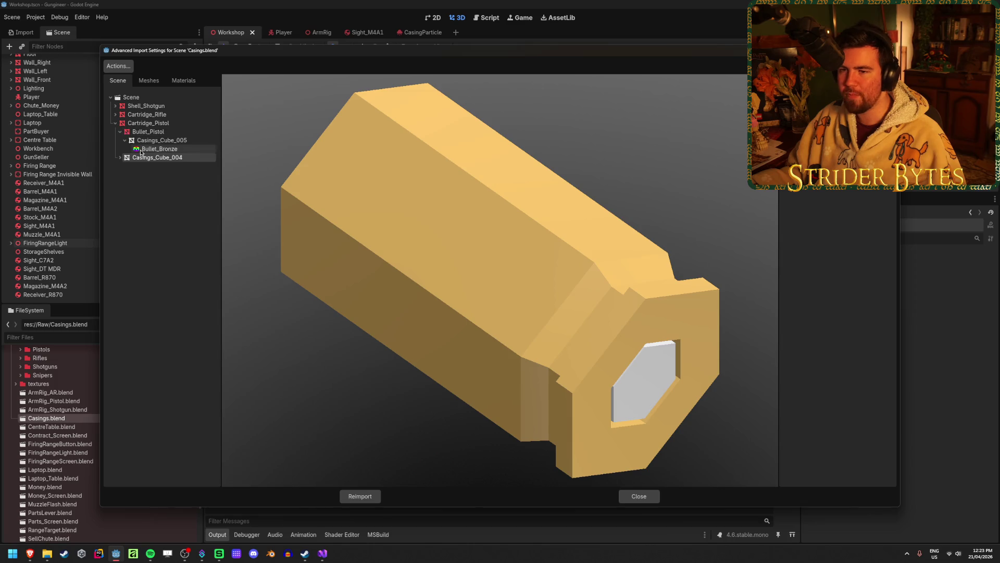
pyautogui.click(152, 131)
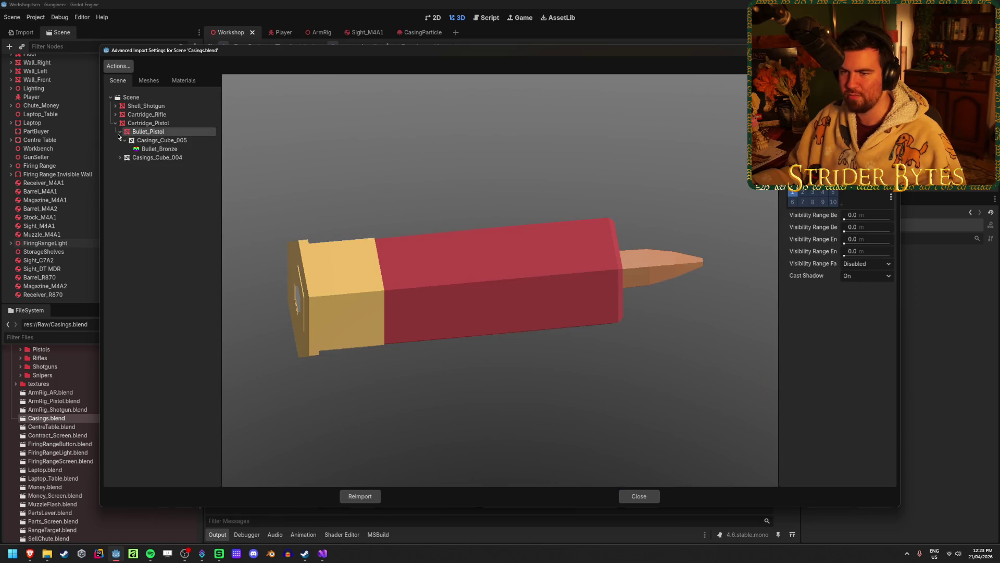
# Step: Reset the scene tree branches and close the Casings.blend import settings
pyautogui.click(120, 132)
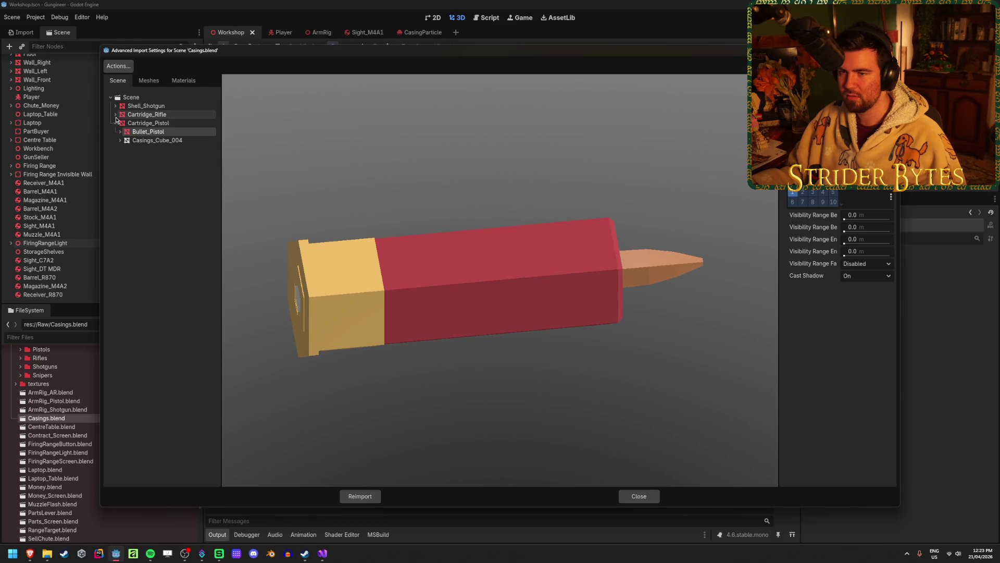
pyautogui.click(115, 114)
pyautogui.click(115, 106)
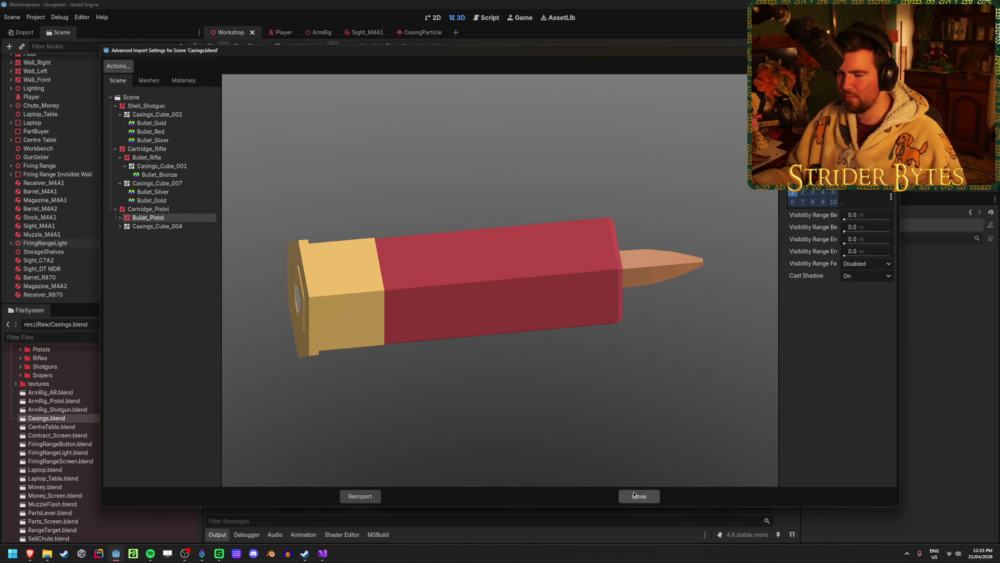
pyautogui.click(633, 495)
pyautogui.scroll(3, 78, 411)
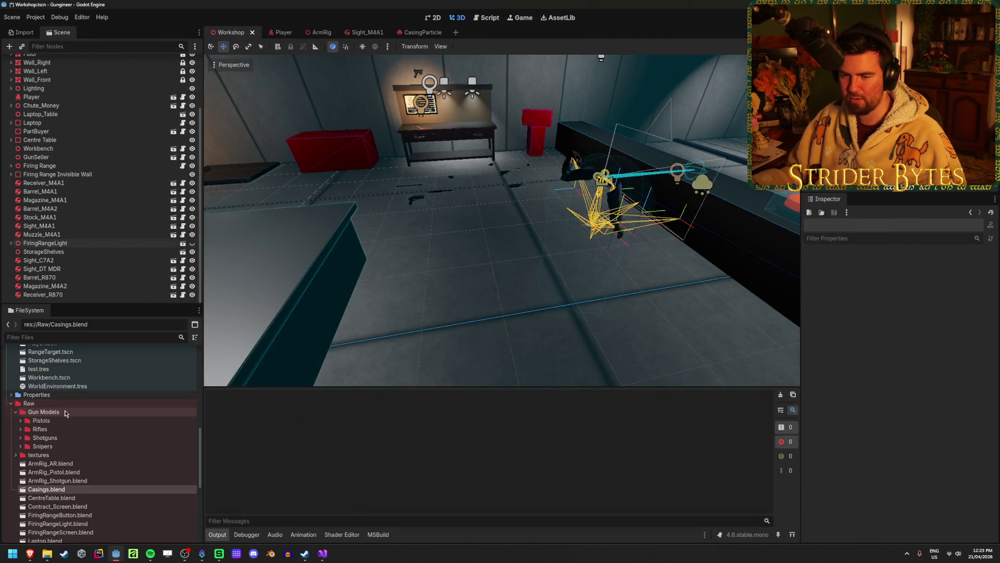
# Step: Rename Casings.blend in the Raw folder to Casing_Rifle.blend
pyautogui.click(65, 412)
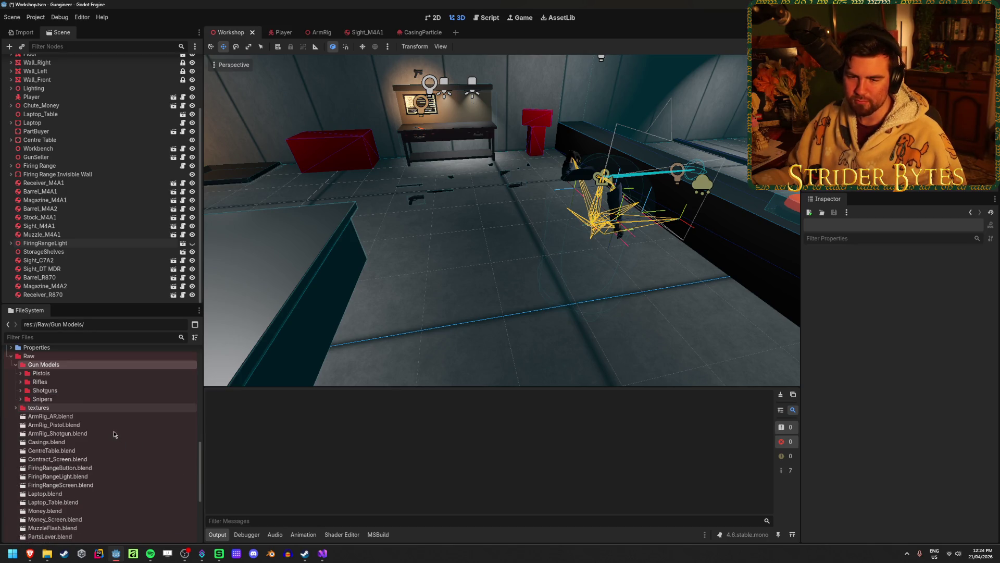
pyautogui.scroll(-2, 114, 434)
pyautogui.scroll(1, 68, 404)
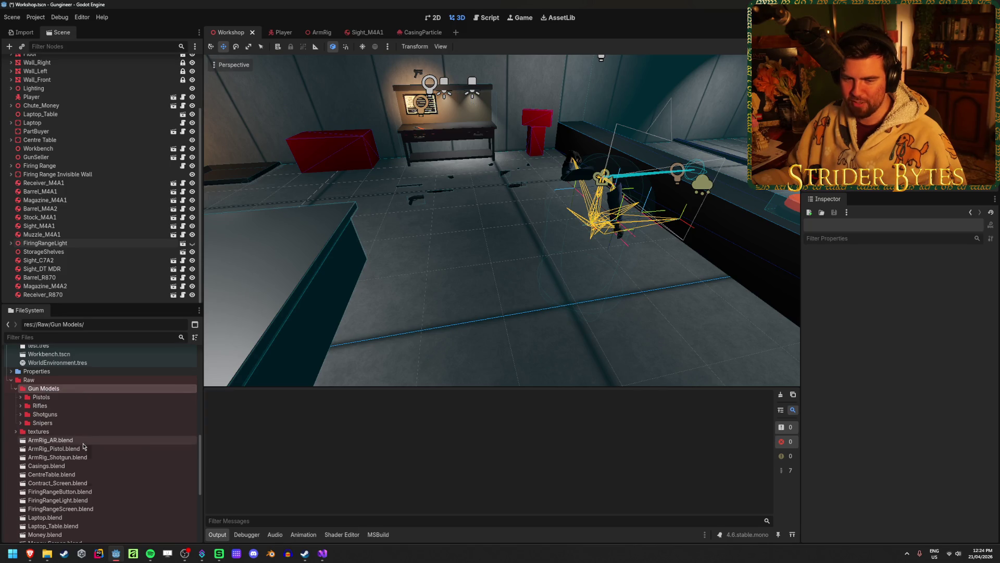
pyautogui.click(77, 465)
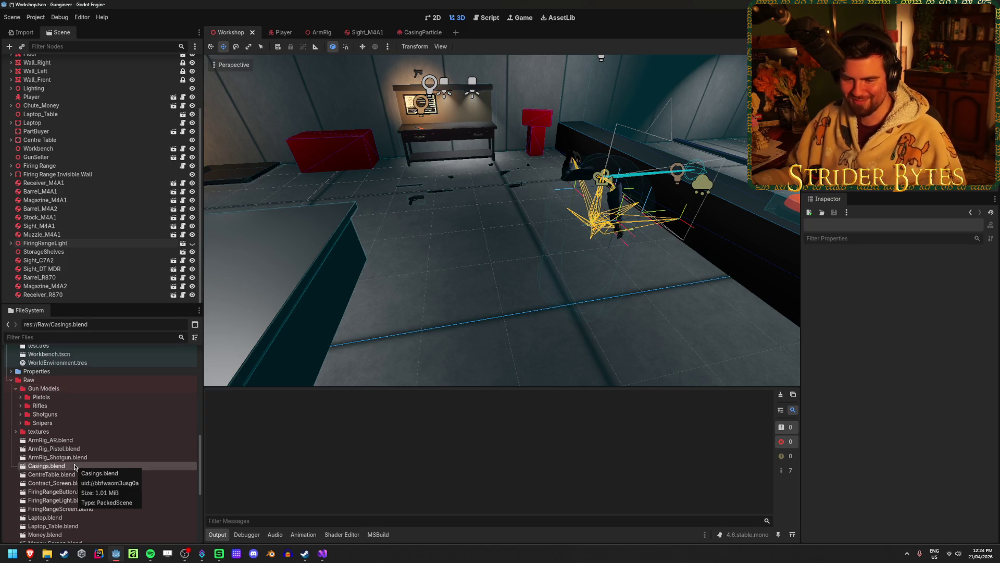
pyautogui.click(74, 464)
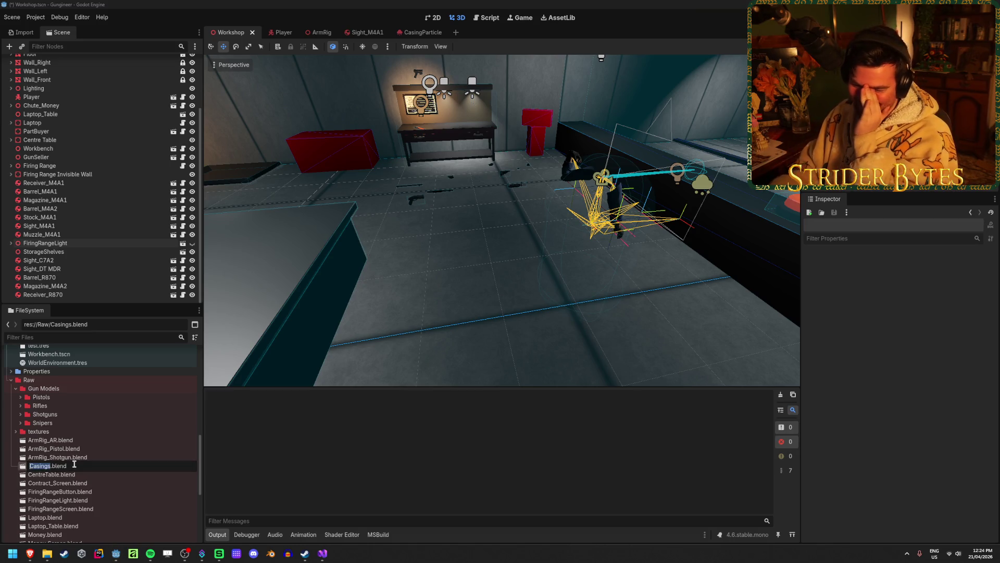
pyautogui.press('Right')
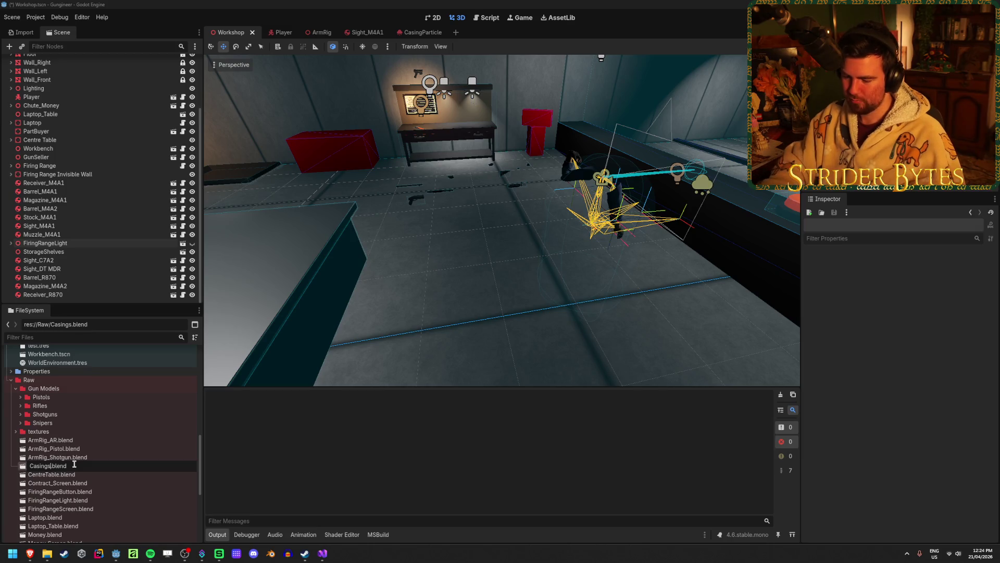
pyautogui.write('_Rifle')
pyautogui.press('Return')
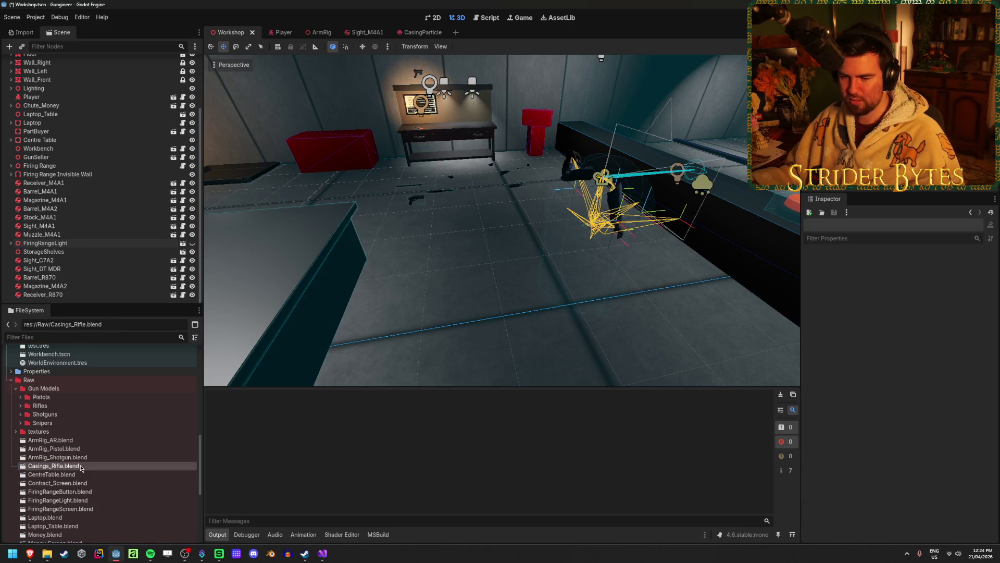
pyautogui.press('F1')
pyautogui.press('Escape')
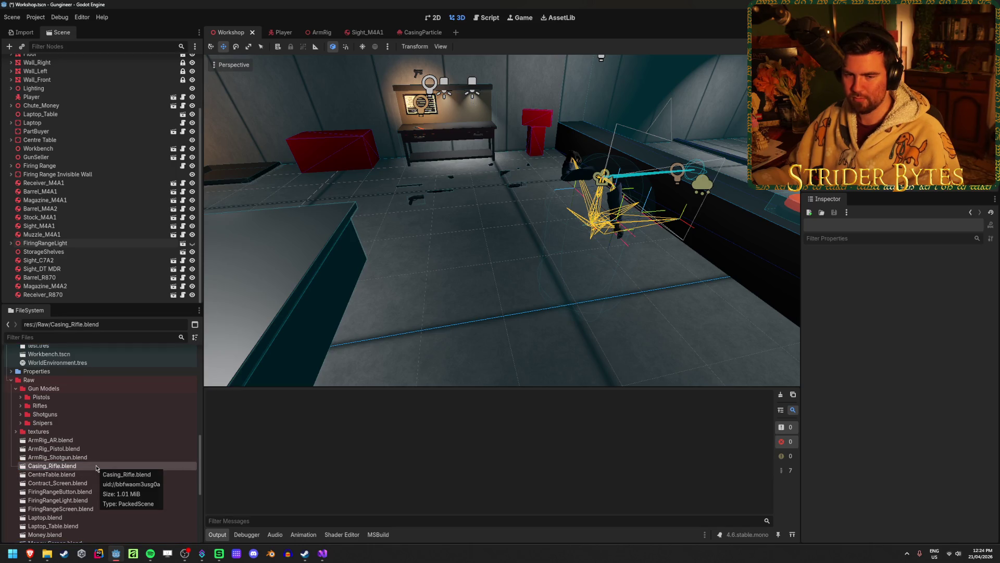
# Step: Duplicate Casing_Rifle.blend as Casing_Pistol.blend and Casing_Shotgun.blend
pyautogui.rightClick(96, 468)
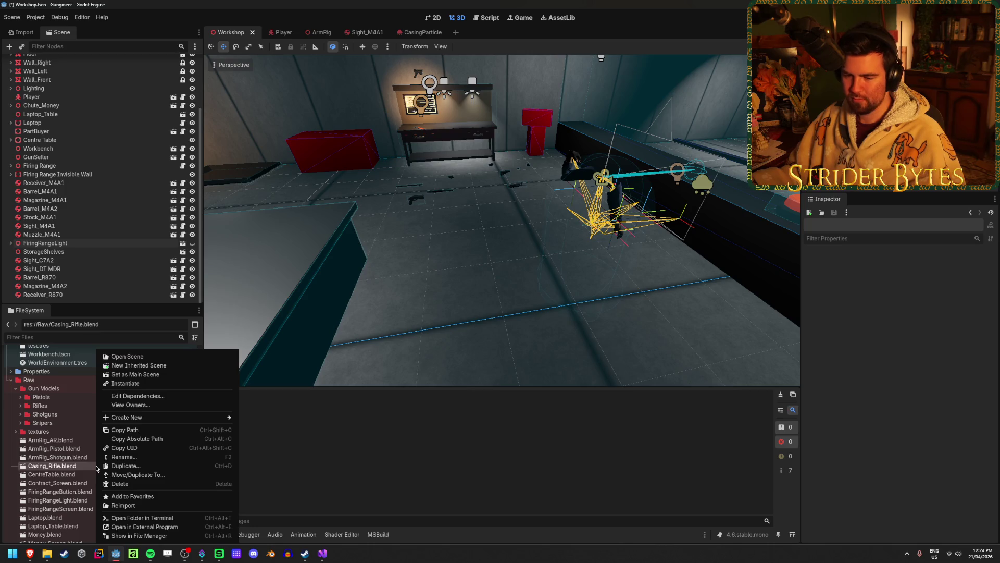
pyautogui.click(77, 468)
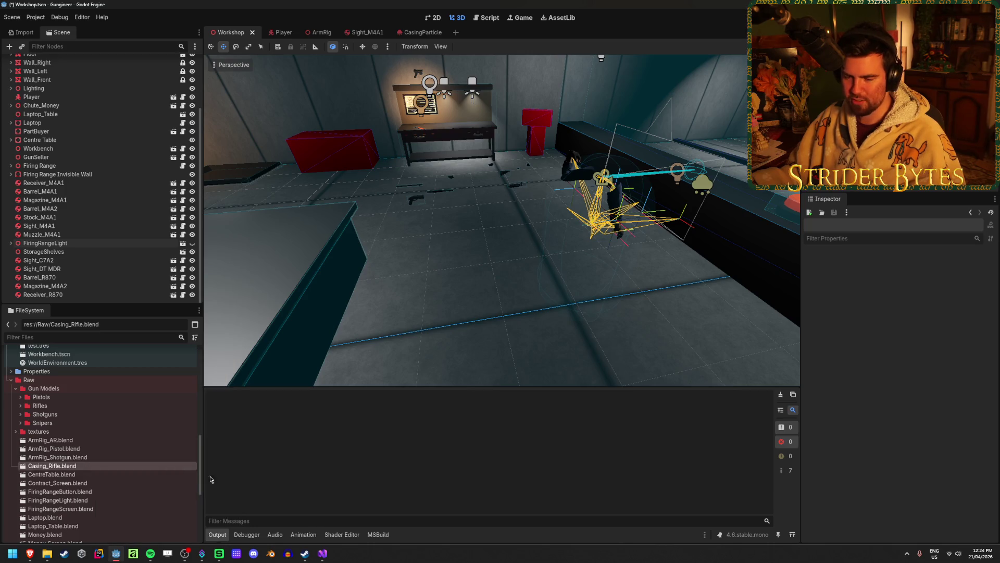
pyautogui.rightClick(104, 467)
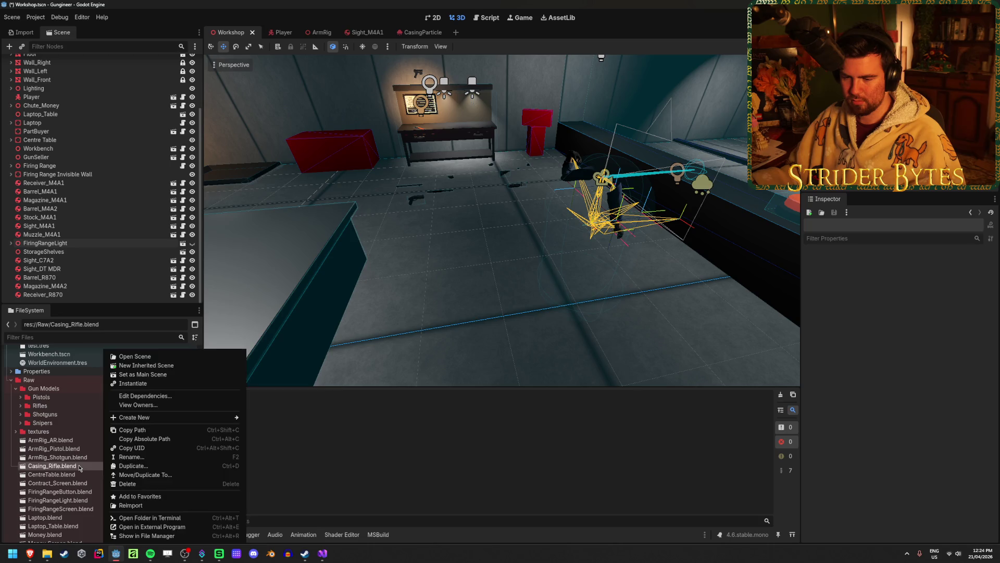
pyautogui.click(131, 466)
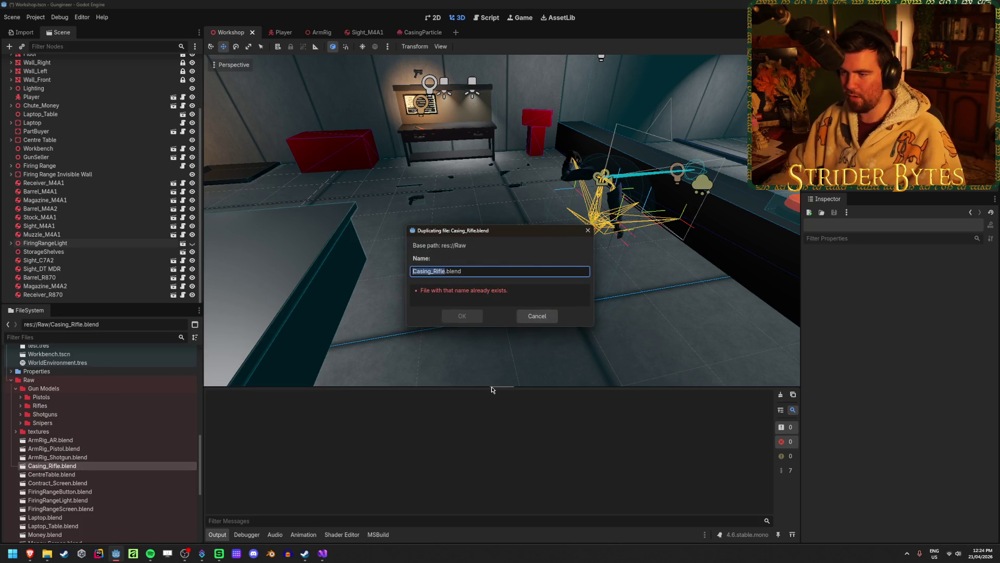
pyautogui.write('Casing_Pistol')
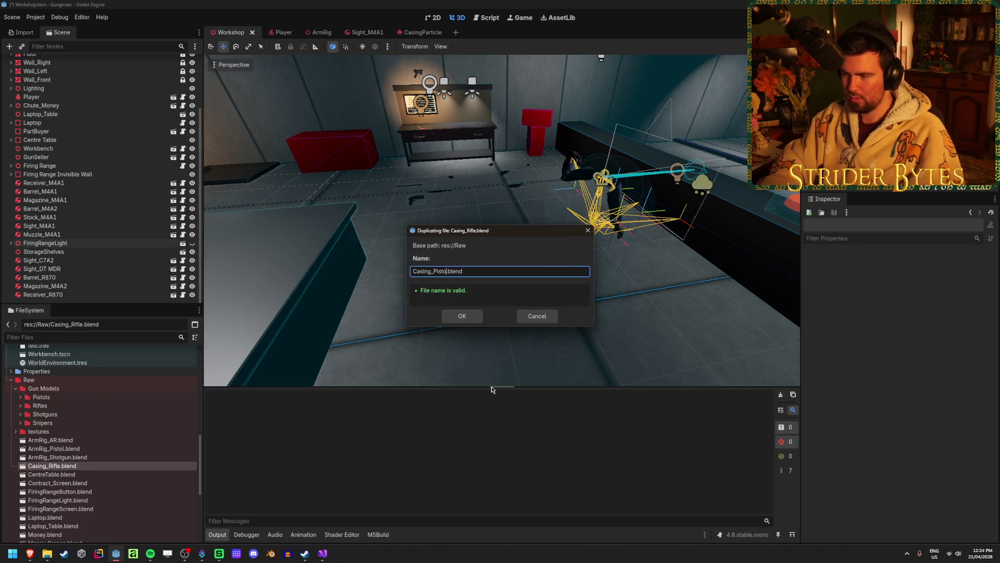
pyautogui.press('Return')
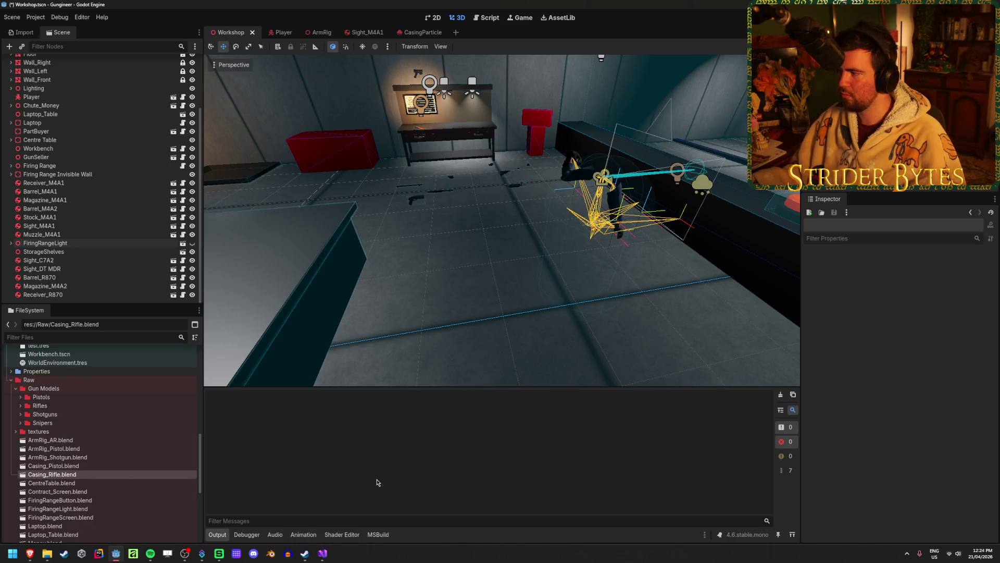
pyautogui.hotkey('ctrl', 'd')
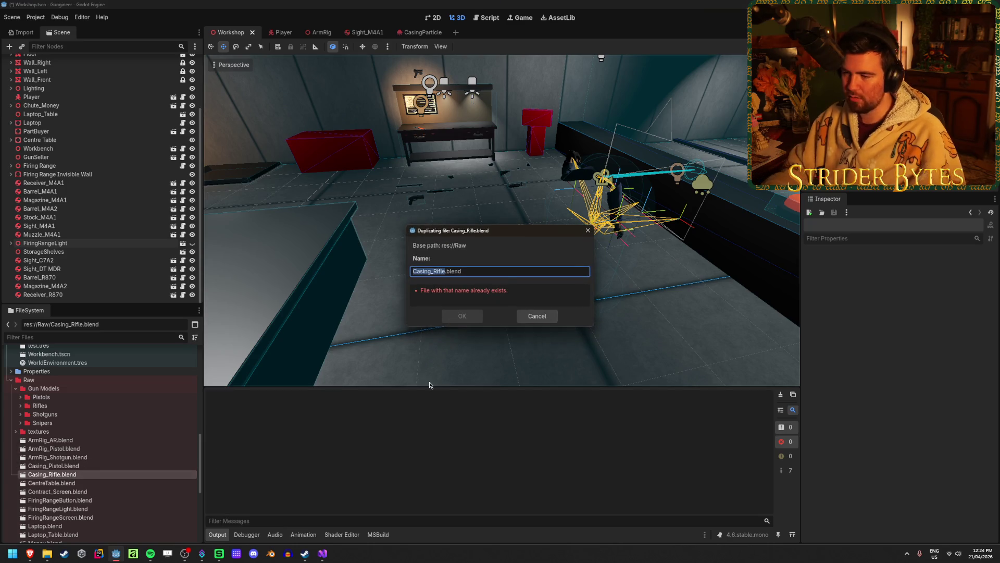
pyautogui.press('Right')
pyautogui.press('BackSpace')
pyautogui.press('BackSpace')
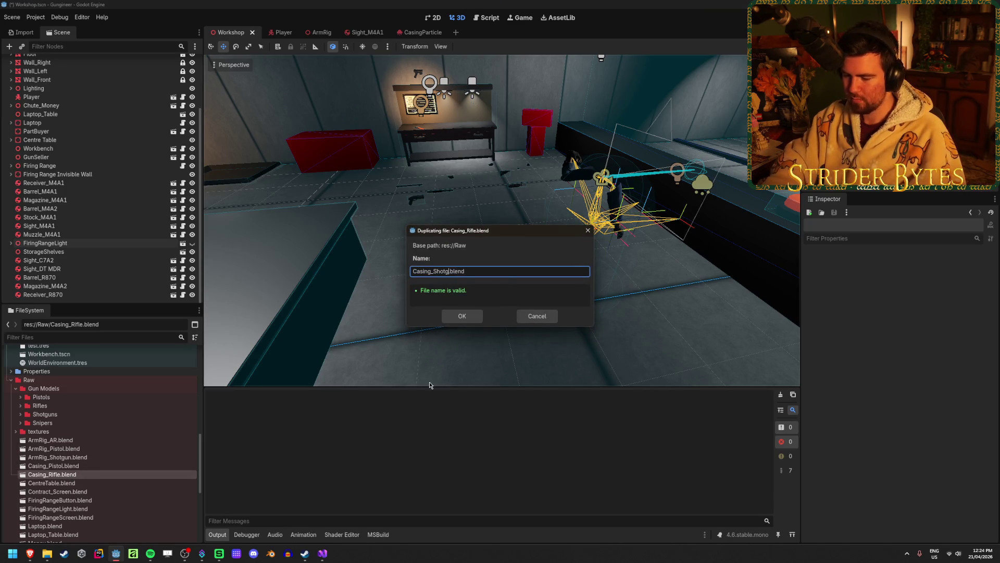
pyautogui.write('un')
pyautogui.press('Return')
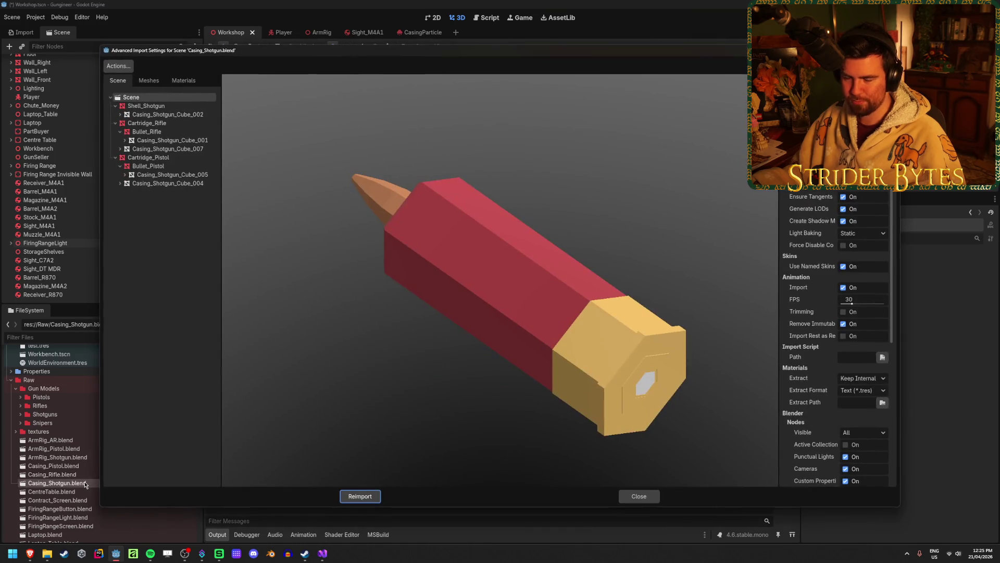
# Step: Open Casing_Shotgun.blend in Blender as the external program
pyautogui.click(638, 496)
pyautogui.rightClick(103, 483)
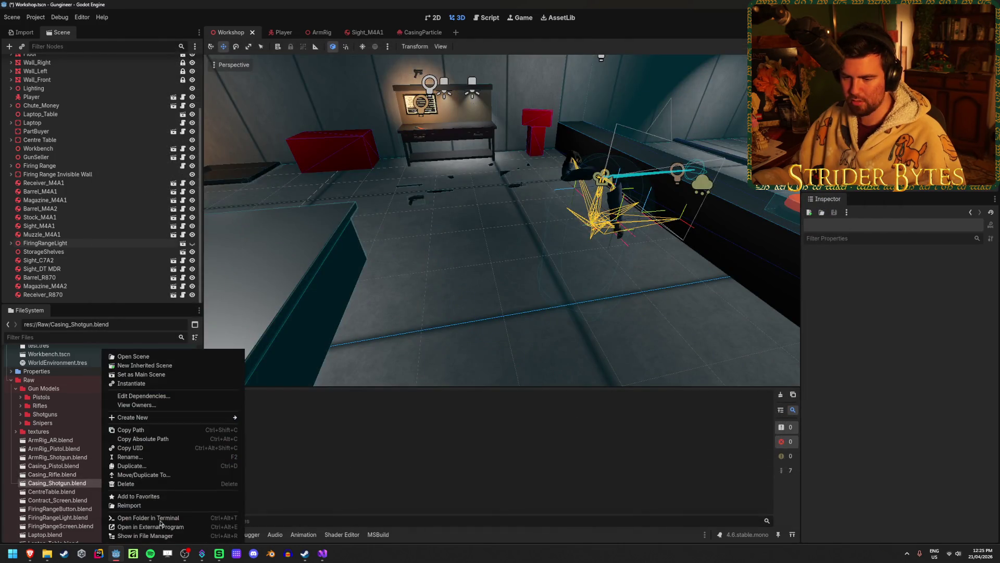
pyautogui.click(166, 527)
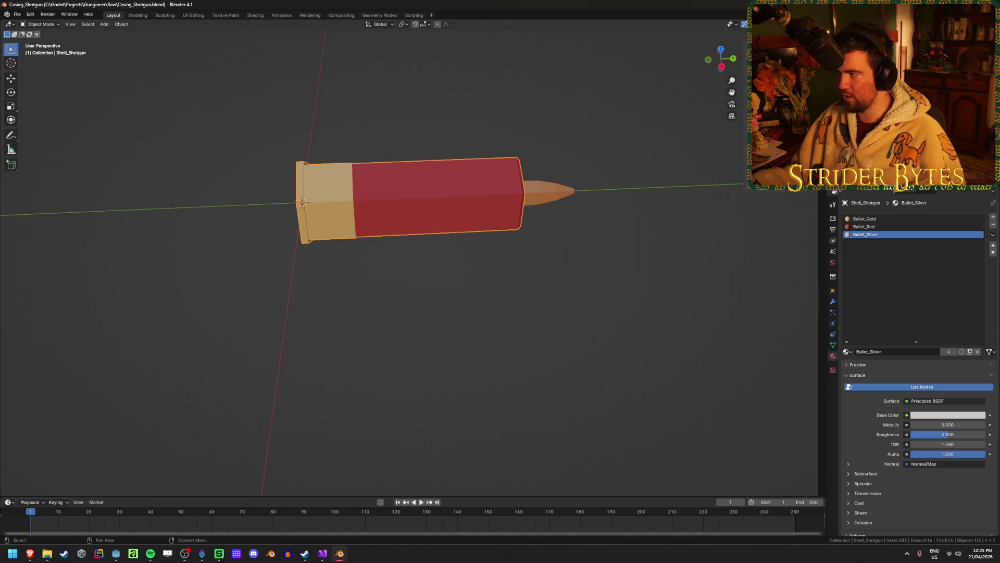
# Step: Delete the rifle bullet, rifle casing parts and pistol bullet from Casing_Shotgun.blend
pyautogui.press('Delete')
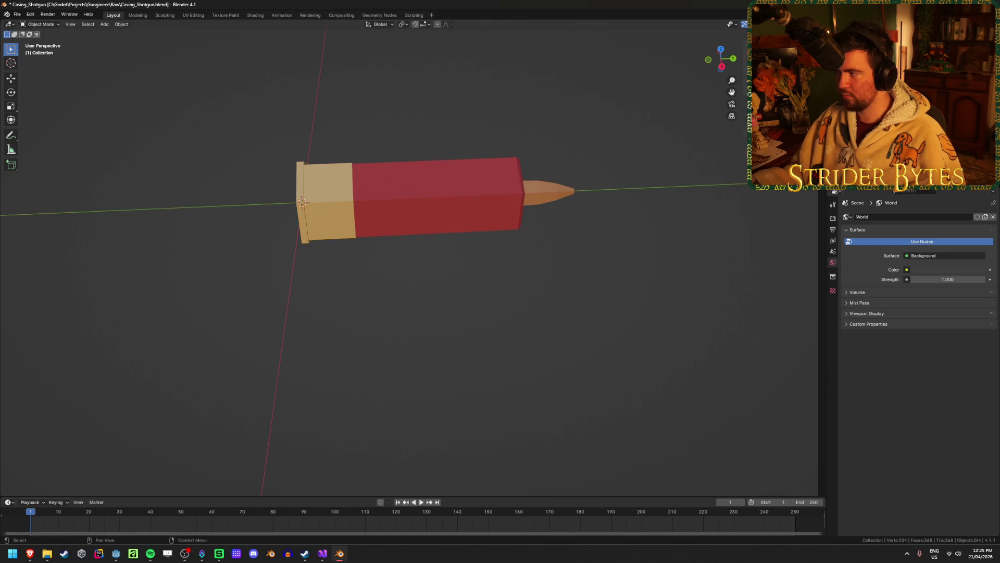
pyautogui.click(544, 192)
pyautogui.press('x')
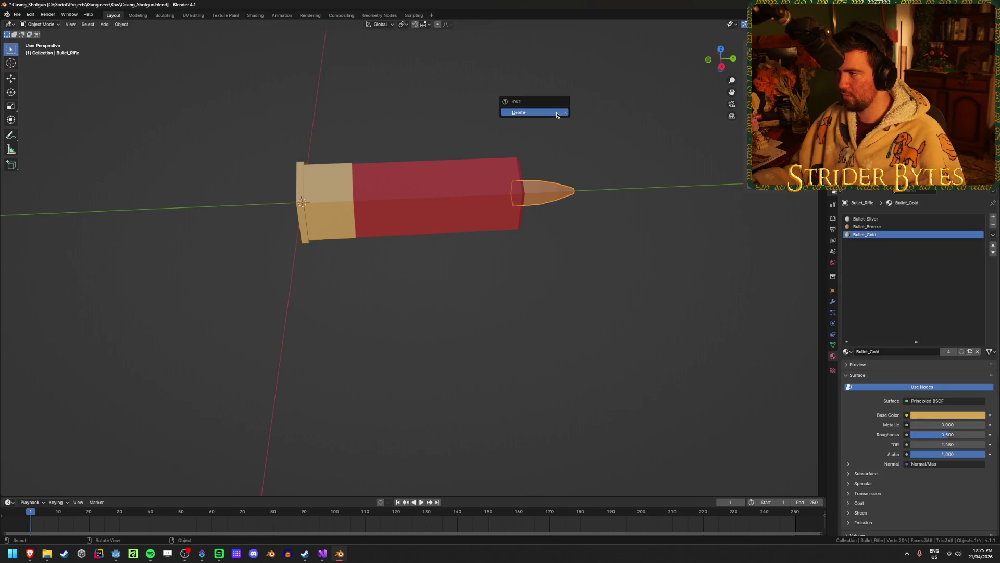
pyautogui.click(556, 114)
pyautogui.click(396, 198)
pyautogui.press('x')
pyautogui.click(578, 88)
pyautogui.click(396, 198)
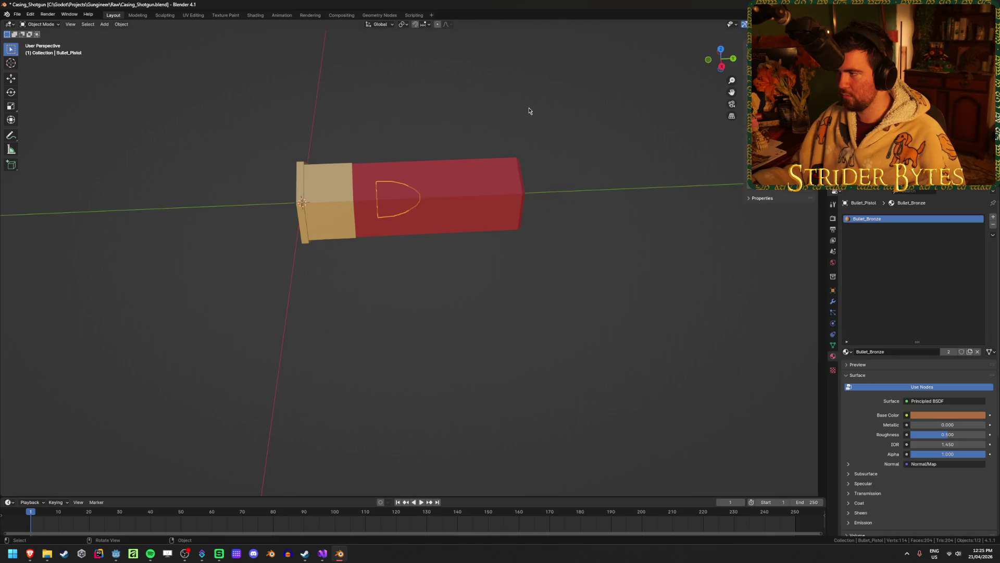
pyautogui.press('Delete')
pyautogui.click(515, 224)
# Step: Save Casing_Shotgun.blend, quit Blender, and open Casing_Rifle.blend's import settings in Godot
pyautogui.hotkey('ctrl', 's')
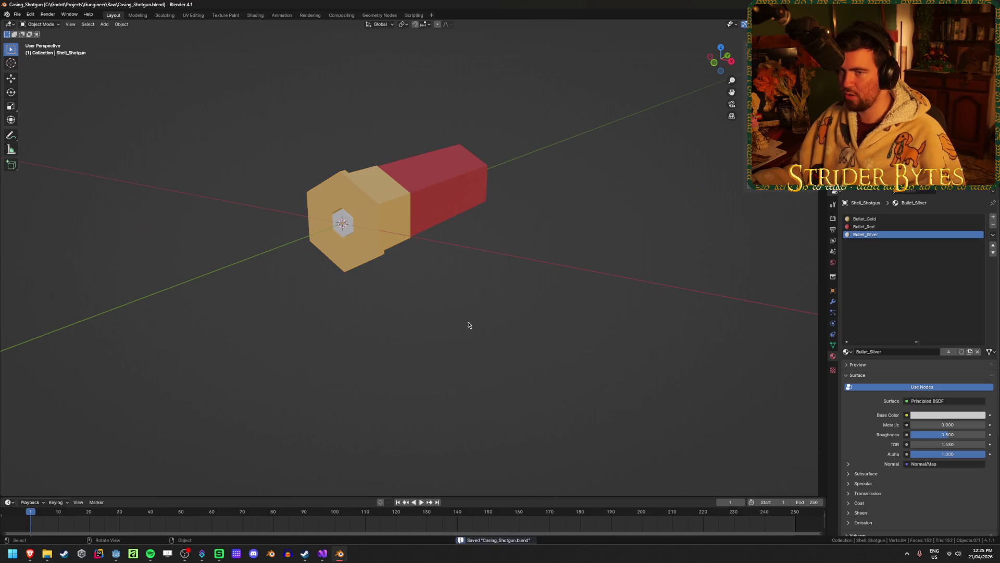
pyautogui.hotkey('ctrl', 'q')
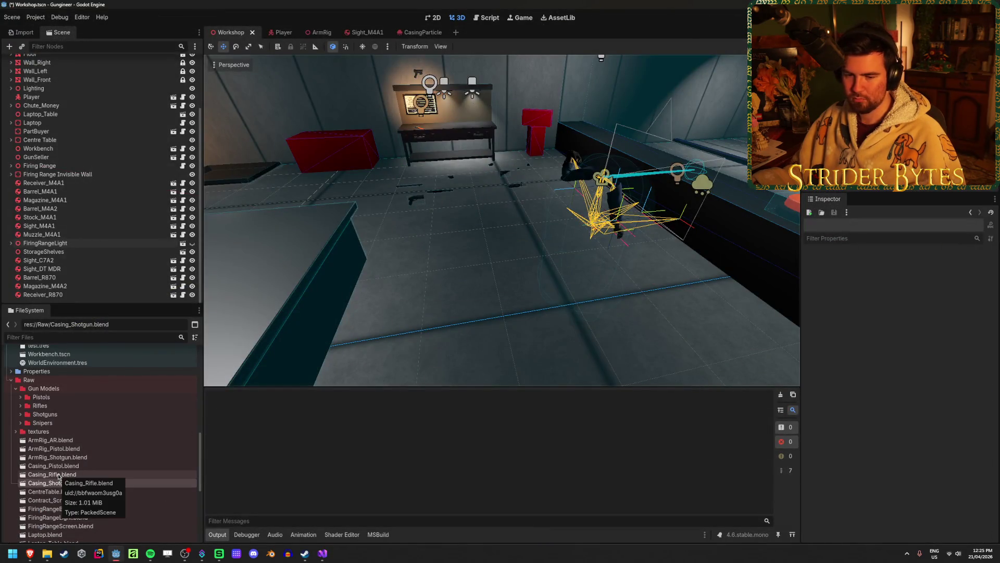
pyautogui.doubleClick(58, 475)
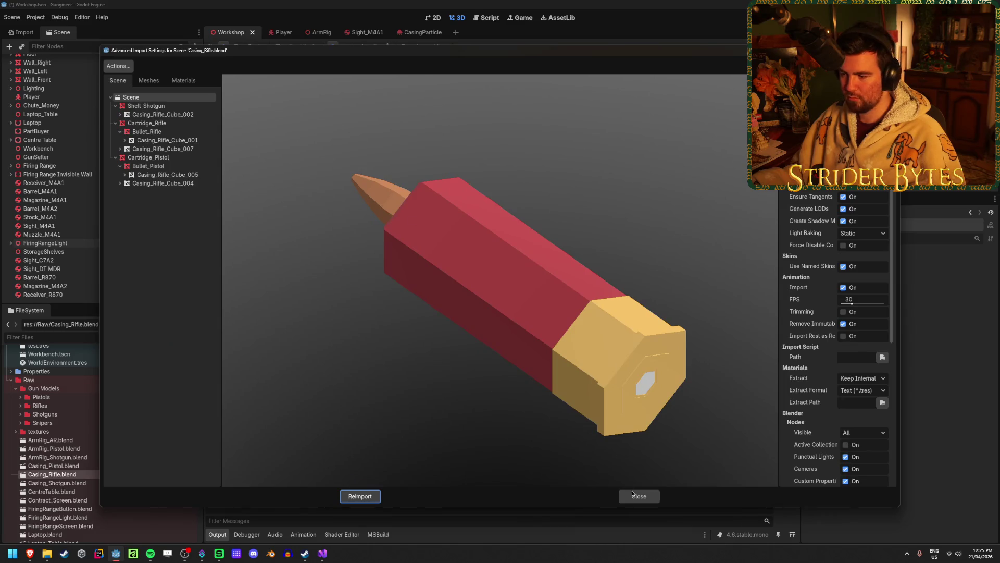
# Step: Close the import settings and open Casing_Rifle.blend in Blender as an external program
pyautogui.click(638, 496)
pyautogui.rightClick(84, 477)
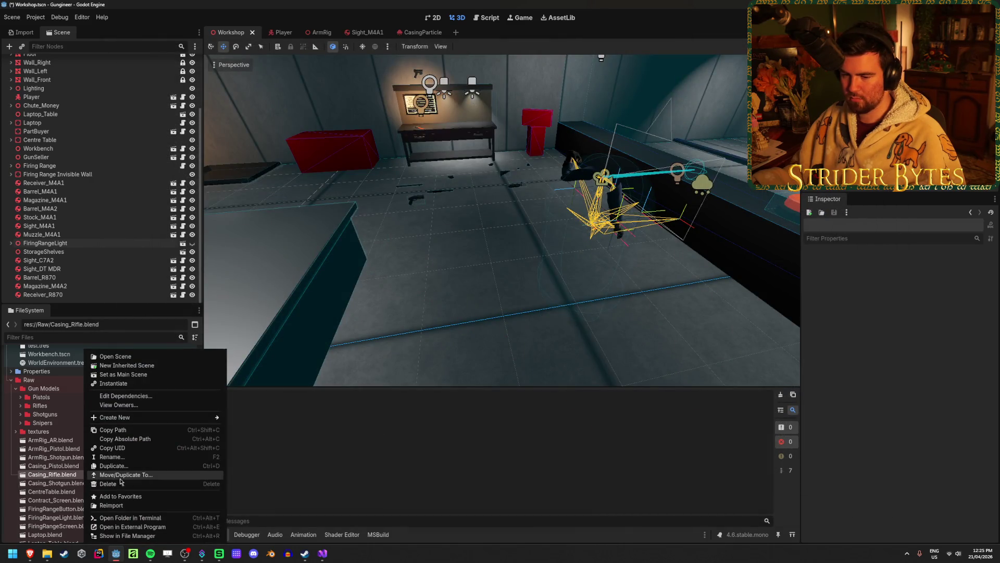
pyautogui.click(133, 526)
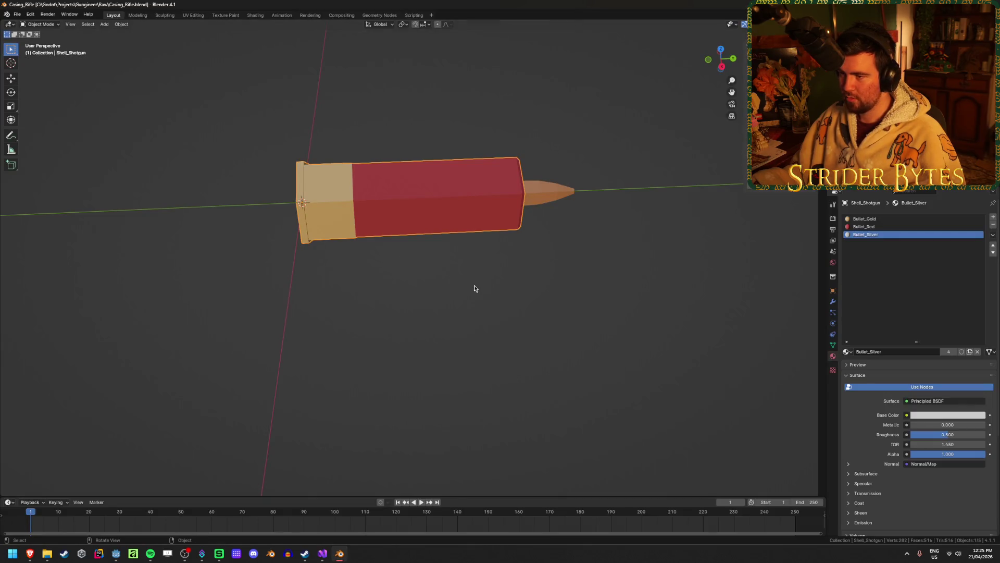
# Step: Delete the shotgun shell and pistol cartridge parts, save Casing_Rifle.blend, and quit Blender
pyautogui.press('x')
pyautogui.click(490, 213)
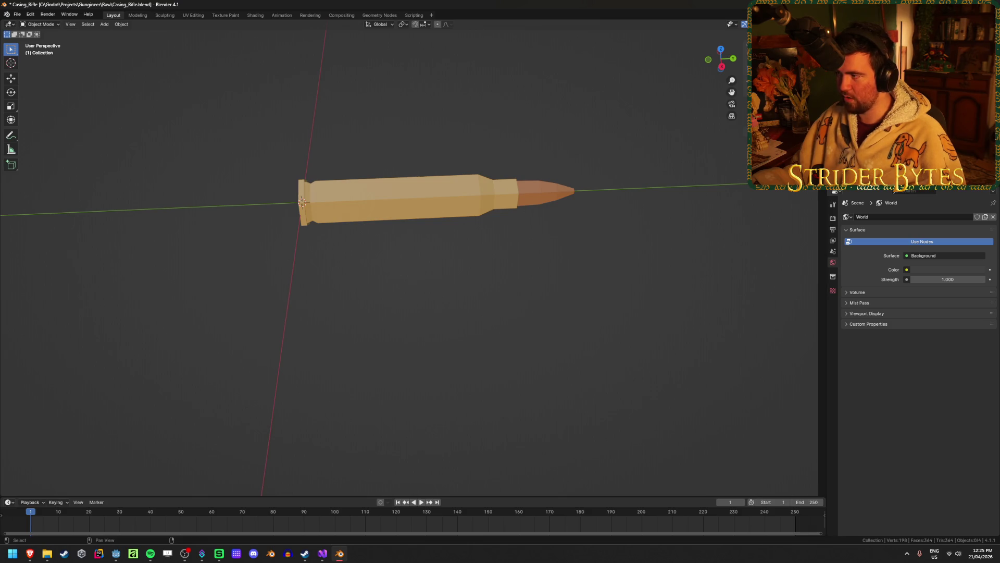
pyautogui.press('x')
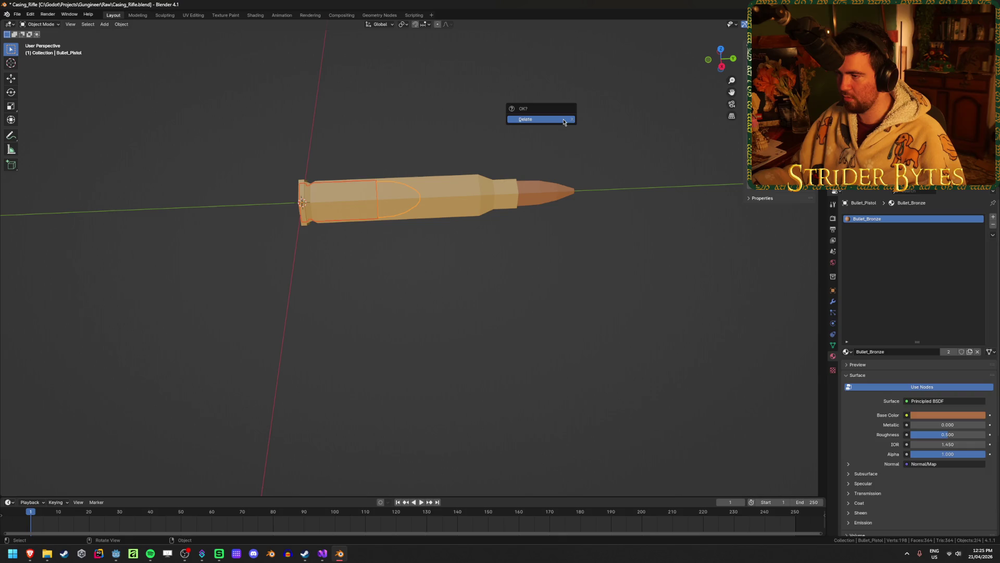
pyautogui.click(564, 122)
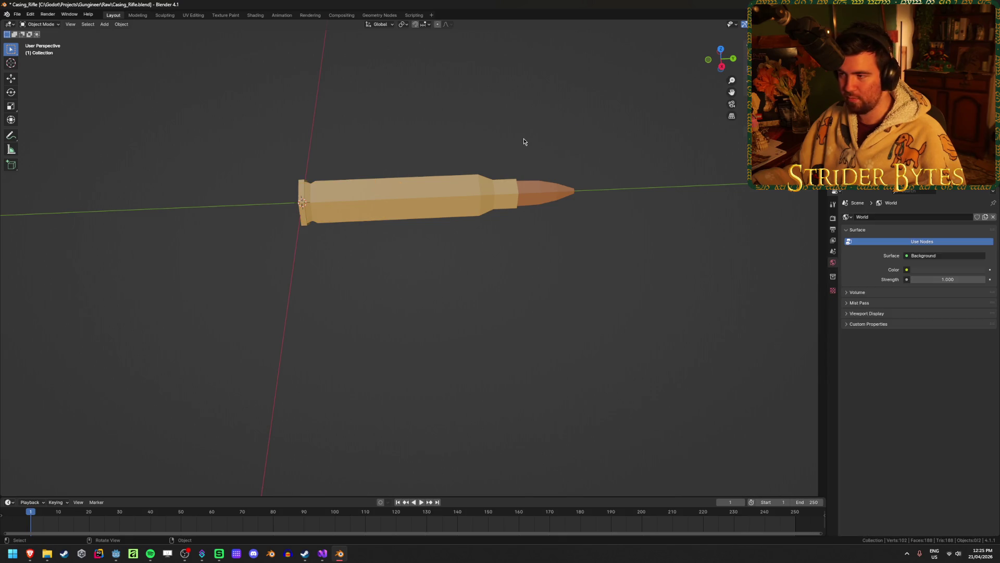
pyautogui.hotkey('ctrl', 's')
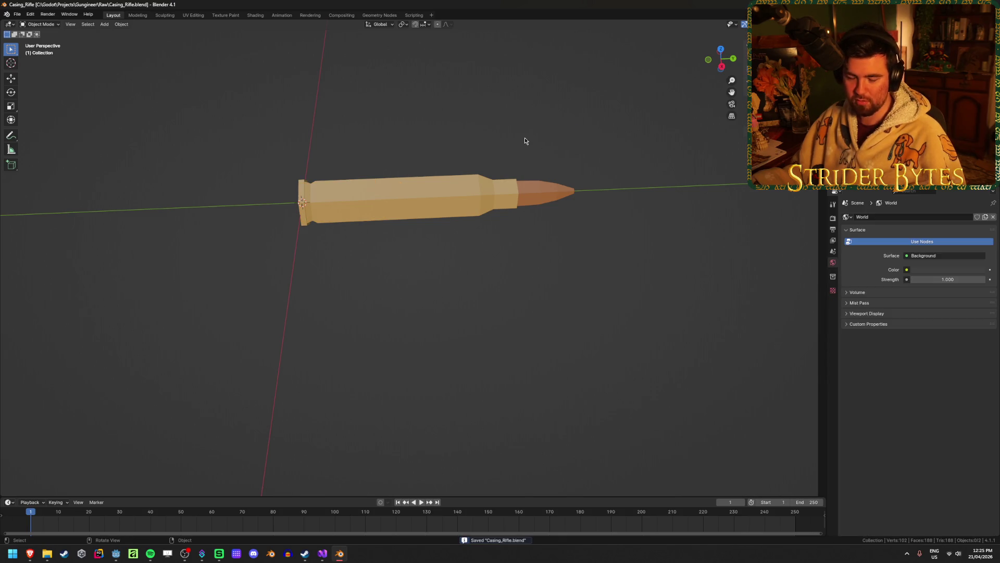
pyautogui.hotkey('ctrl', 'q')
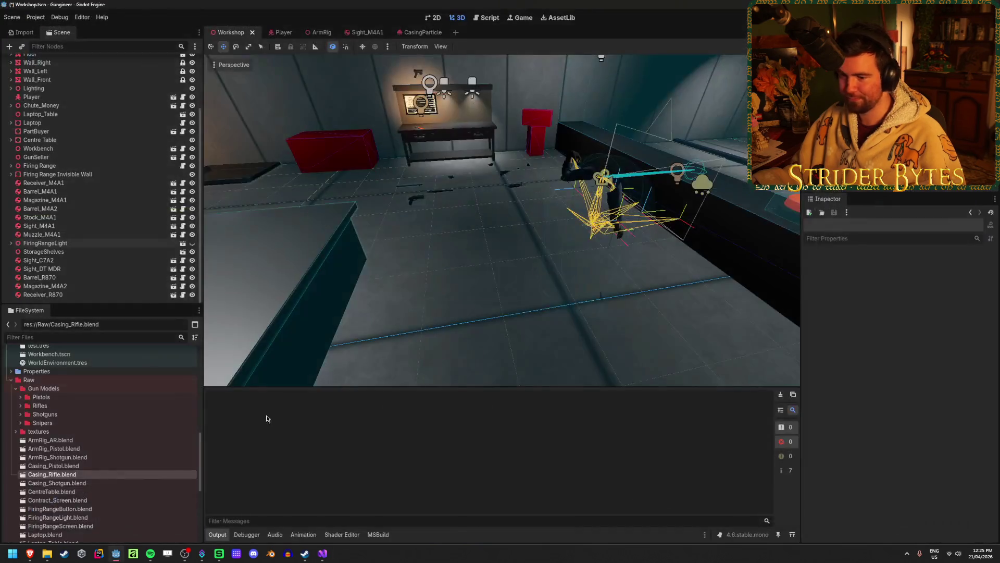
# Step: Open Casing_Pistol.blend in Blender and delete the shotgun shell
pyautogui.click(78, 467)
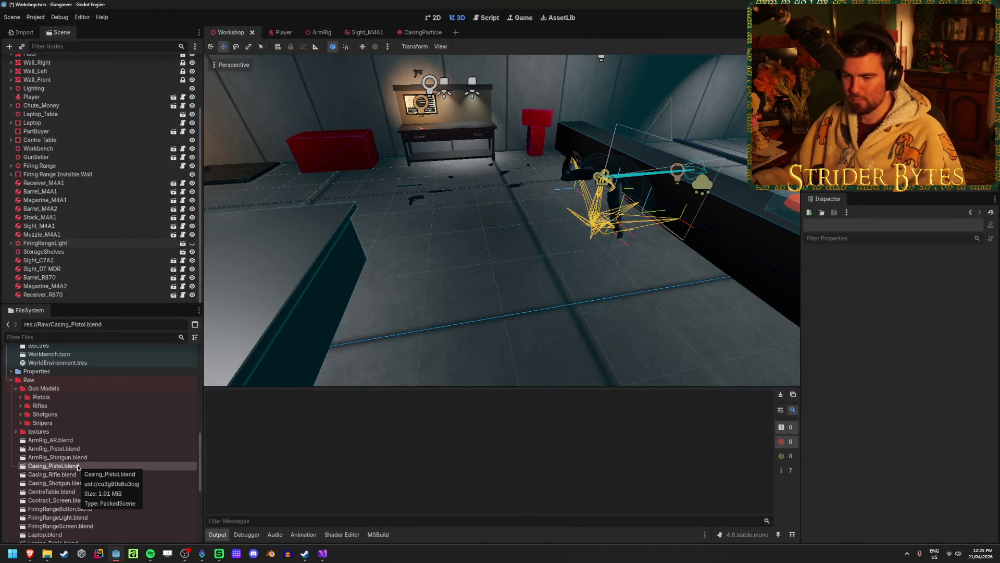
pyautogui.doubleClick(81, 466)
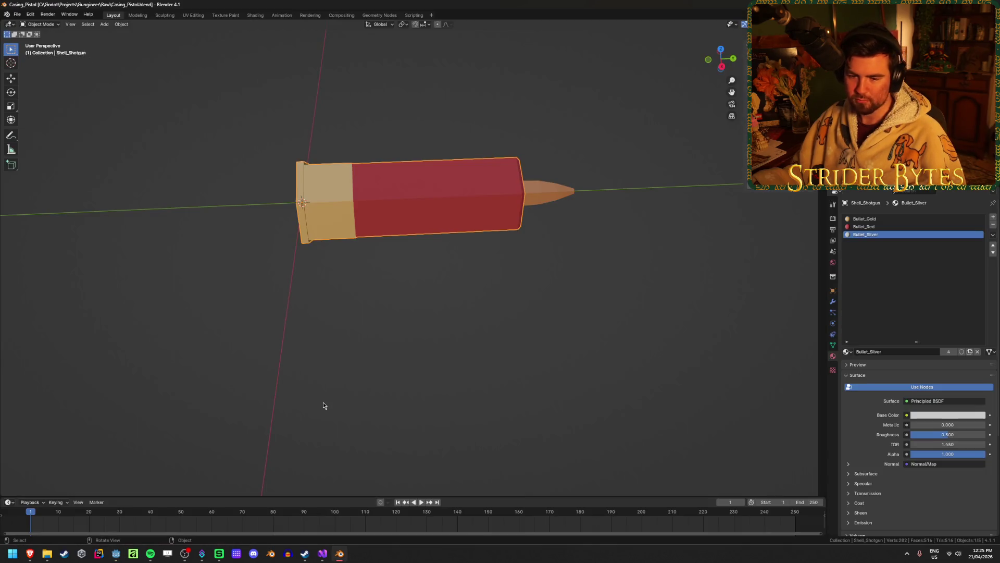
pyautogui.click(546, 266)
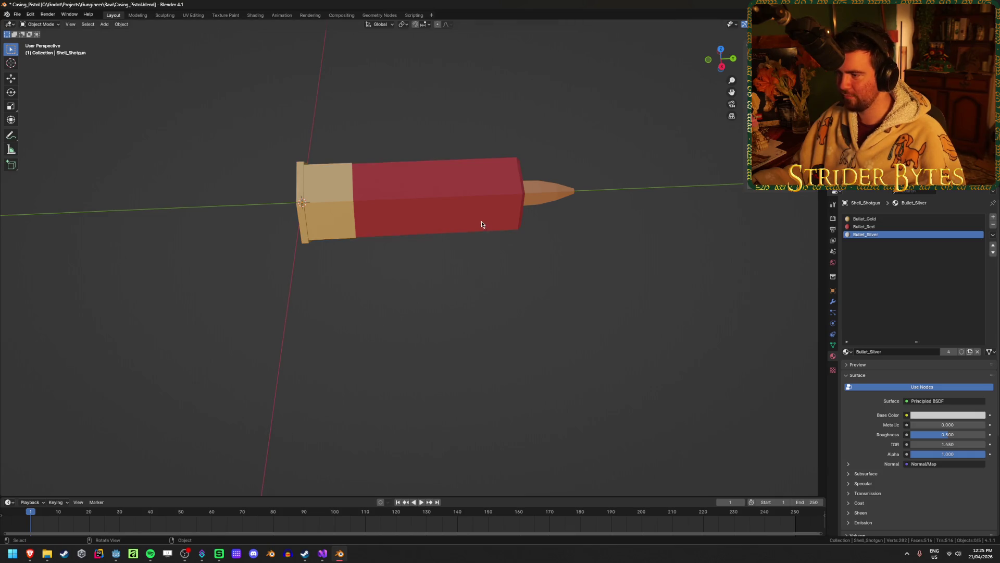
pyautogui.click(479, 223)
pyautogui.press('x')
pyautogui.click(489, 284)
# Step: Delete the rifle casing and bullet, save Casing_Pistol.blend, and switch back to Godot
pyautogui.click(396, 200)
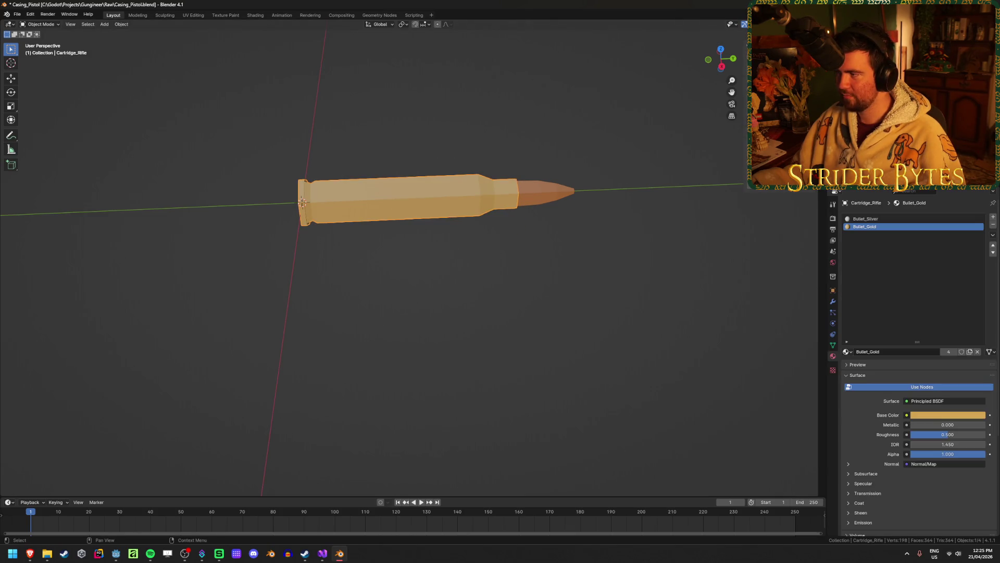
pyautogui.keyDown('shift'); pyautogui.click(546, 193); pyautogui.keyUp('shift')
pyautogui.press('x')
pyautogui.click(557, 225)
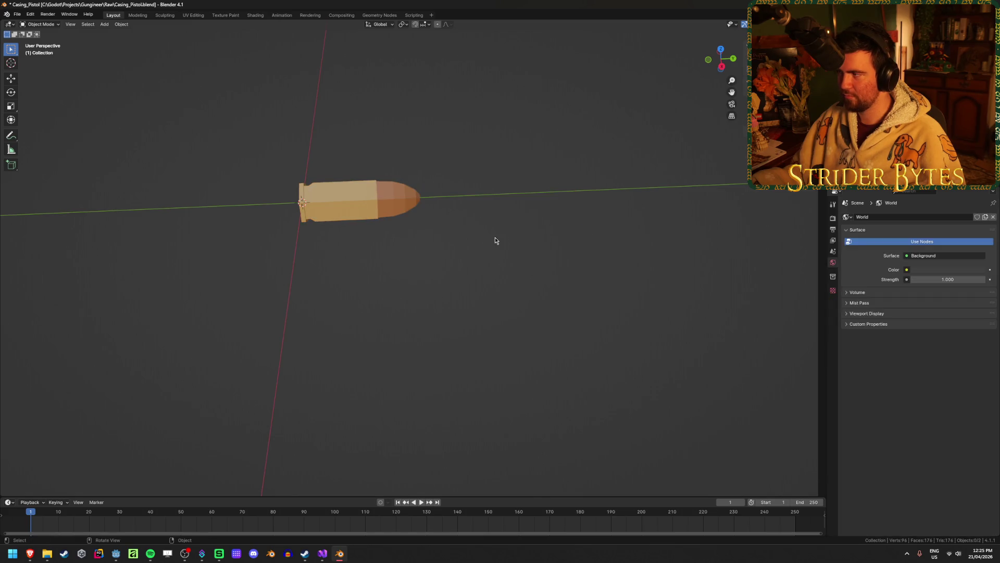
pyautogui.hotkey('ctrl', 's')
pyautogui.hotkey('alt', 'Tab')
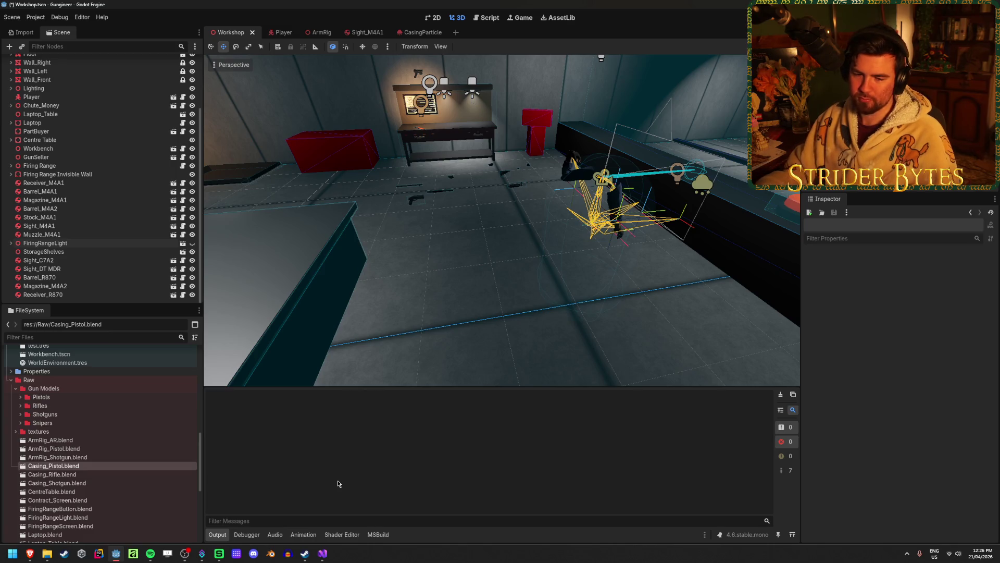
pyautogui.doubleClick(109, 475)
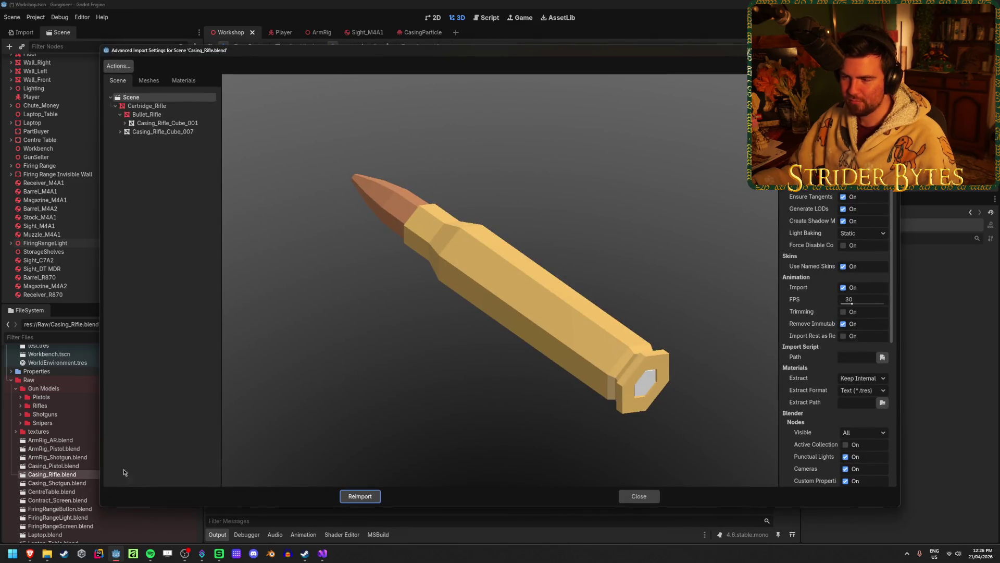
pyautogui.moveTo(500, 292); pyautogui.dragTo(561, 343)
pyautogui.click(639, 496)
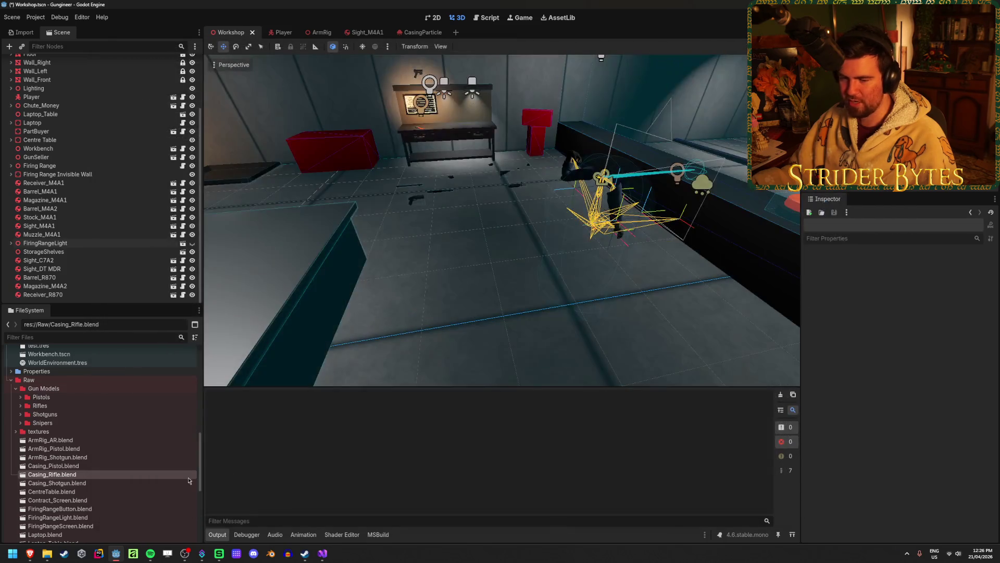
pyautogui.doubleClick(127, 483)
pyautogui.moveTo(344, 412); pyautogui.dragTo(469, 371)
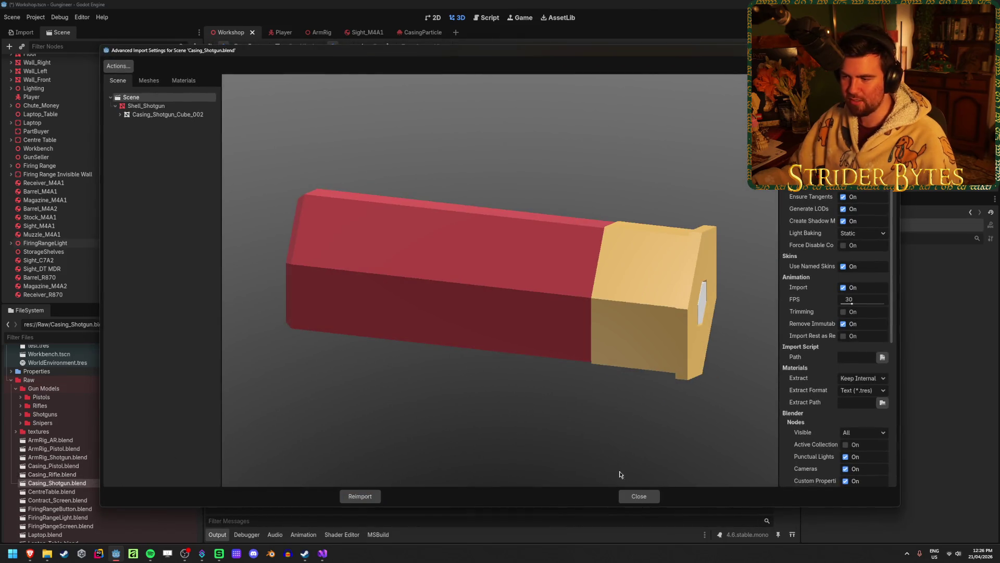
pyautogui.click(632, 493)
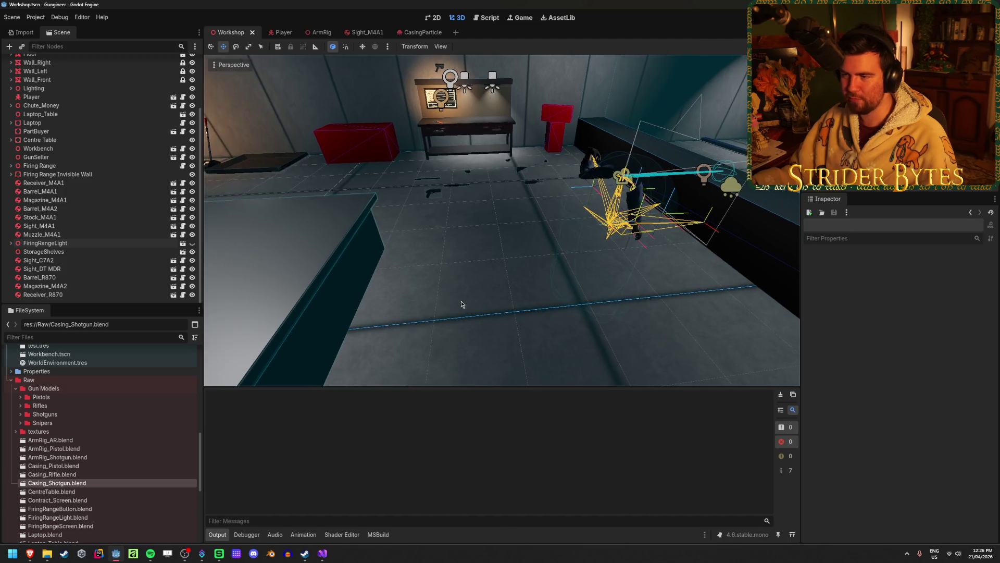
pyautogui.moveTo(508, 266); pyautogui.dragTo(484, 265, button='middle')
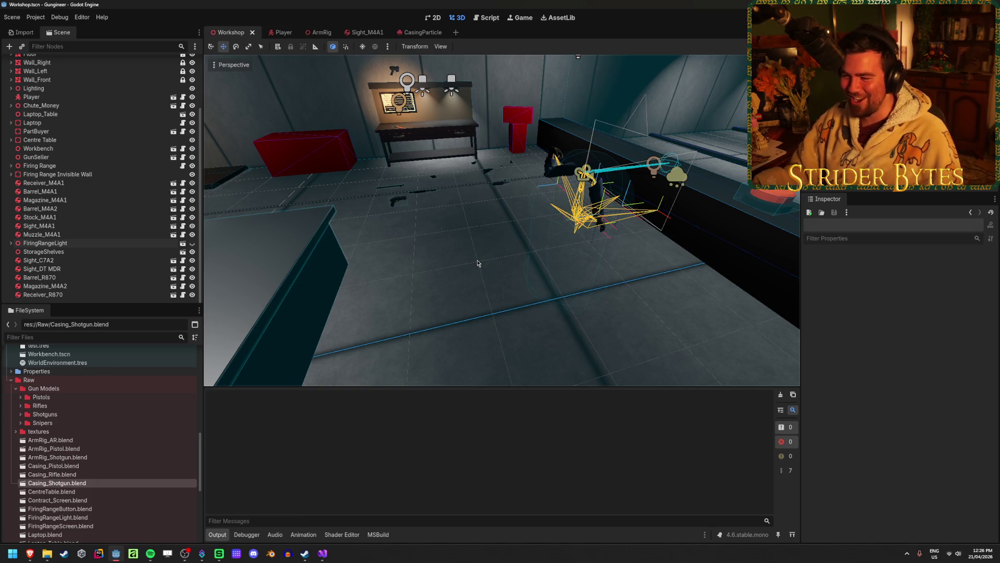
# Step: Save the Workshop scene while looking around it and glancing at the GunAudio.cs script
pyautogui.moveTo(478, 263); pyautogui.dragTo(464, 286, button='middle')
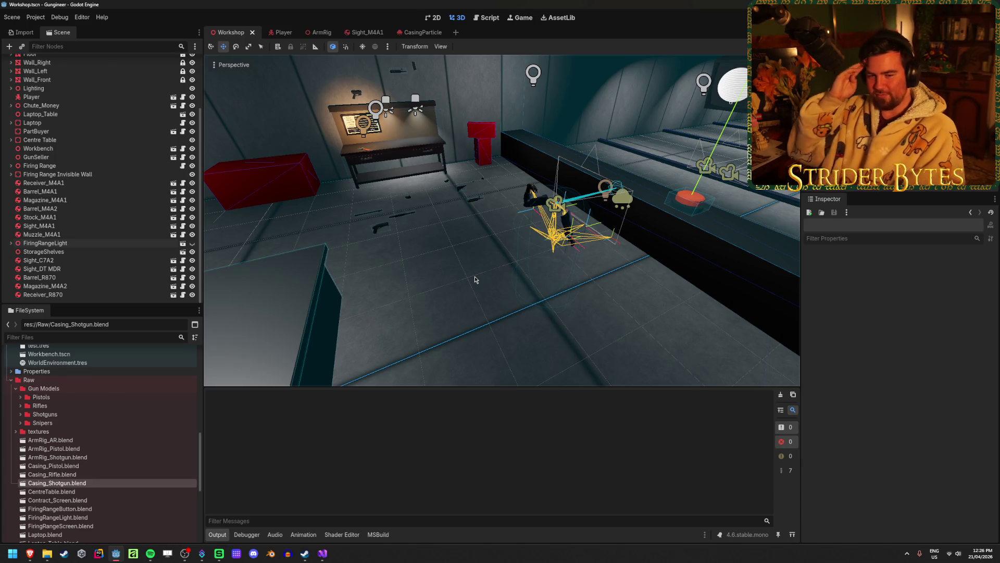
pyautogui.hotkey('ctrl', 's')
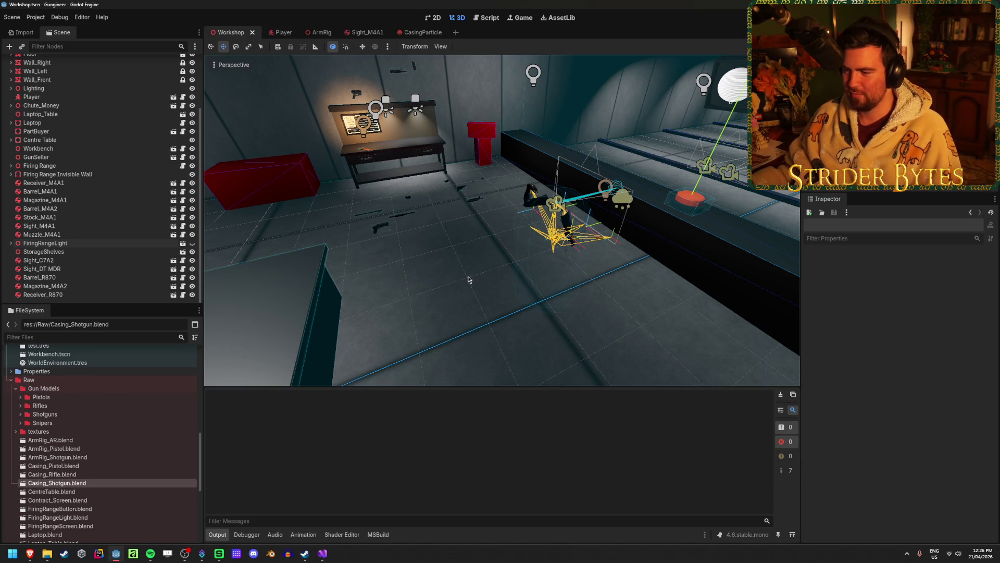
pyautogui.moveTo(470, 280); pyautogui.dragTo(503, 280, button='middle')
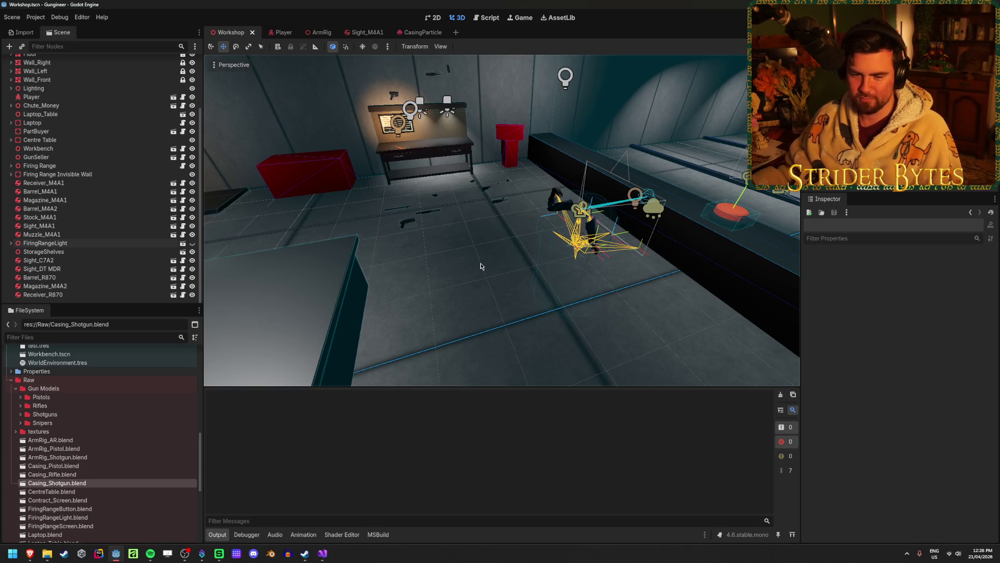
pyautogui.moveTo(481, 266); pyautogui.dragTo(499, 266, button='right')
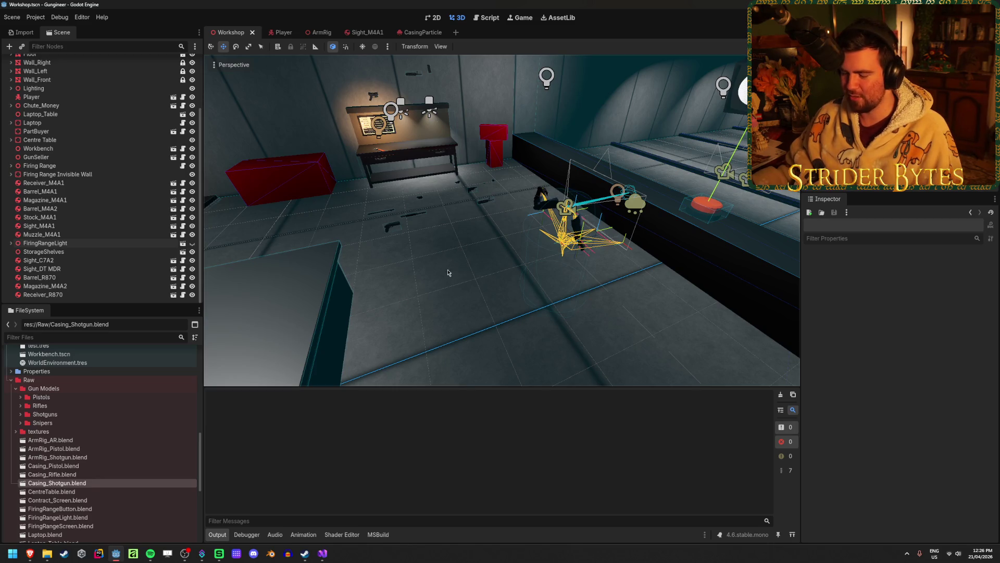
pyautogui.click(322, 553)
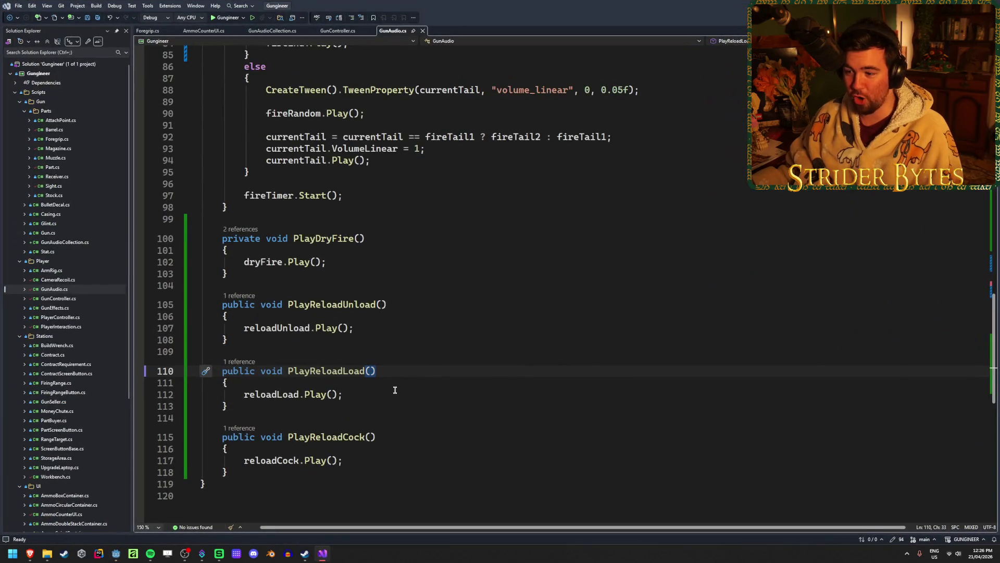
pyautogui.hotkey('alt', 'Tab')
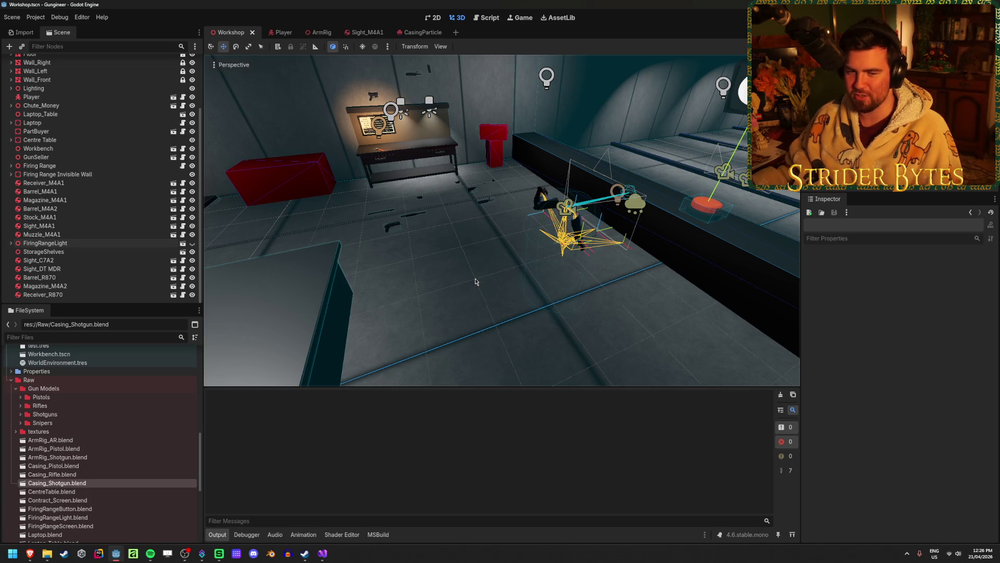
pyautogui.moveTo(475, 282); pyautogui.dragTo(462, 295, button='right')
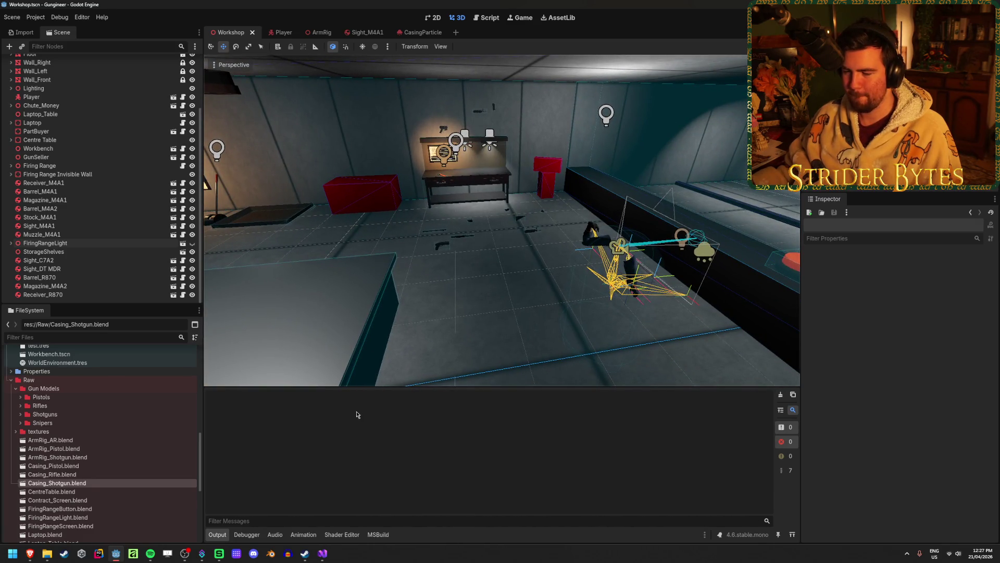
# Step: Open Casing_Rifle.res from the Meshes folder, rotate its preview, then open Casing_Rifle.blend's import settings
pyautogui.moveTo(309, 561)
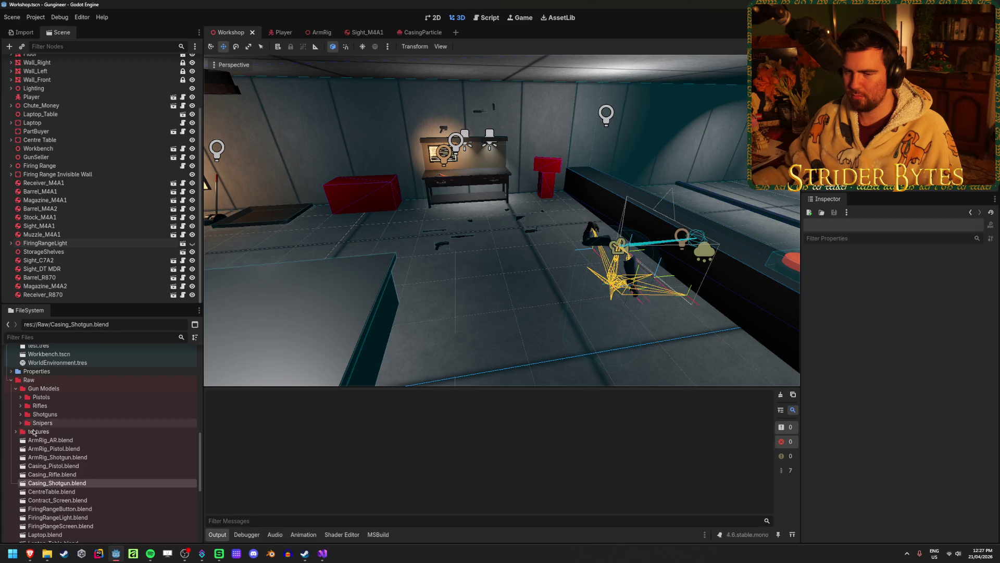
pyautogui.click(60, 466)
pyautogui.scroll(10, 57, 464)
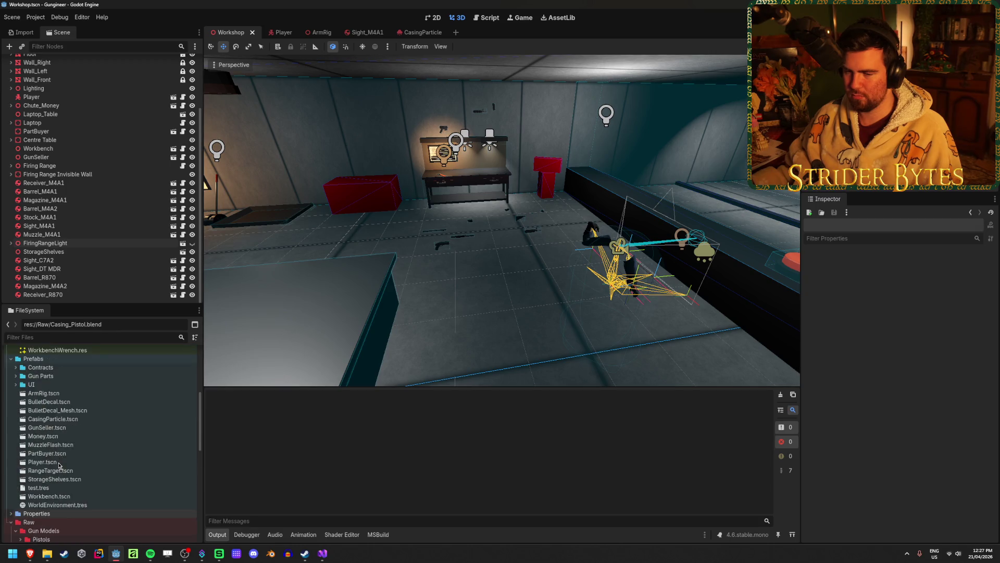
pyautogui.click(50, 421)
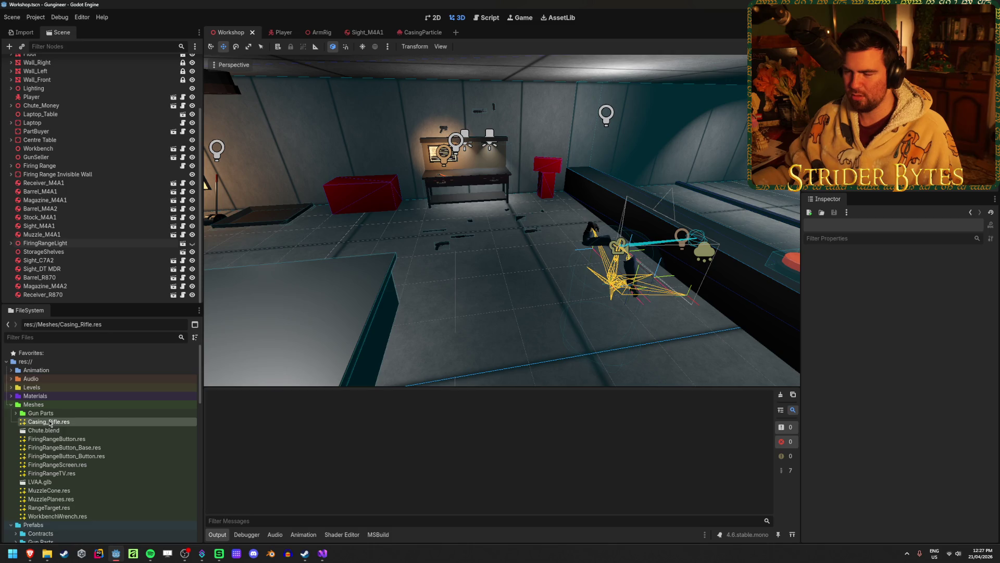
pyautogui.doubleClick(50, 423)
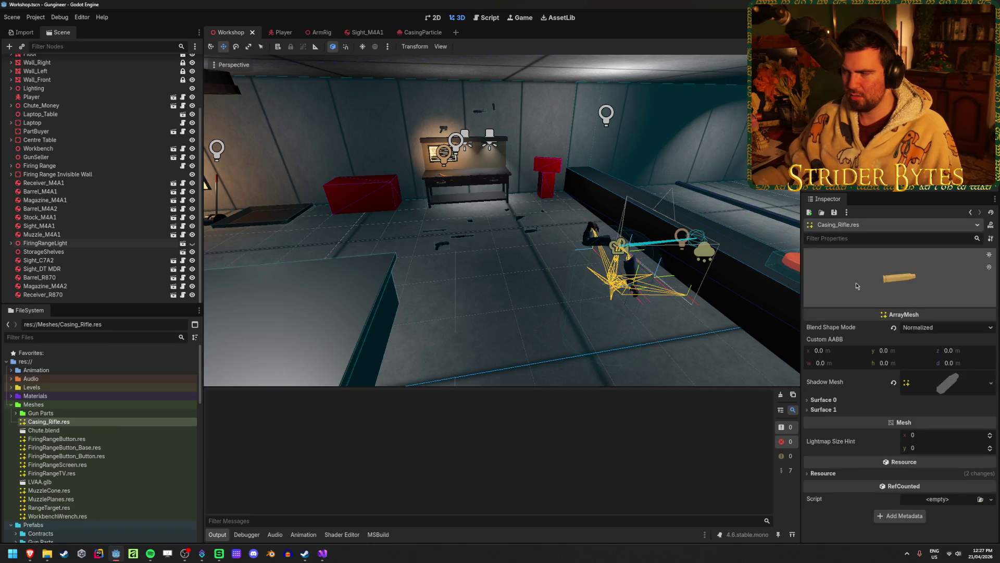
pyautogui.moveTo(856, 285)
pyautogui.mouseDown()
pyautogui.moveTo(818, 284)
pyautogui.moveTo(816, 272)
pyautogui.mouseUp()
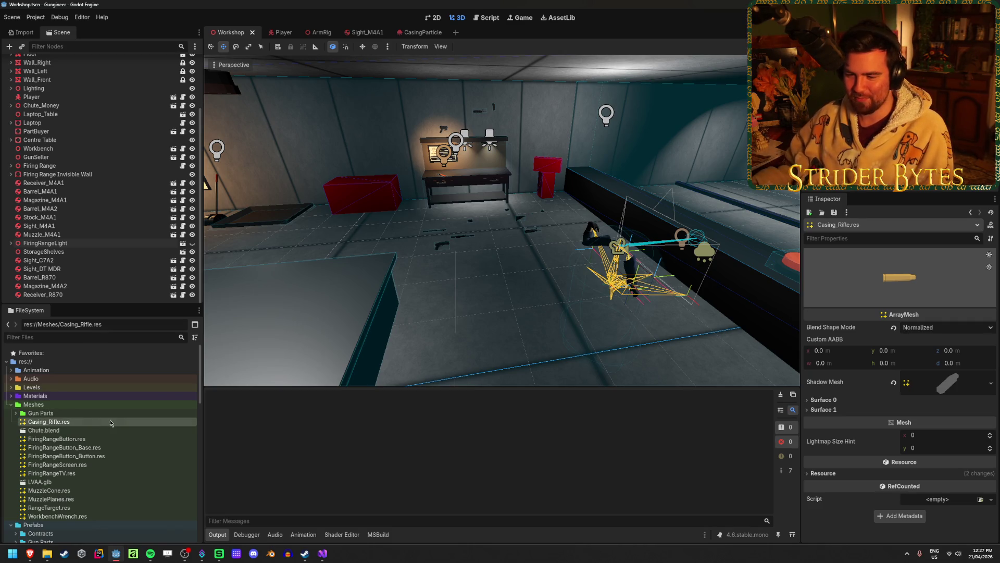
pyautogui.scroll(-10, 120, 466)
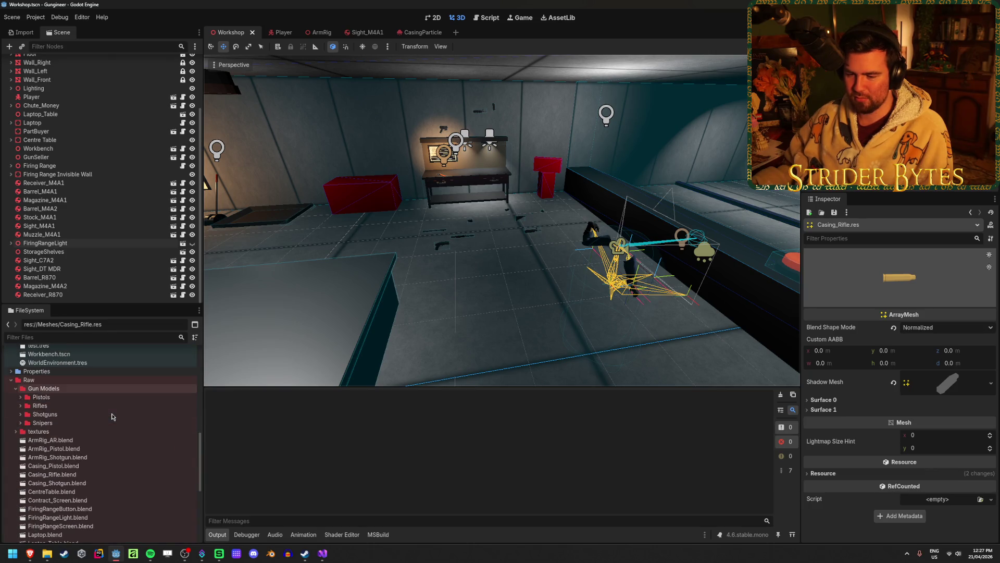
pyautogui.doubleClick(86, 474)
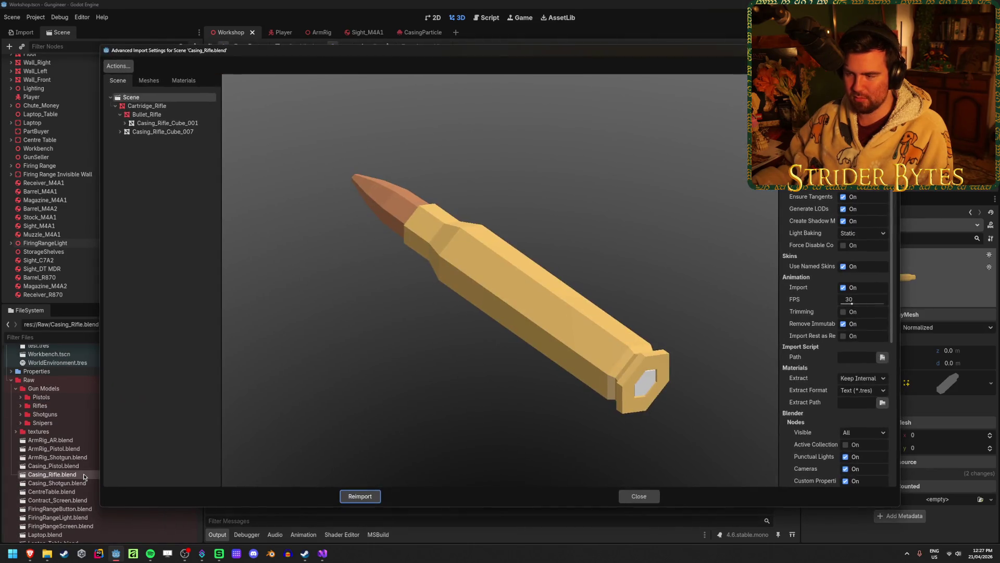
# Step: Set Casing_Rifle_Cube_007 to save over res://Meshes/Casing_Rifle.res and reimport Casing_Rifle.blend
pyautogui.click(172, 105)
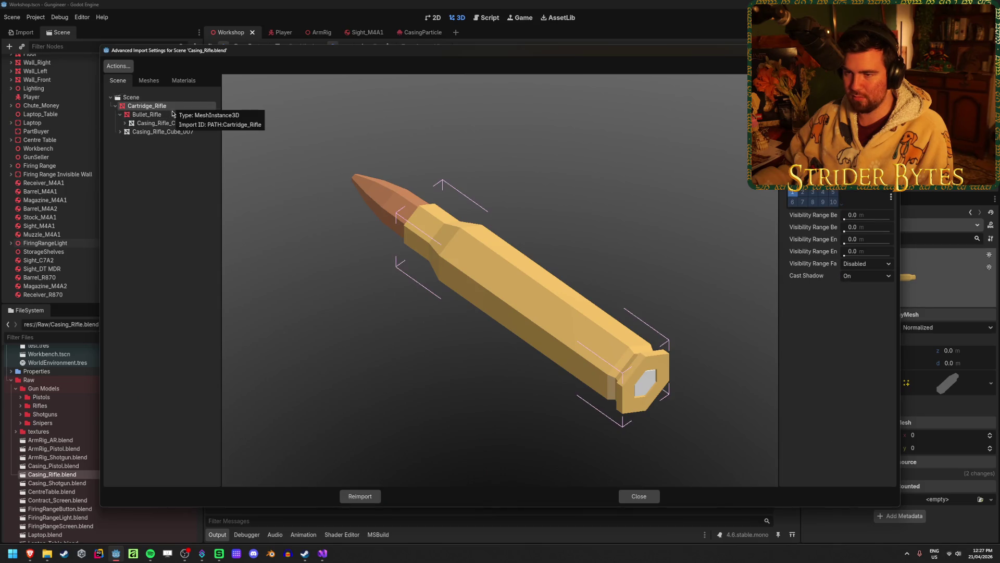
pyautogui.click(172, 131)
pyautogui.moveTo(468, 245); pyautogui.dragTo(551, 230)
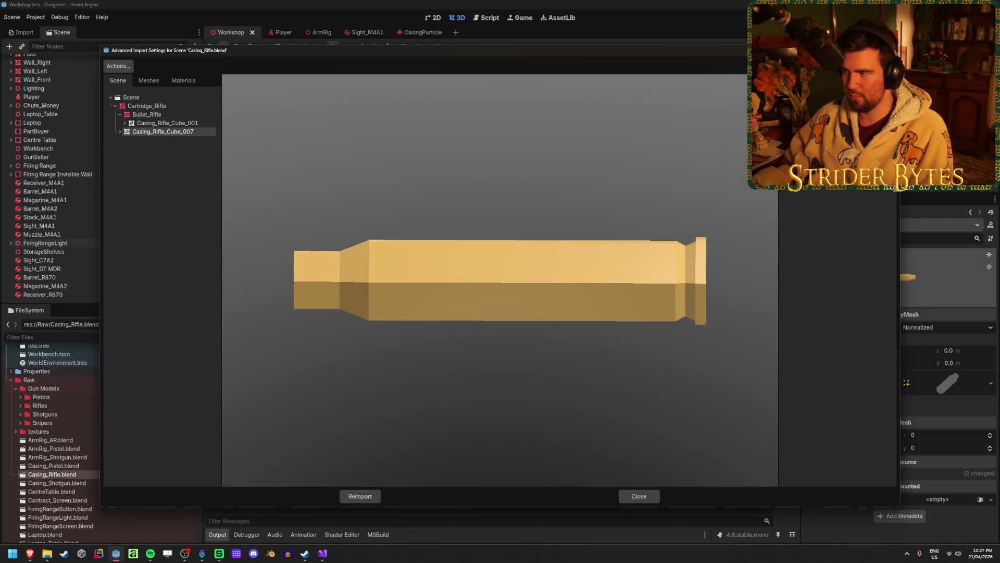
pyautogui.click(888, 156)
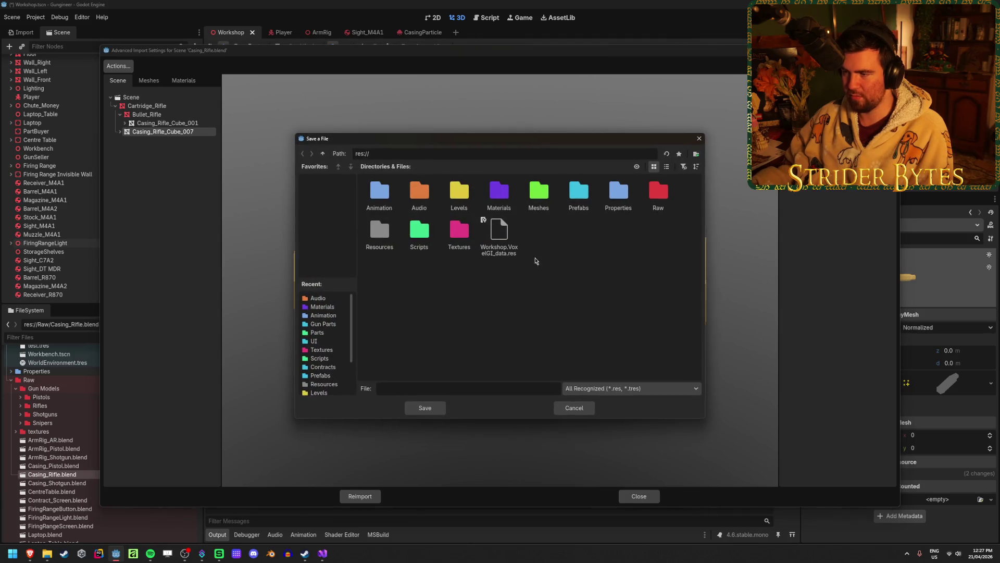
pyautogui.doubleClick(536, 193)
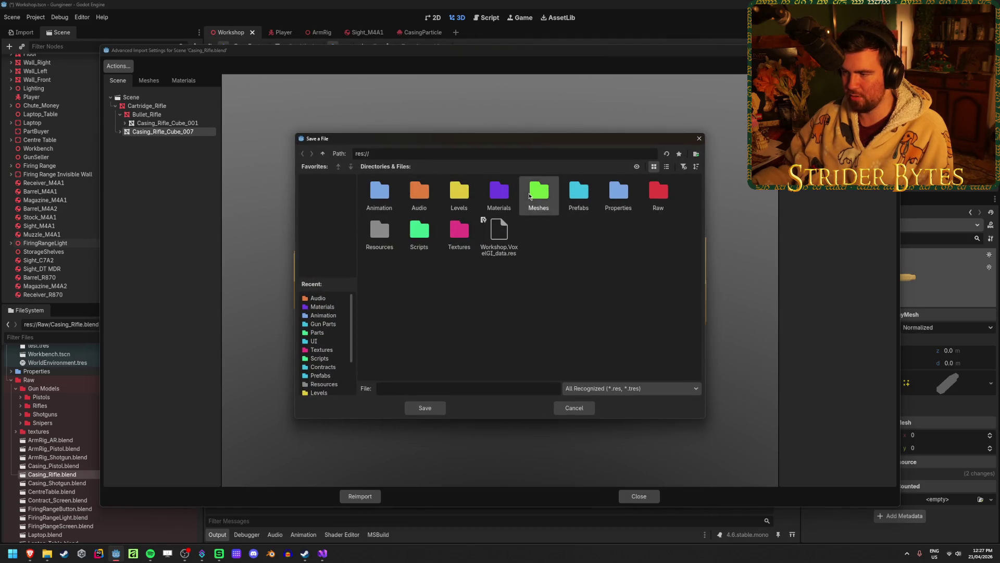
pyautogui.click(405, 186)
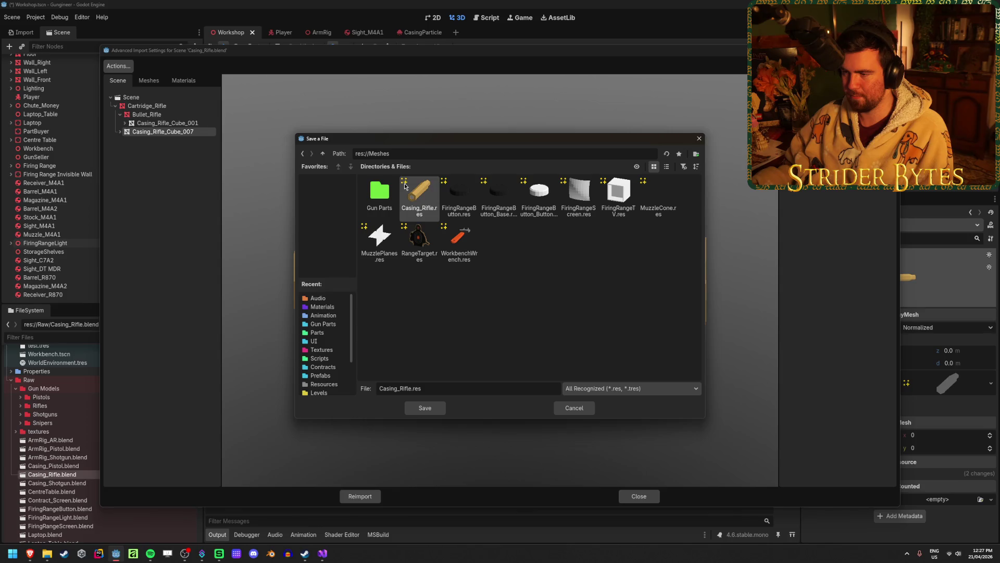
pyautogui.click(427, 409)
pyautogui.click(480, 298)
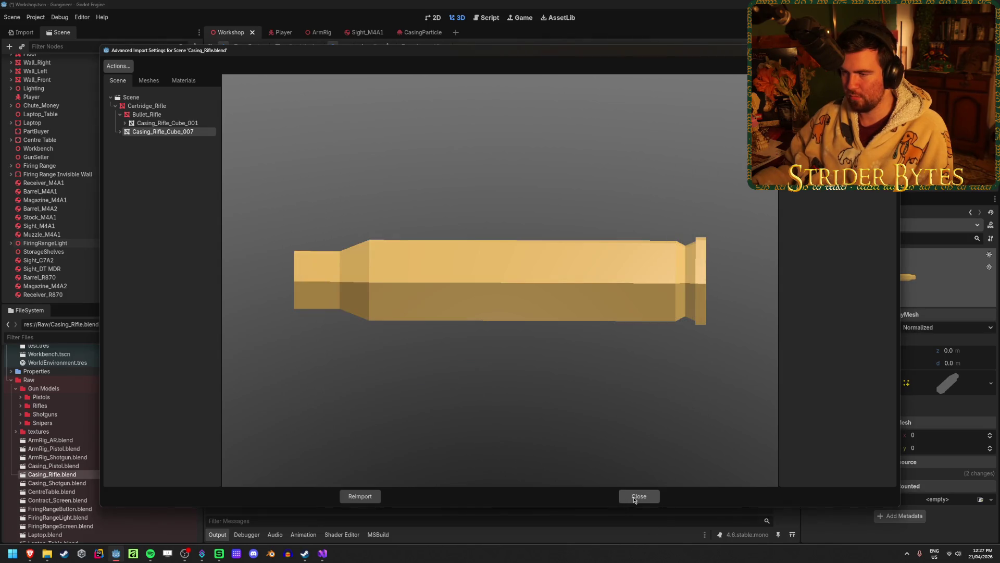
pyautogui.click(364, 496)
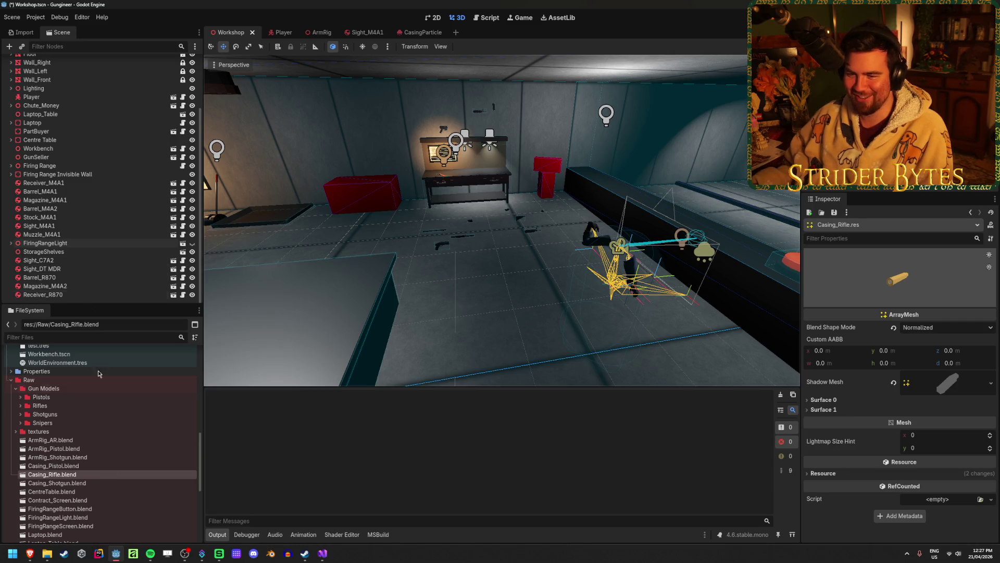
# Step: Open Casing_Pistol.blend's import settings and rotate the preview to inspect the pistol bullet
pyautogui.doubleClick(89, 468)
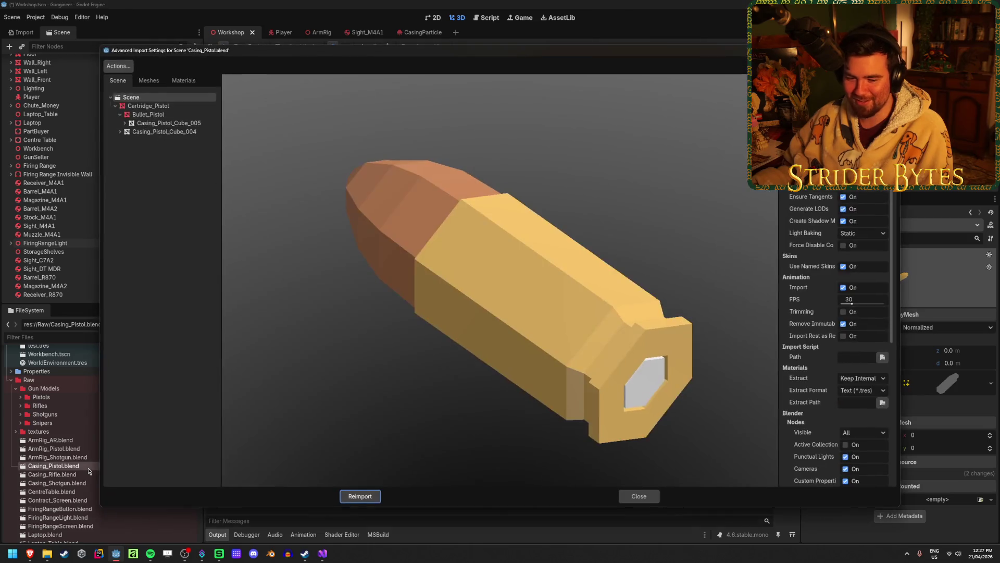
pyautogui.moveTo(279, 420); pyautogui.dragTo(527, 328)
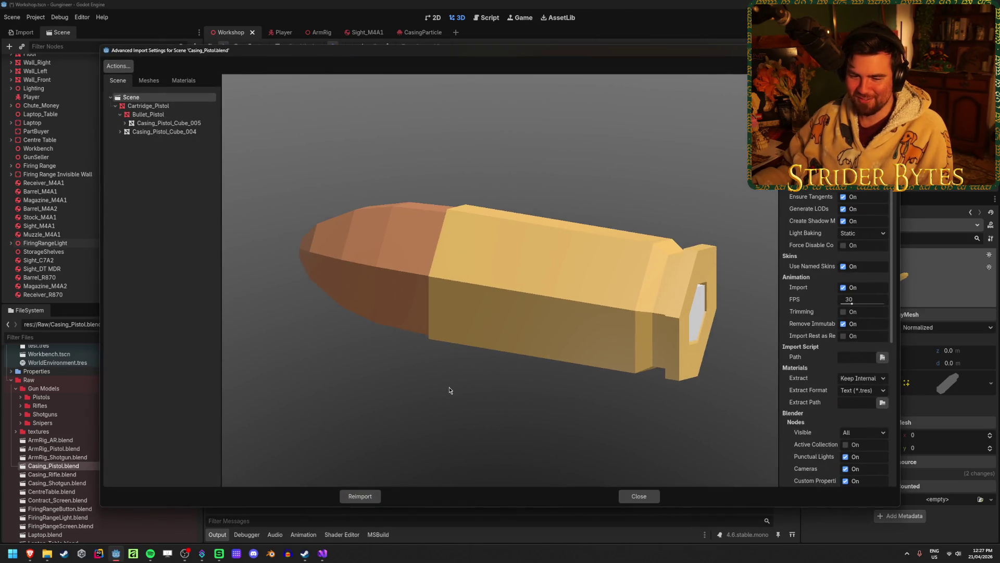
pyautogui.scroll(-3, 449, 389)
pyautogui.scroll(3, 448, 386)
pyautogui.moveTo(448, 385)
pyautogui.mouseDown()
pyautogui.moveTo(446, 359)
pyautogui.moveTo(477, 329)
pyautogui.moveTo(417, 333)
pyautogui.moveTo(461, 346)
pyautogui.moveTo(500, 346)
pyautogui.moveTo(446, 325)
pyautogui.moveTo(496, 337)
pyautogui.mouseUp()
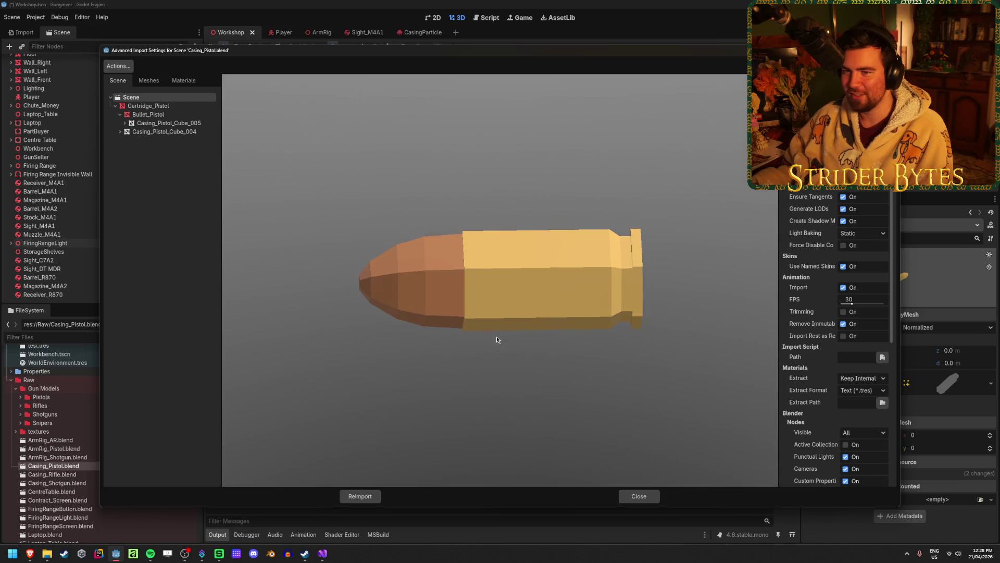
# Step: Save the Casing_Pistol_Cube_004 casing mesh as Casing_Pistol.res and reimport the blend file
pyautogui.click(191, 126)
pyautogui.click(191, 131)
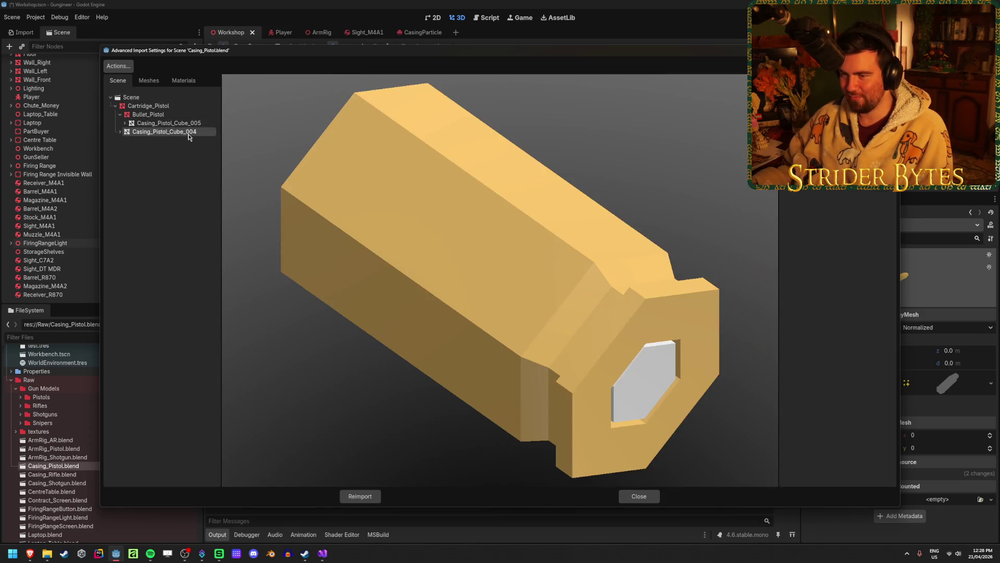
pyautogui.moveTo(665, 236); pyautogui.dragTo(630, 245)
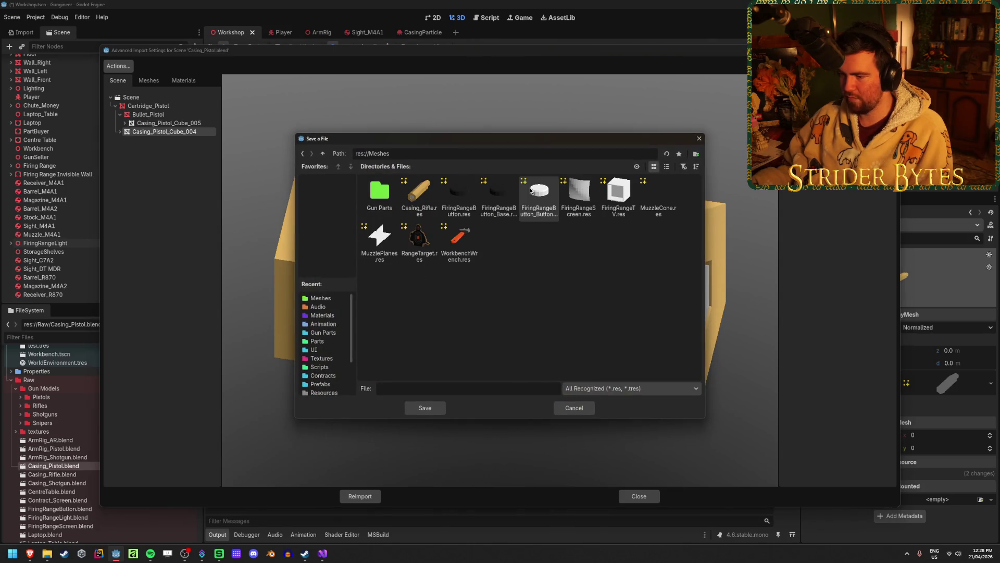
pyautogui.click(414, 385)
pyautogui.write('Casi')
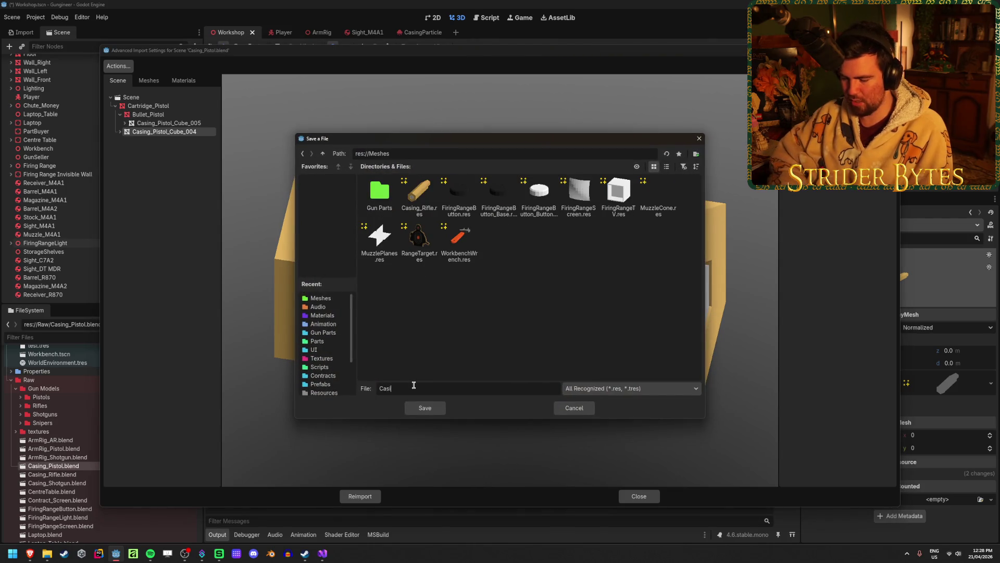
pyautogui.write('ng_Pistol.res')
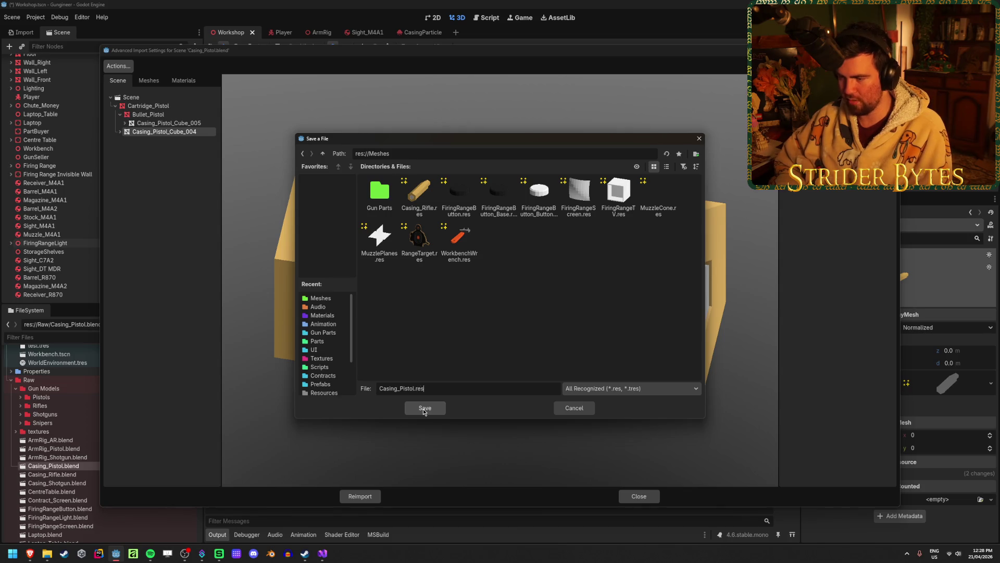
pyautogui.click(423, 408)
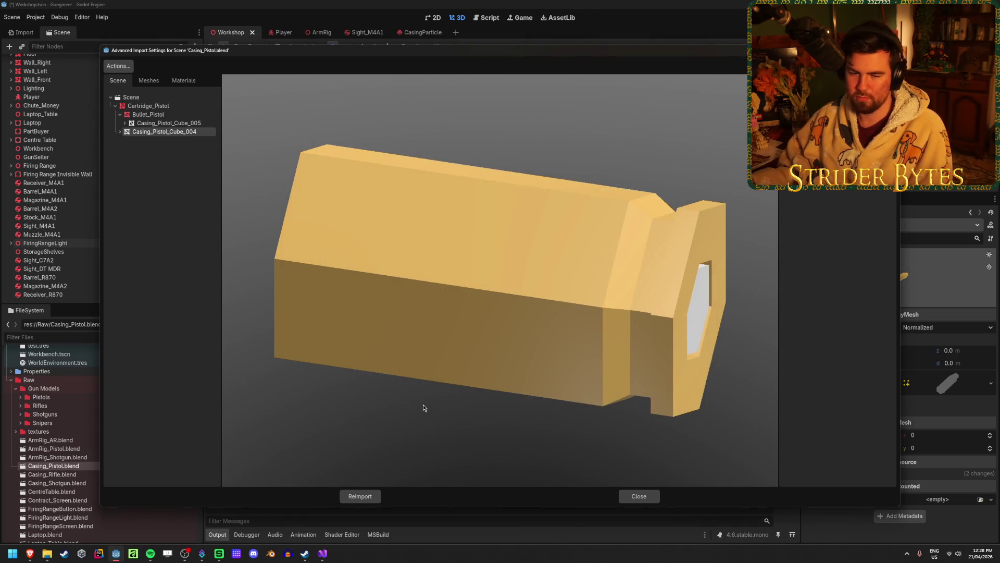
pyautogui.click(368, 496)
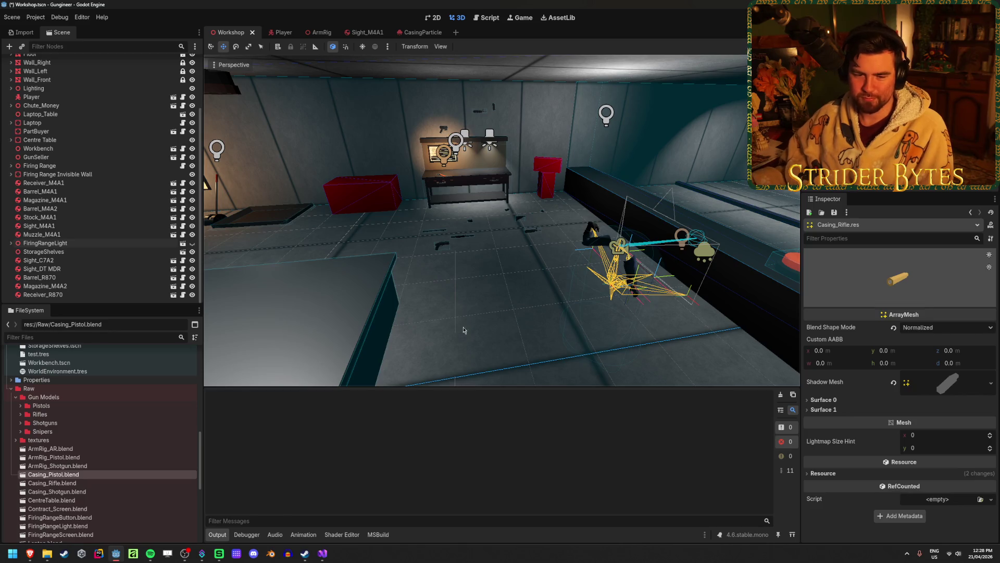
# Step: Save Casing_Shotgun_Cube_002 as res://Meshes/Casing_Shotgun.res, reimport Casing_Shotgun.blend, and save the scene
pyautogui.doubleClick(79, 493)
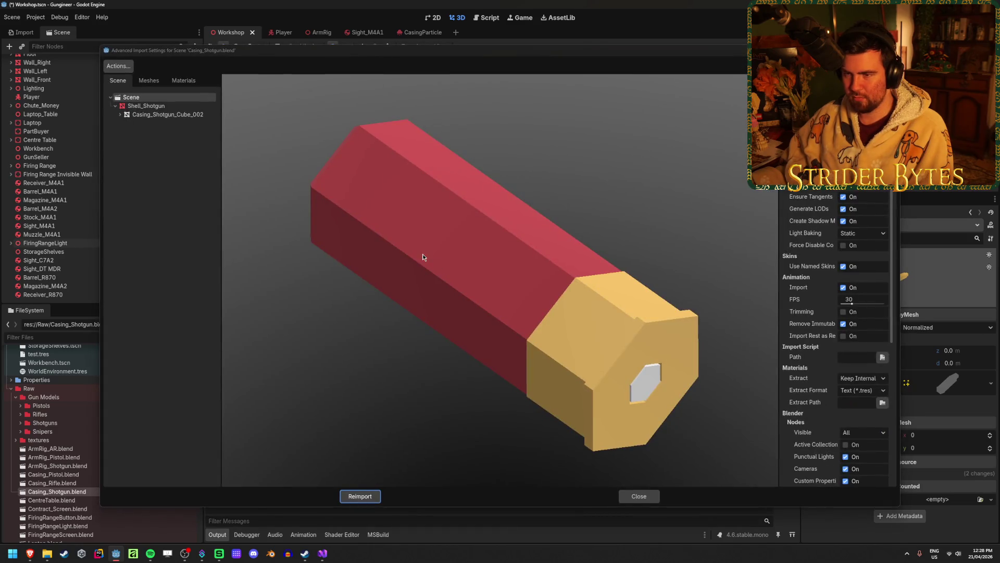
pyautogui.click(168, 114)
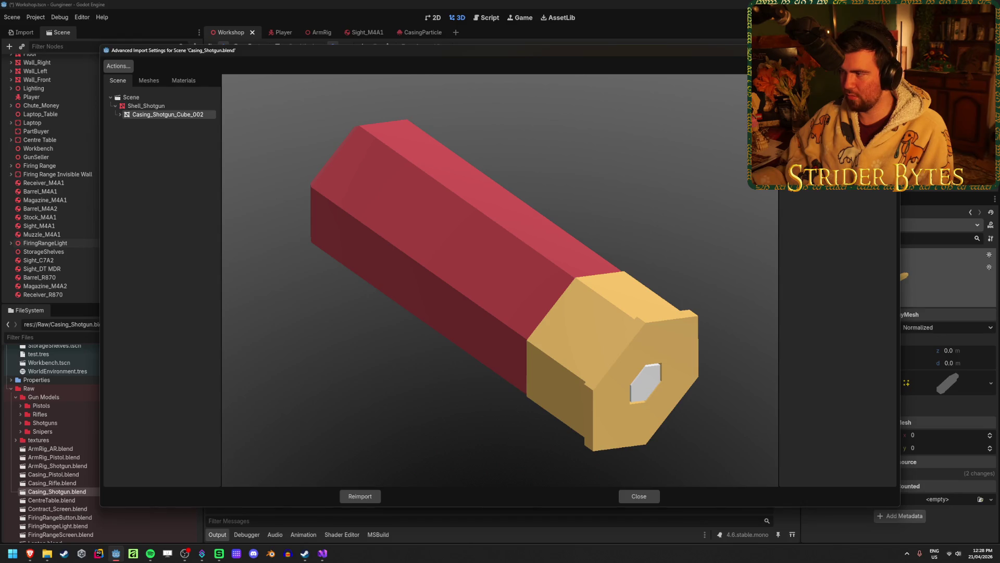
pyautogui.click(456, 298)
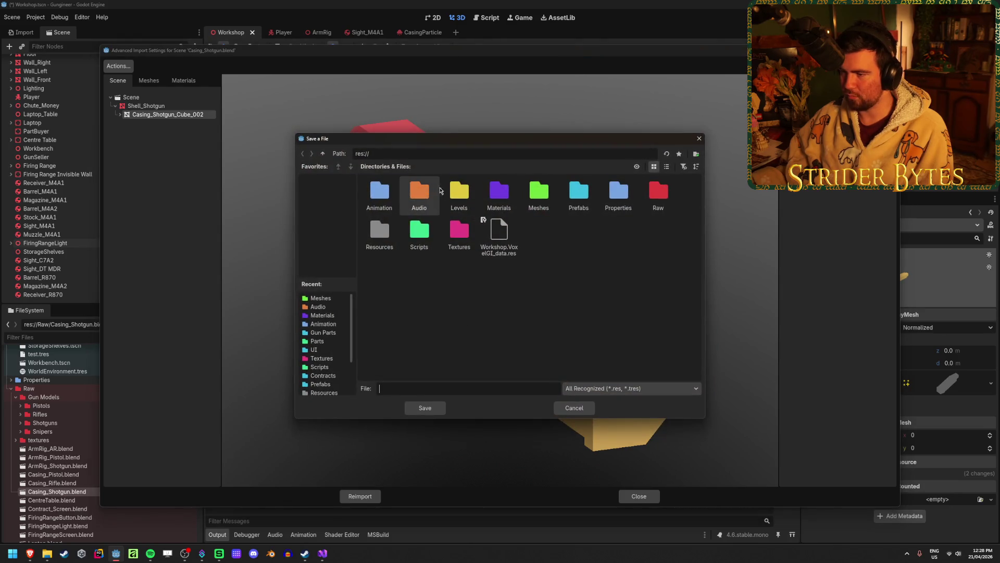
pyautogui.doubleClick(539, 192)
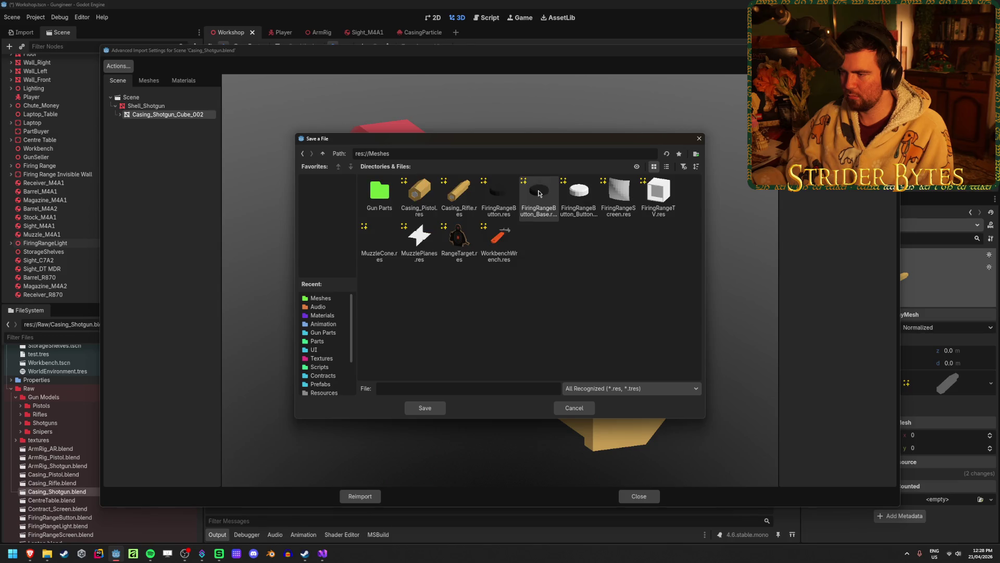
pyautogui.click(414, 386)
pyautogui.write('Cas')
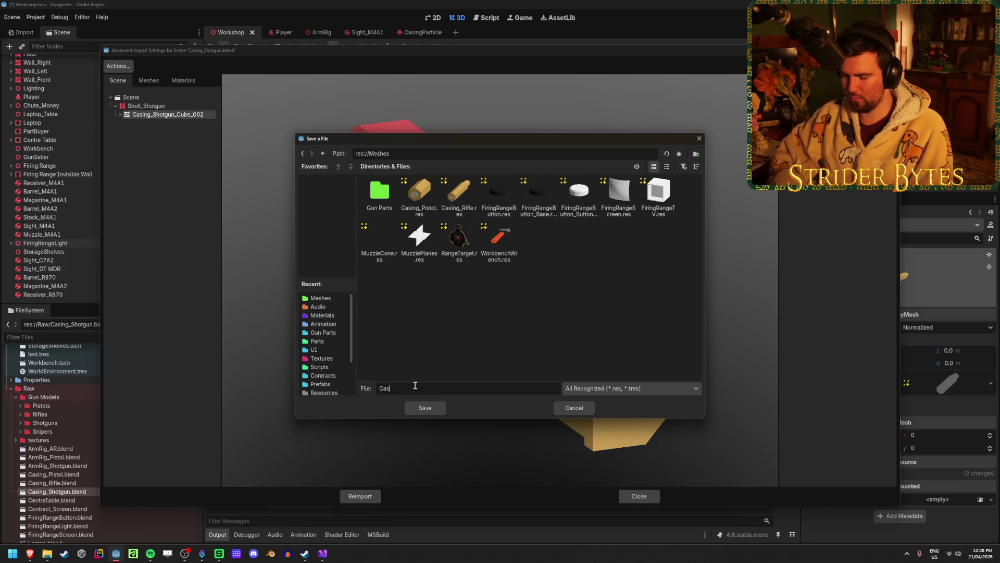
pyautogui.write('ing_Shotgun')
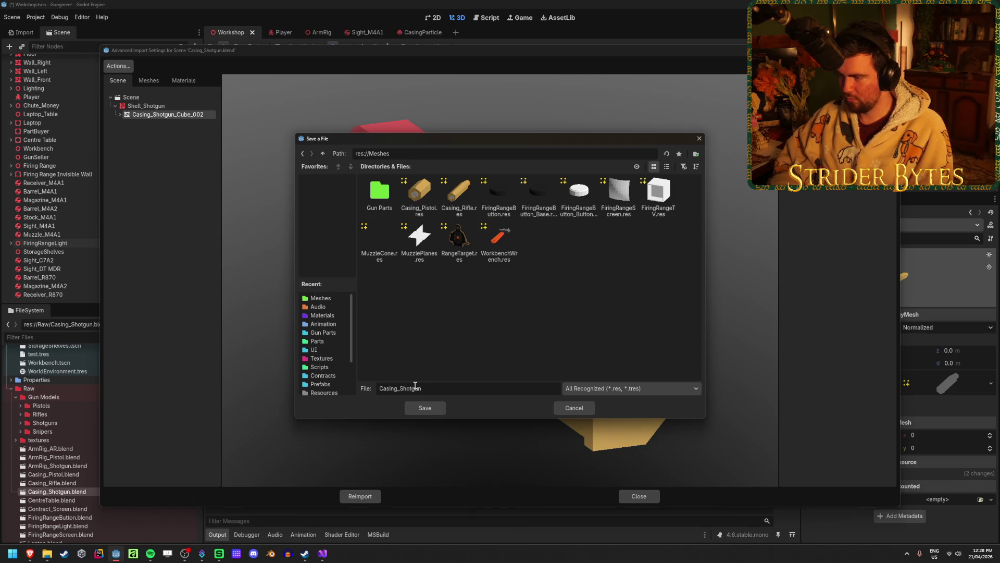
pyautogui.write('.res')
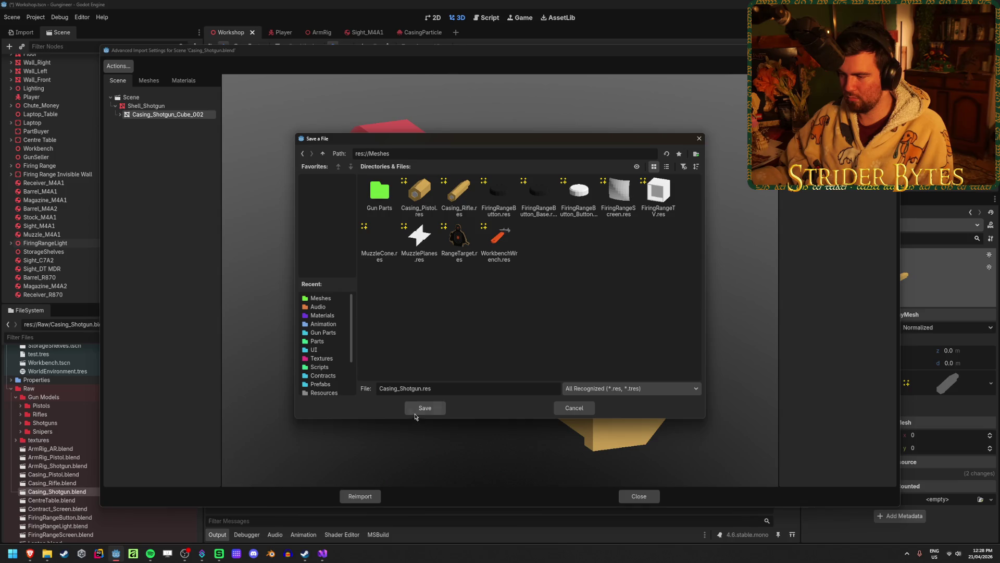
pyautogui.click(418, 412)
pyautogui.click(371, 497)
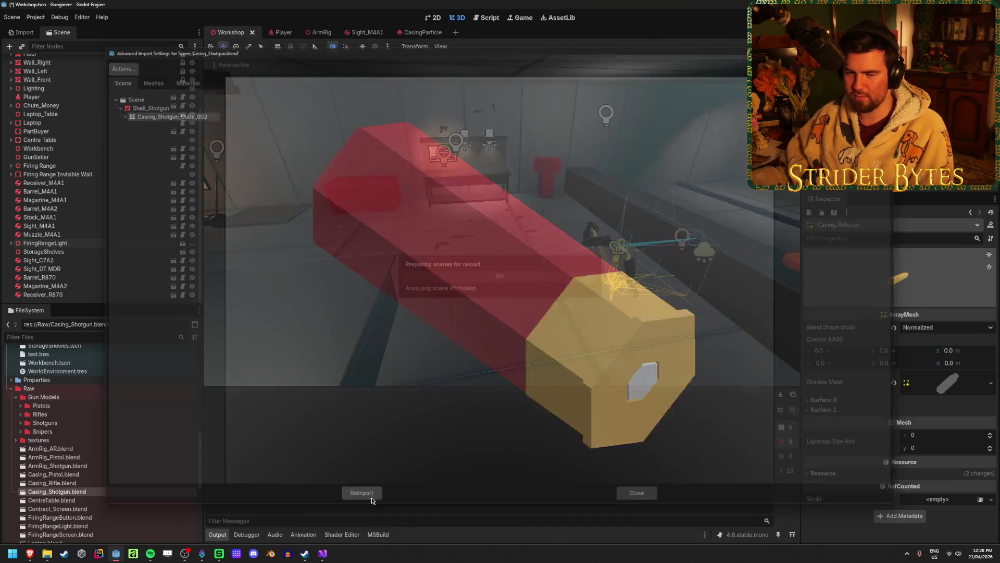
pyautogui.hotkey('ctrl', 's')
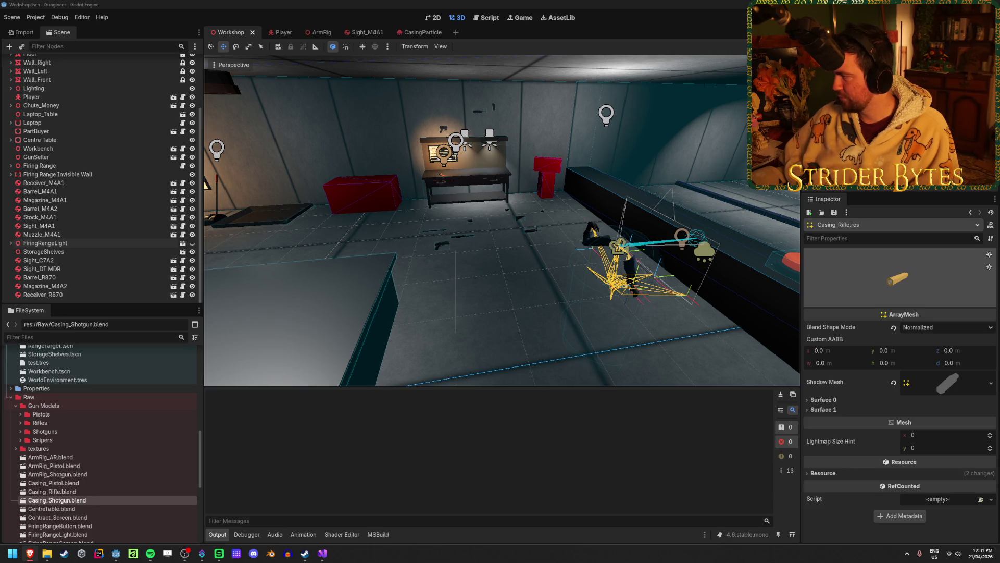
# Step: Bring the Godot editor window back into focus
pyautogui.click(345, 4)
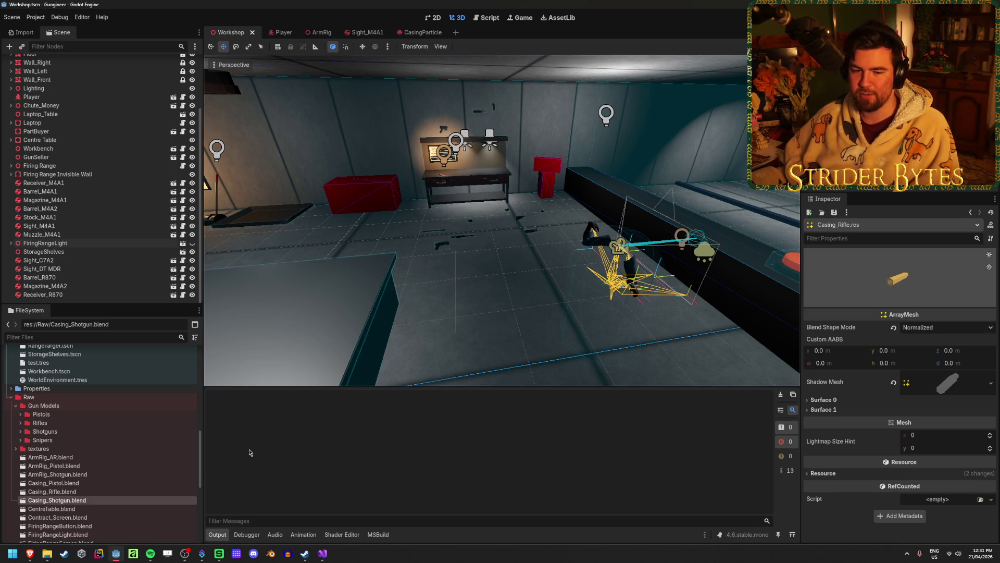
# Step: Check the Casing_Rifle.blend and Casing_Shotgun.blend files and save the scene
pyautogui.click(107, 491)
pyautogui.click(95, 500)
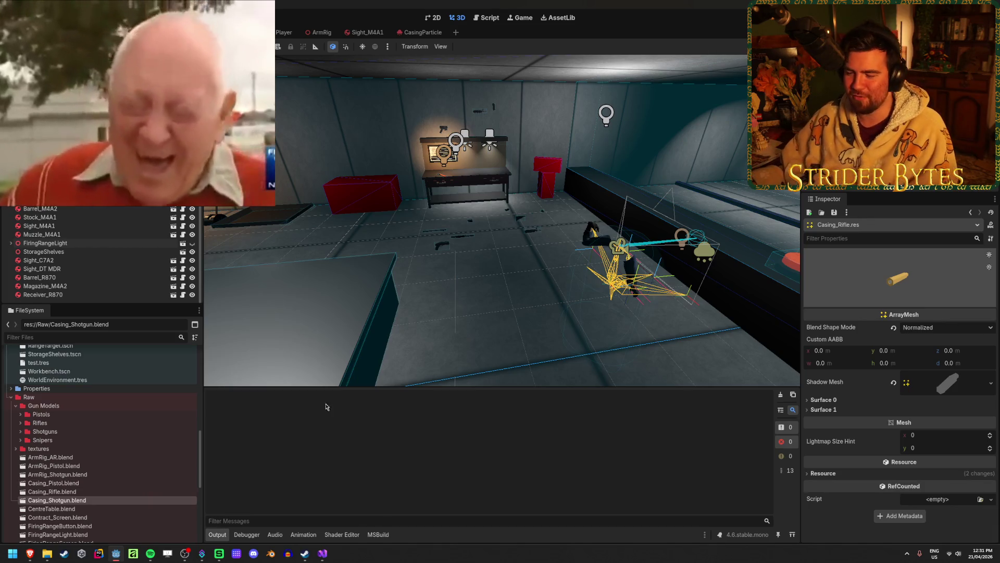
pyautogui.hotkey('ctrl', 's')
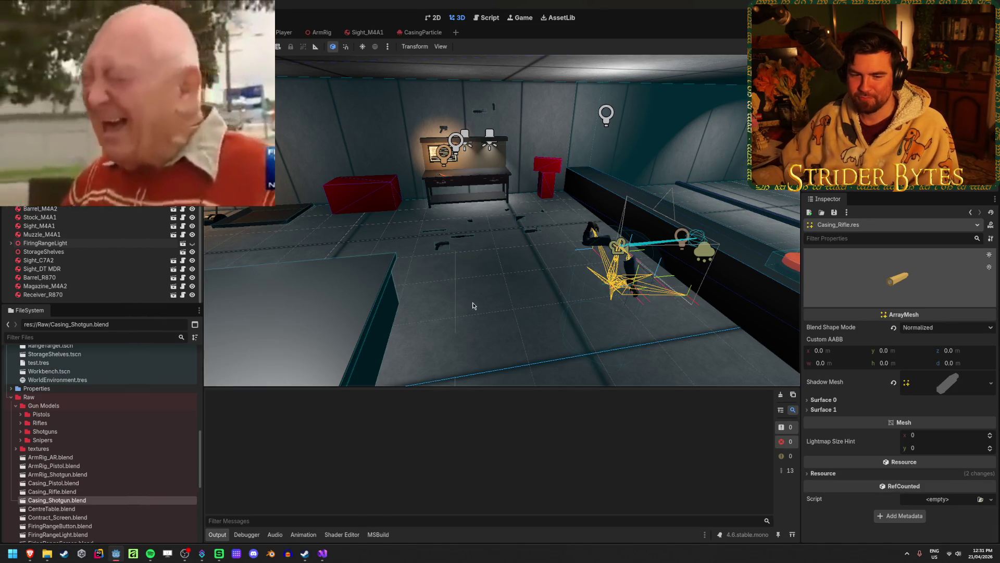
# Step: Fly the camera around the workshop and scroll the FileSystem up to res://Meshes
pyautogui.moveTo(473, 302)
pyautogui.mouseDown(button='right')
pyautogui.moveTo(520, 305)
pyautogui.moveTo(474, 302)
pyautogui.mouseUp(button='right')
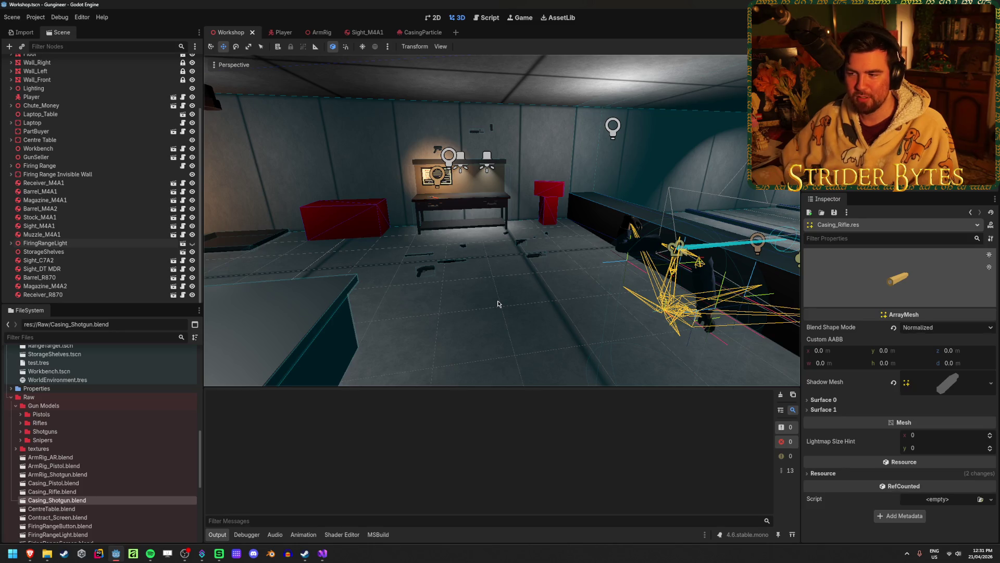
pyautogui.press('d')
pyautogui.moveTo(503, 303); pyautogui.dragTo(496, 303, button='right')
pyautogui.press('d')
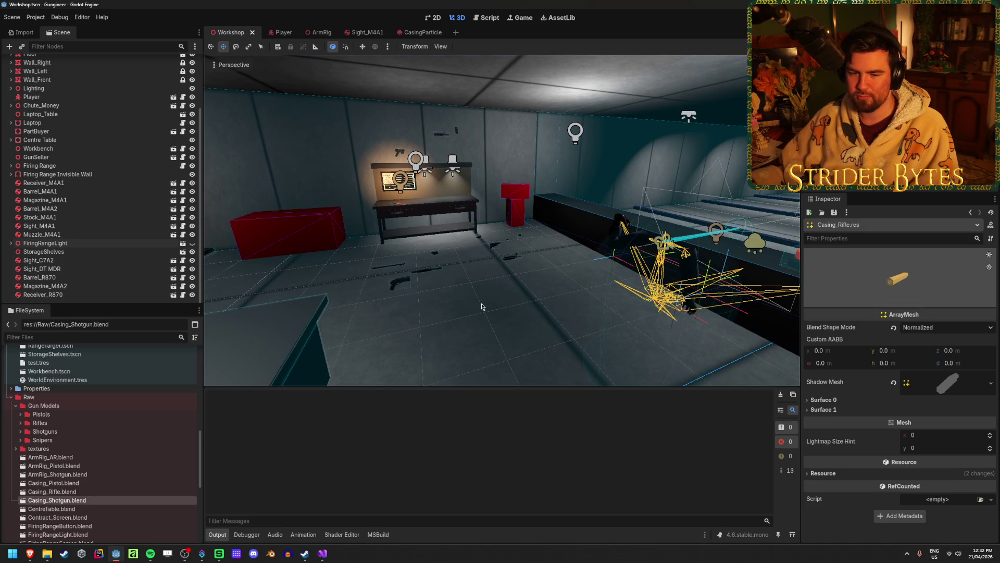
pyautogui.moveTo(480, 307); pyautogui.dragTo(485, 307, button='right')
pyautogui.press('a')
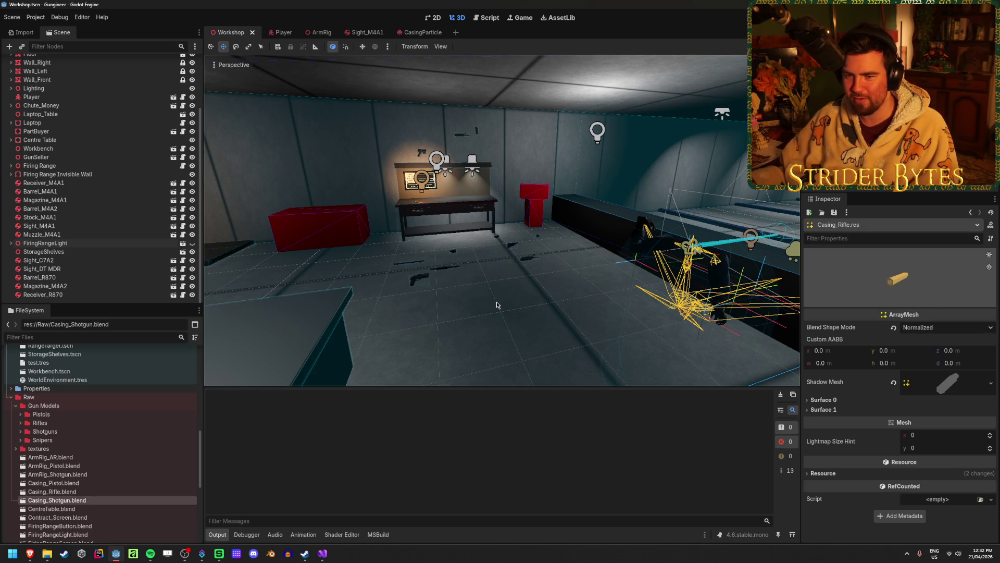
pyautogui.scroll(15, 151, 505)
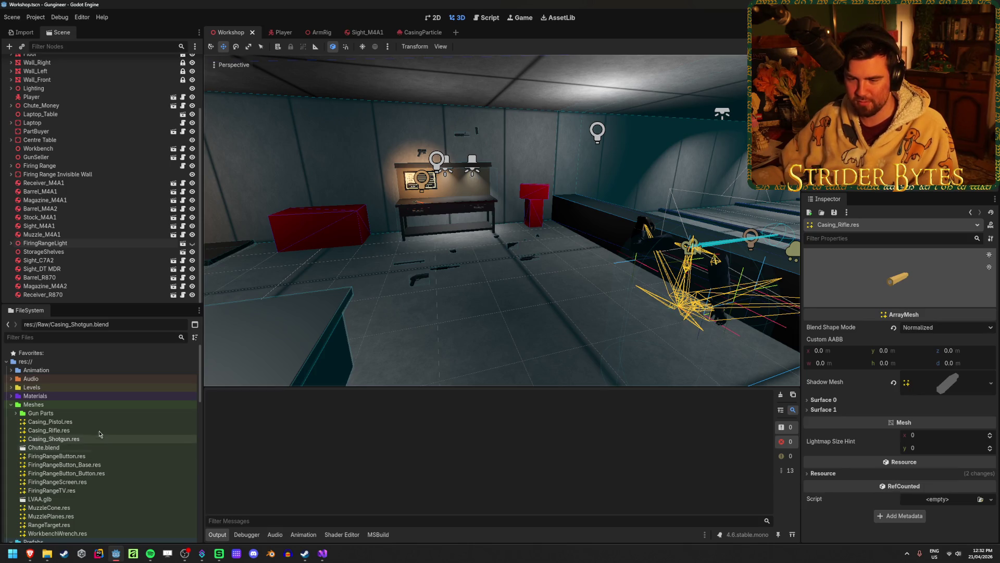
# Step: Save the scene and inspect Casing_Rifle.res, Casing_Shotgun.res and Casing_Pistol.res in turn
pyautogui.moveTo(448, 323); pyautogui.dragTo(464, 334, button='middle')
pyautogui.hotkey('ctrl', 's')
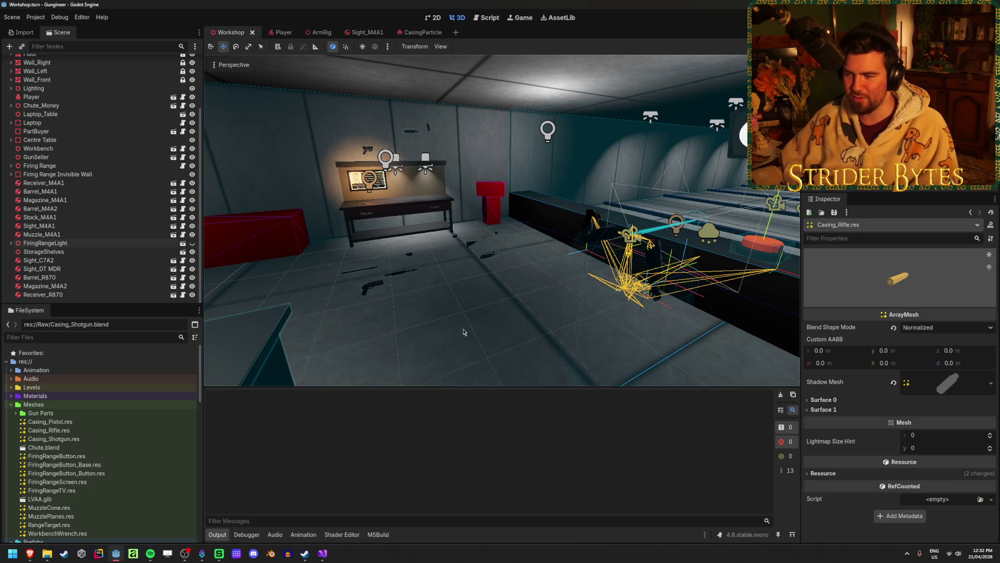
pyautogui.moveTo(471, 331); pyautogui.dragTo(501, 280, button='middle')
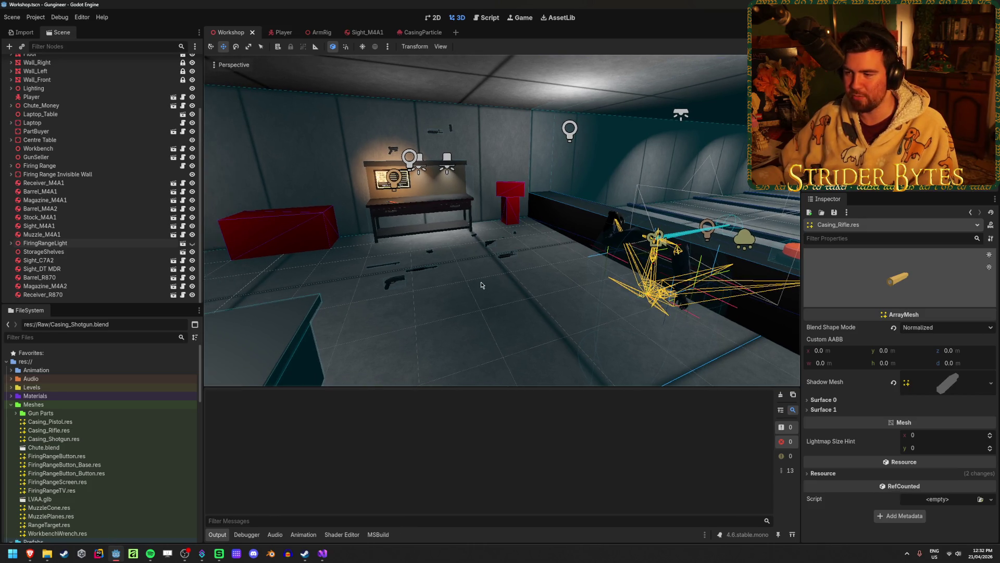
pyautogui.click(117, 431)
pyautogui.click(112, 439)
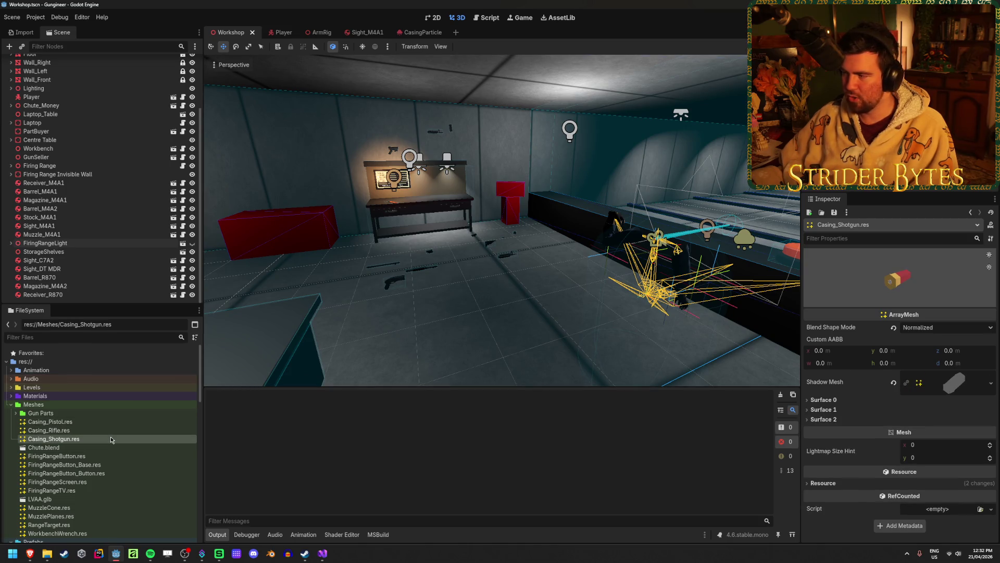
pyautogui.click(107, 422)
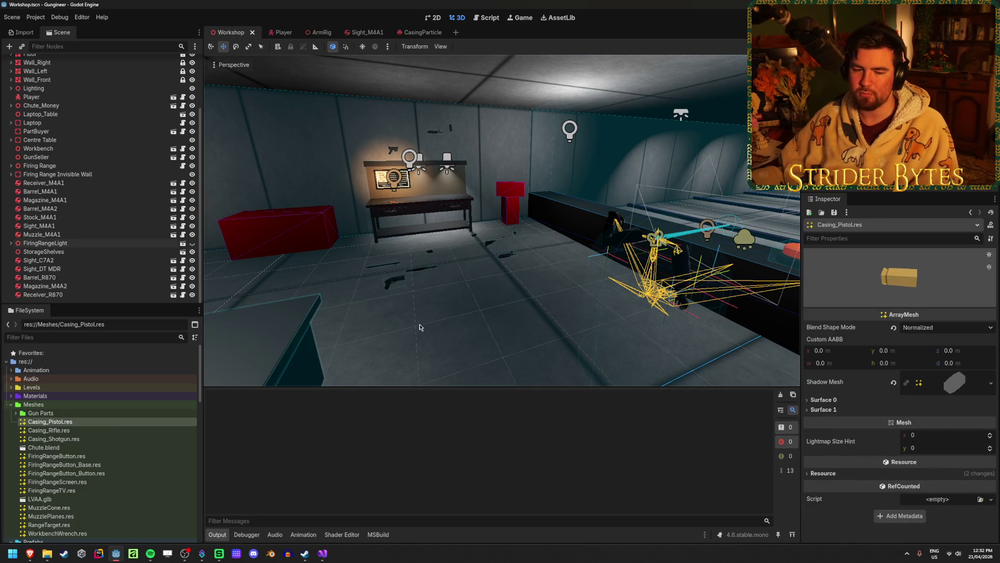
# Step: Turn the view toward the shelves and launch Blender from the taskbar
pyautogui.moveTo(420, 327); pyautogui.dragTo(407, 329, button='middle')
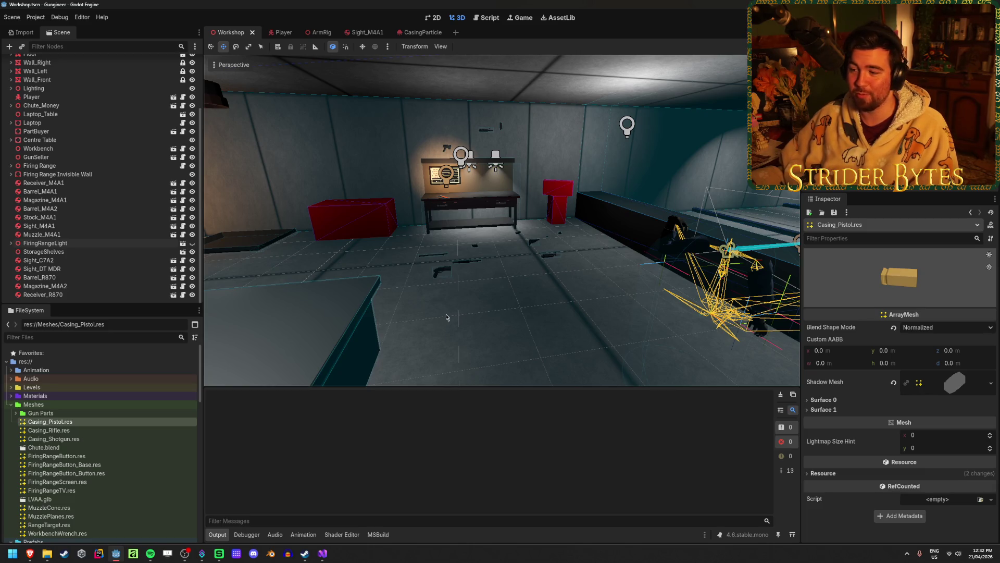
pyautogui.moveTo(407, 328)
pyautogui.mouseDown(button='middle')
pyautogui.moveTo(573, 318)
pyautogui.moveTo(208, 286)
pyautogui.mouseUp(button='middle')
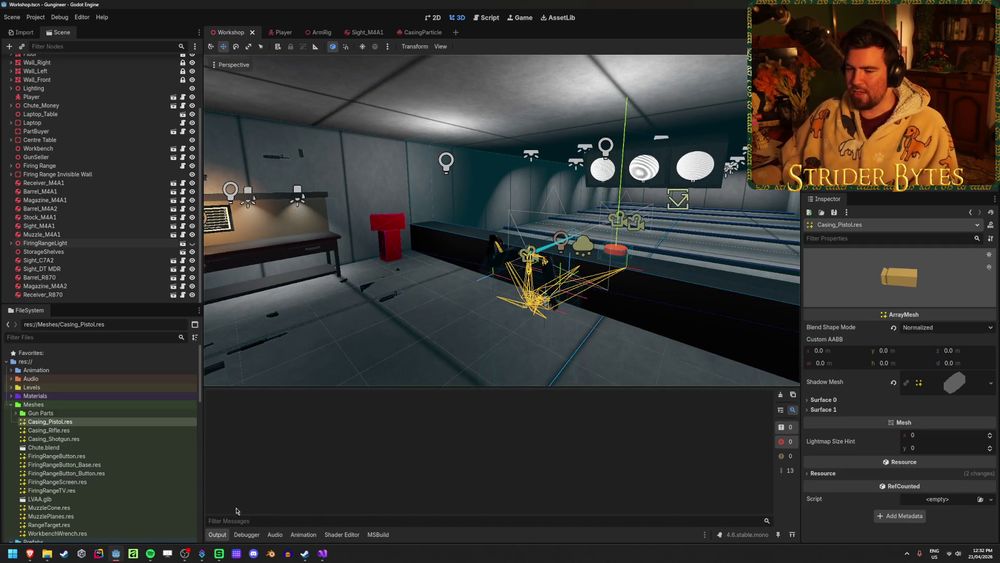
pyautogui.click(267, 555)
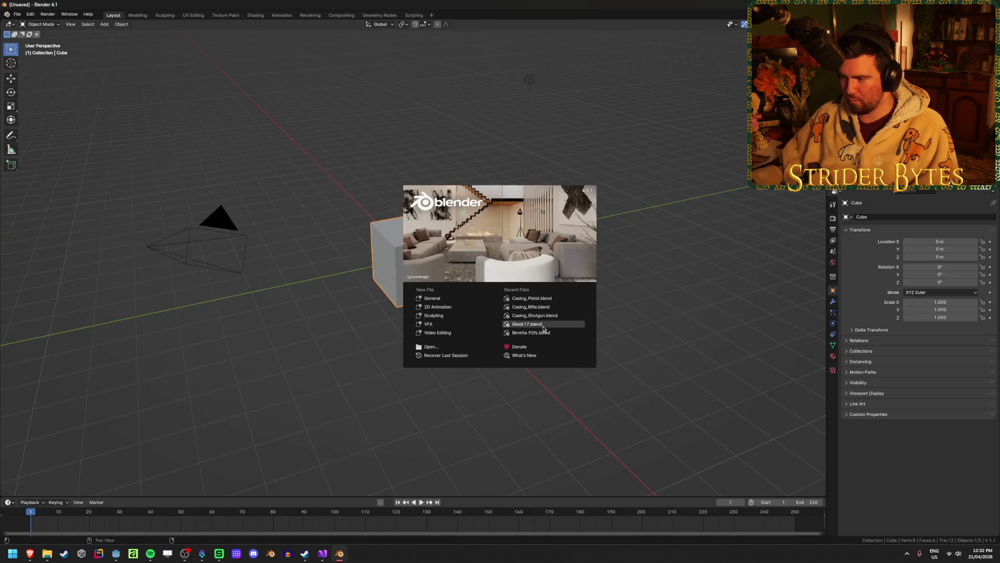
# Step: Open Glock17.blend from the recent files and view the whole Glock in solid shading
pyautogui.click(536, 328)
pyautogui.scroll(-6, 414, 286)
pyautogui.click(714, 313)
pyautogui.hotkey('shift', 'z')
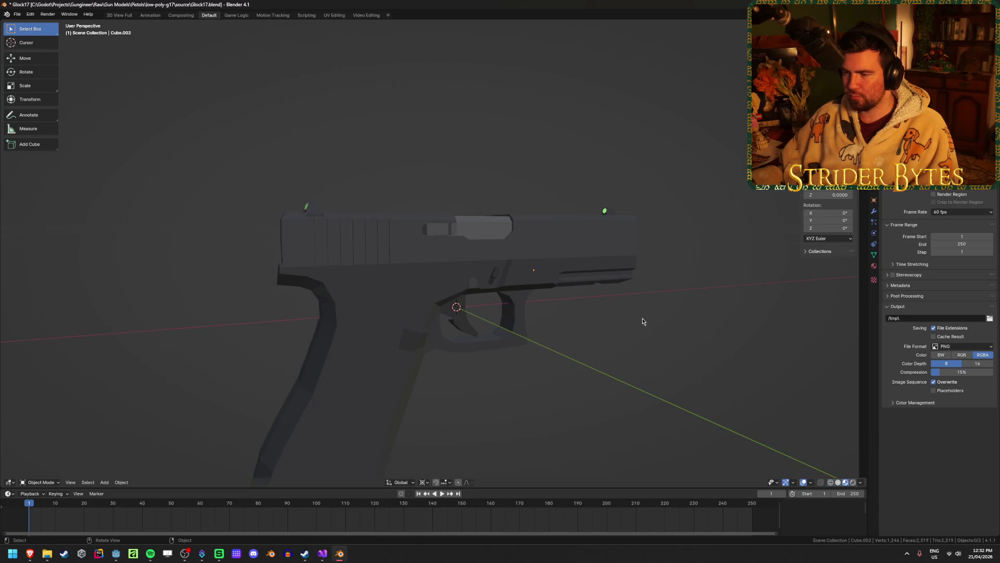
pyautogui.moveTo(642, 318); pyautogui.dragTo(625, 327, button='middle')
pyautogui.click(615, 298)
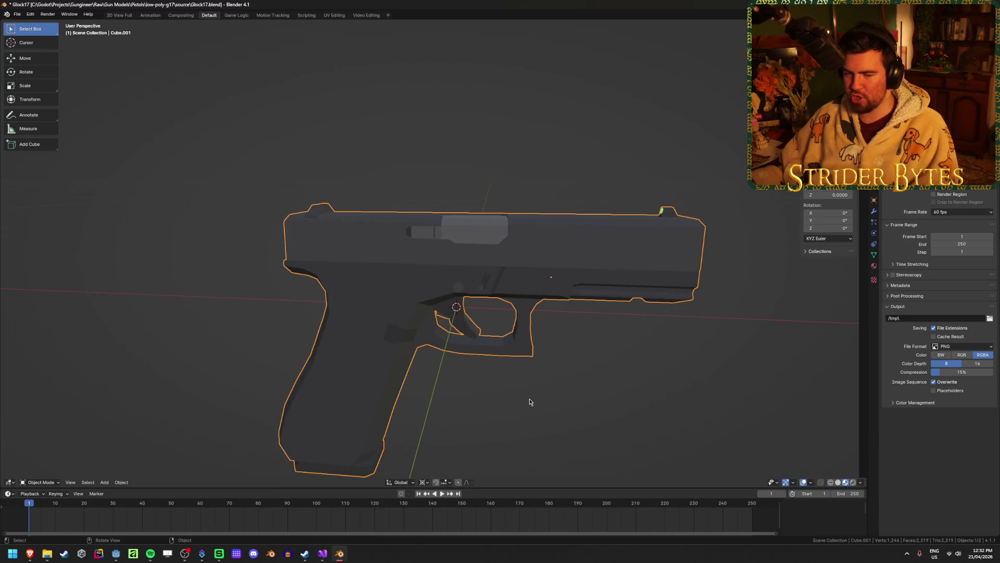
# Step: Check the Glock from a rear three-quarter angle, then open Beretta 92fs.blend in a new window
pyautogui.click(489, 411)
pyautogui.moveTo(489, 411); pyautogui.dragTo(342, 527, button='middle')
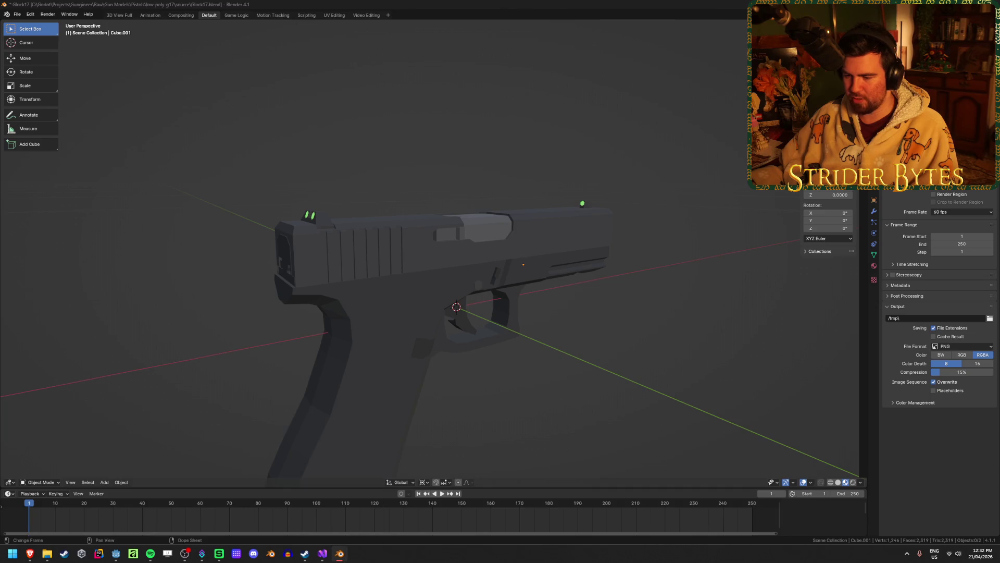
pyautogui.rightClick(342, 557)
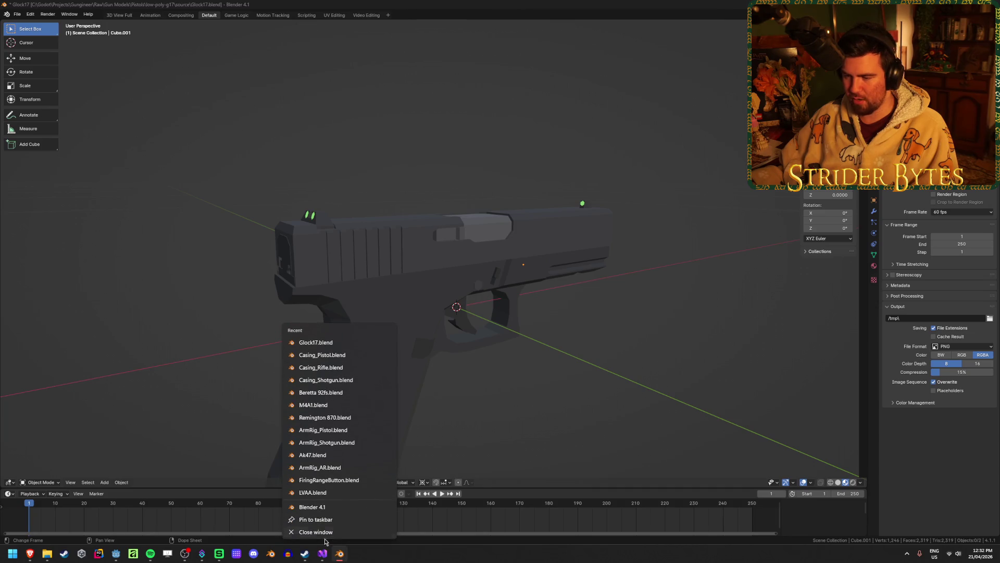
pyautogui.click(334, 392)
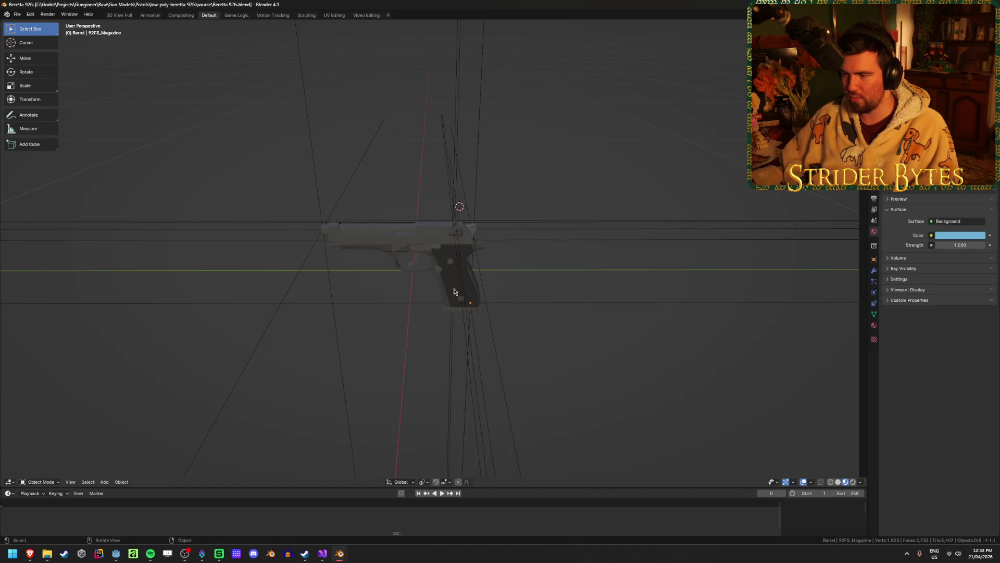
# Step: Inspect the Beretta's slide, barrel, receiver and AimPoint empty from several angles
pyautogui.scroll(3, 427, 208)
pyautogui.click(427, 208)
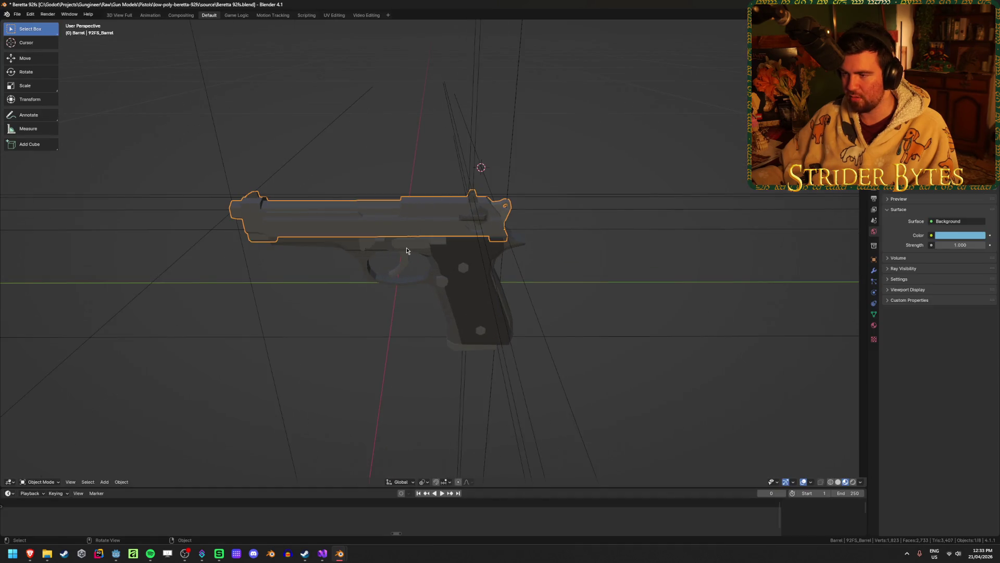
pyautogui.moveTo(407, 251)
pyautogui.mouseDown(button='middle')
pyautogui.moveTo(438, 229)
pyautogui.moveTo(450, 200)
pyautogui.mouseUp(button='middle')
pyautogui.click(451, 199)
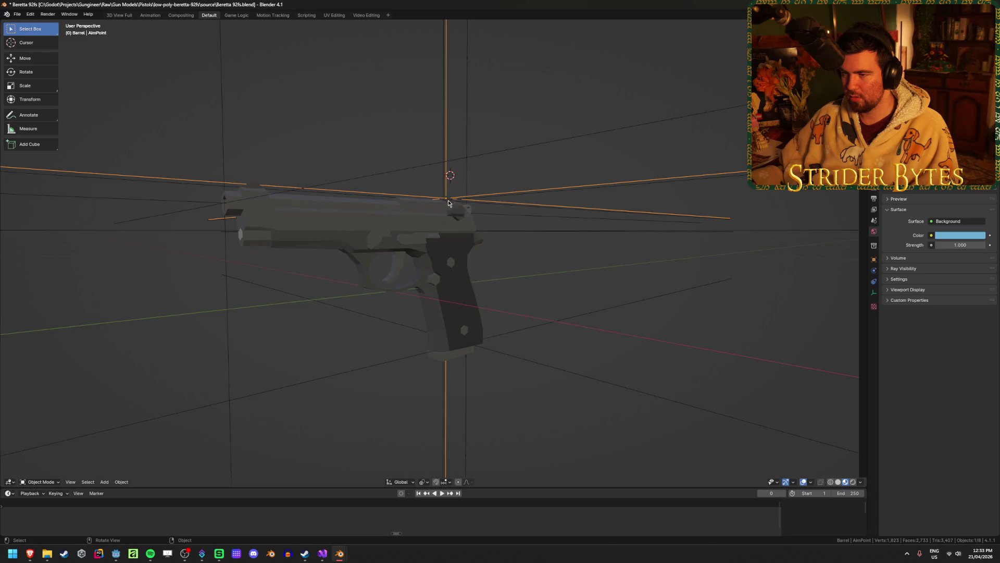
pyautogui.click(249, 184)
pyautogui.moveTo(249, 184)
pyautogui.mouseDown(button='middle')
pyautogui.moveTo(290, 223)
pyautogui.moveTo(410, 270)
pyautogui.moveTo(390, 250)
pyautogui.moveTo(468, 252)
pyautogui.mouseUp(button='middle')
pyautogui.click(469, 250)
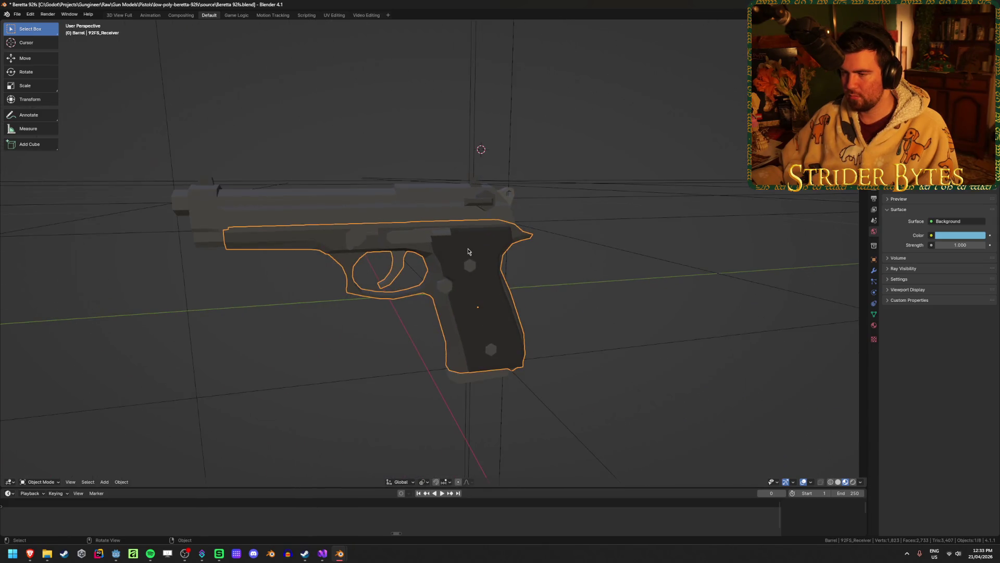
pyautogui.click(292, 326)
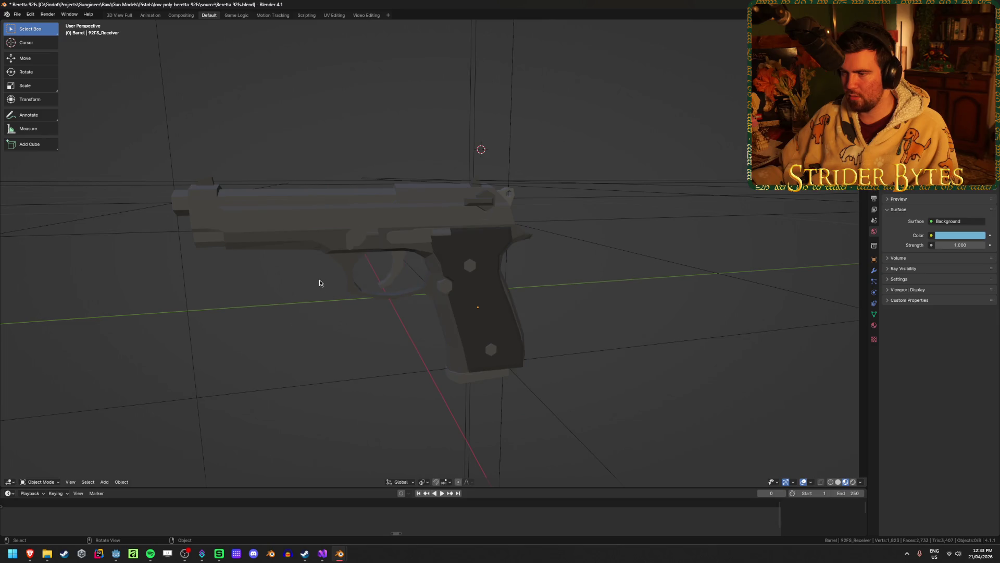
pyautogui.click(302, 223)
pyautogui.scroll(-5, 312, 203)
pyautogui.click(323, 177)
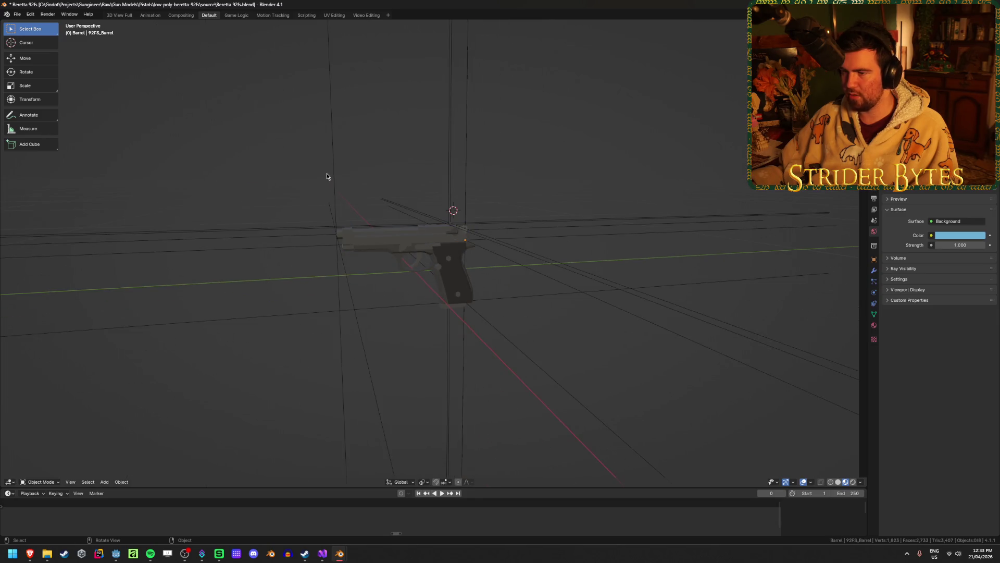
# Step: Scale down the MuzzleAttach, AimPoint and MagazineAttach empties
pyautogui.click(333, 175)
pyautogui.press('s')
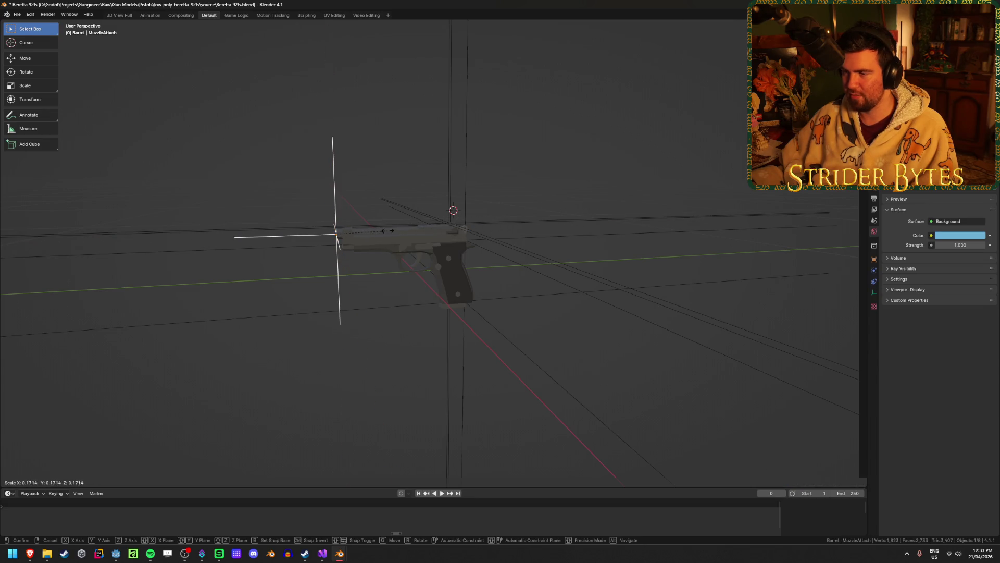
pyautogui.click(414, 239)
pyautogui.hotkey('shift', 's')
pyautogui.press('Escape')
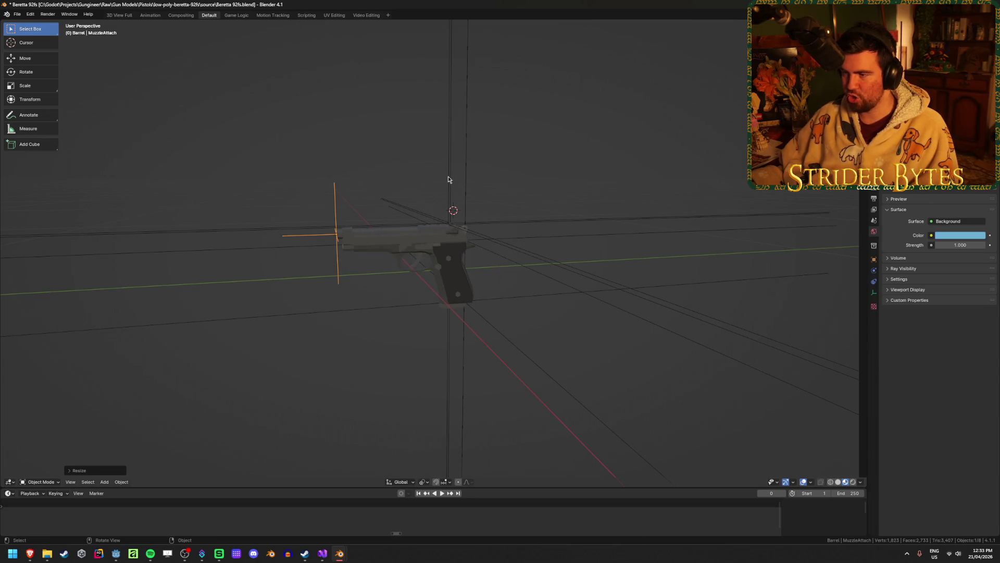
pyautogui.click(448, 176)
pyautogui.press('s')
pyautogui.click(521, 203)
pyautogui.click(631, 171)
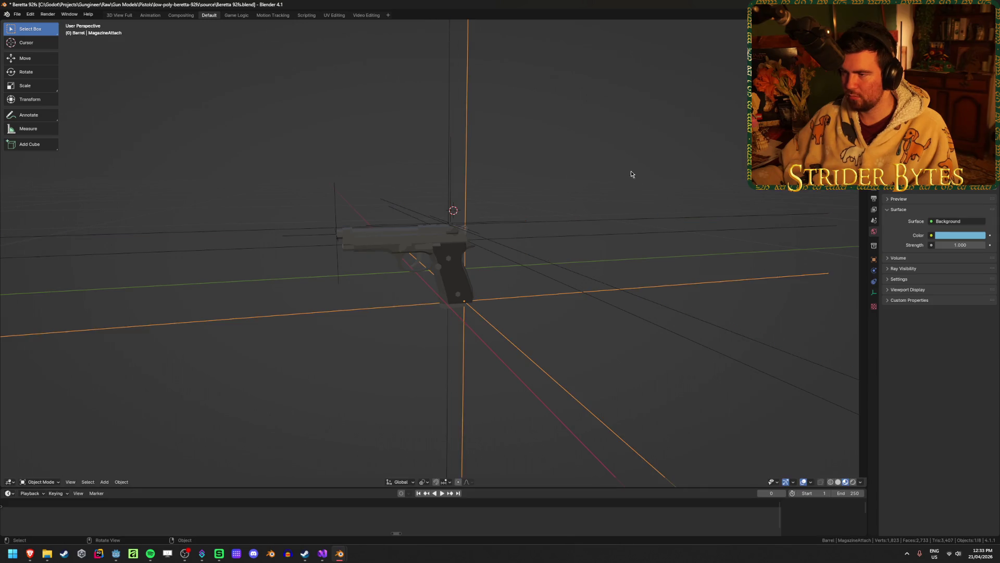
pyautogui.press('s')
pyautogui.click(494, 288)
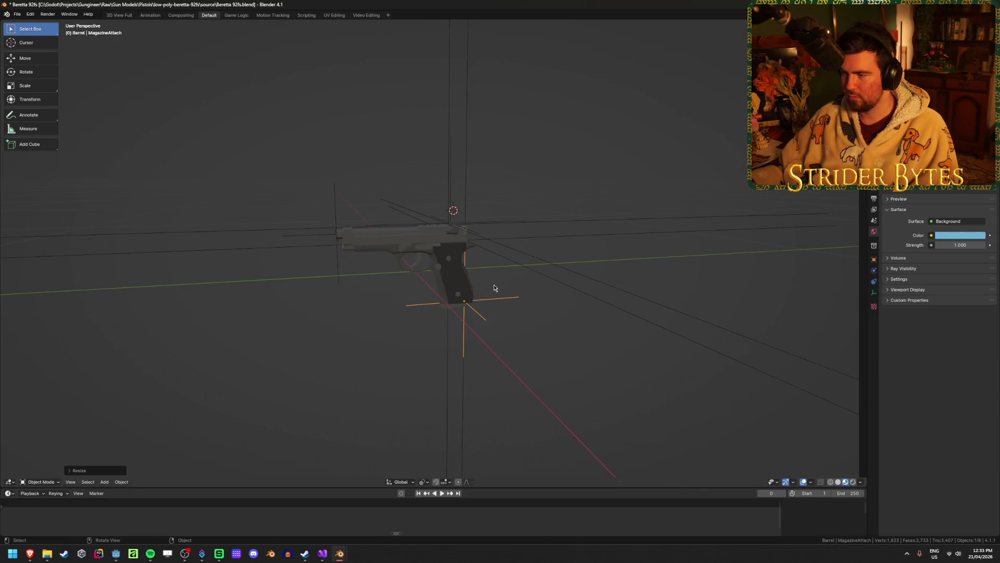
# Step: Scale down the SightAttach and BarrelAttach empties and shrink AimPoint further
pyautogui.click(559, 223)
pyautogui.press('s')
pyautogui.click(471, 205)
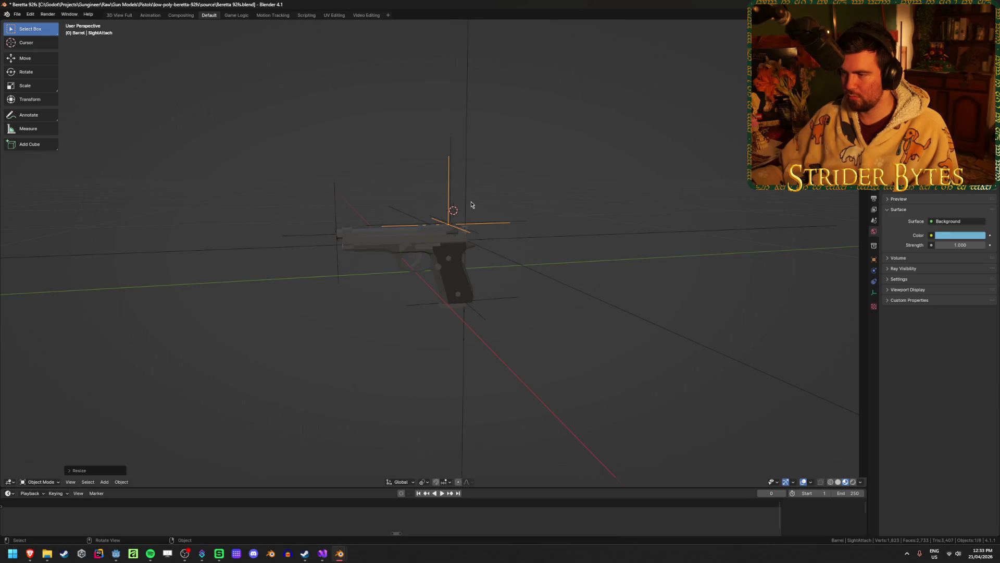
pyautogui.click(526, 225)
pyautogui.press('s')
pyautogui.click(514, 235)
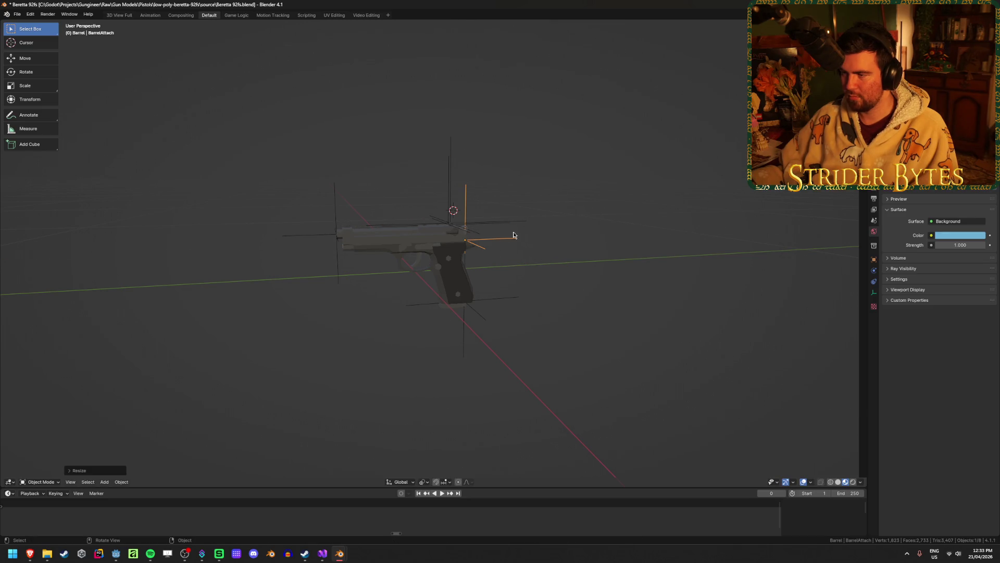
pyautogui.click(525, 222)
pyautogui.moveTo(602, 223); pyautogui.dragTo(557, 253, button='middle')
pyautogui.press('s')
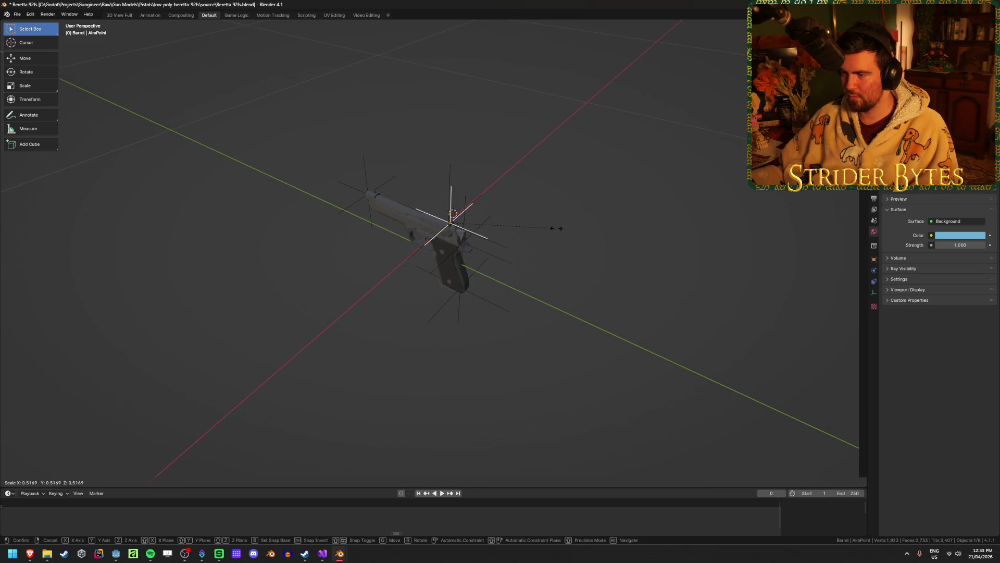
pyautogui.click(557, 230)
# Step: Select all the attach empties, apply their scale, and save the Beretta file
pyautogui.moveTo(547, 250); pyautogui.dragTo(561, 244, button='middle')
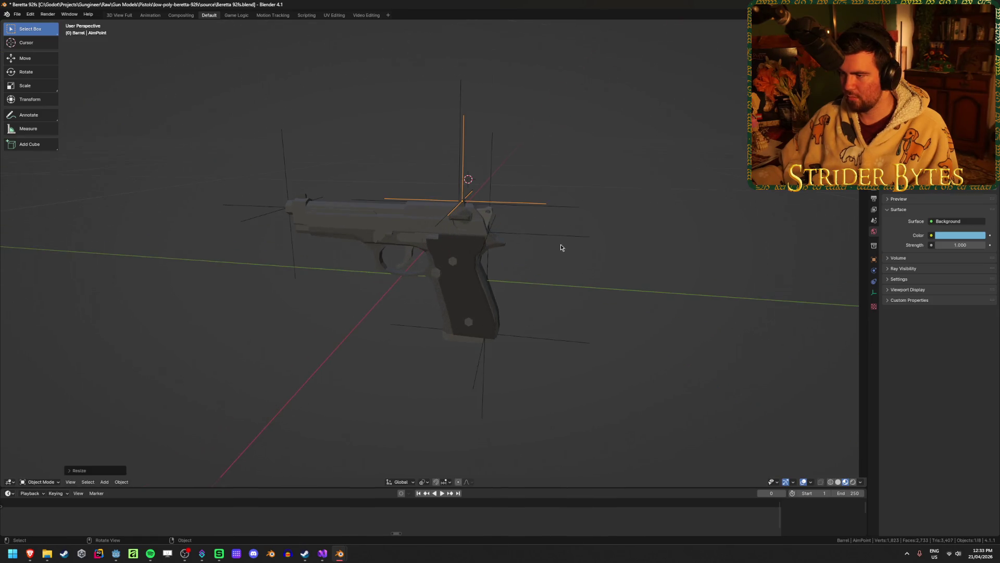
pyautogui.keyDown('shift'); pyautogui.click(536, 235); pyautogui.keyUp('shift')
pyautogui.keyDown('shift'); pyautogui.click(567, 211); pyautogui.keyUp('shift')
pyautogui.keyDown('shift'); pyautogui.click(542, 344); pyautogui.keyUp('shift')
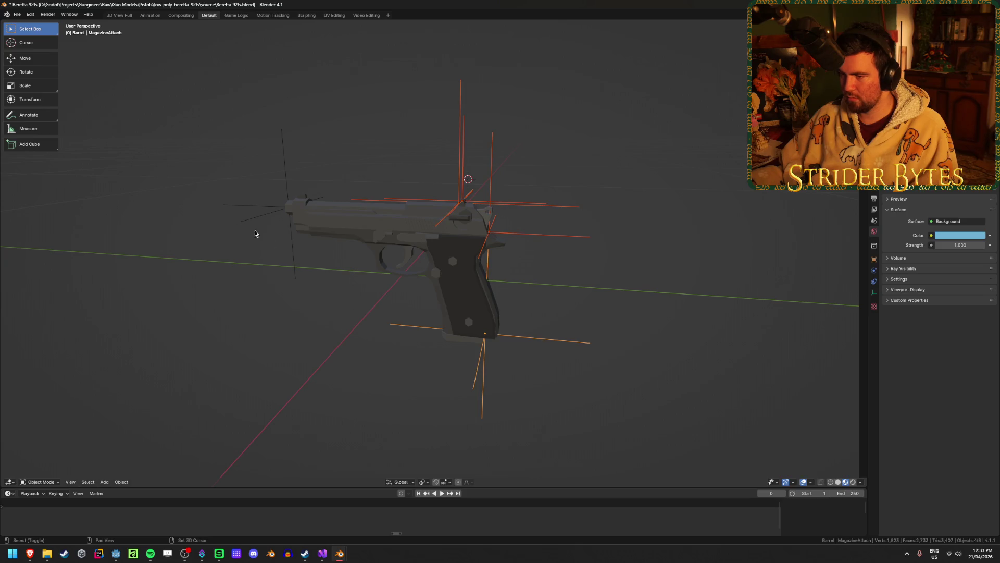
pyautogui.keyDown('shift'); pyautogui.click(290, 251); pyautogui.keyUp('shift')
pyautogui.hotkey('ctrl', 'a')
pyautogui.click(447, 292)
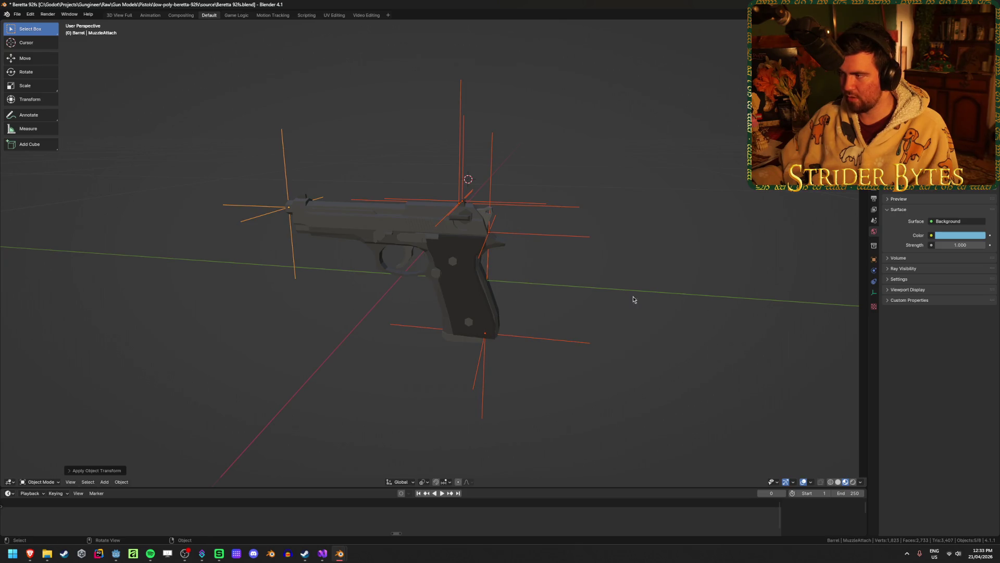
pyautogui.click(343, 370)
pyautogui.hotkey('ctrl', 's')
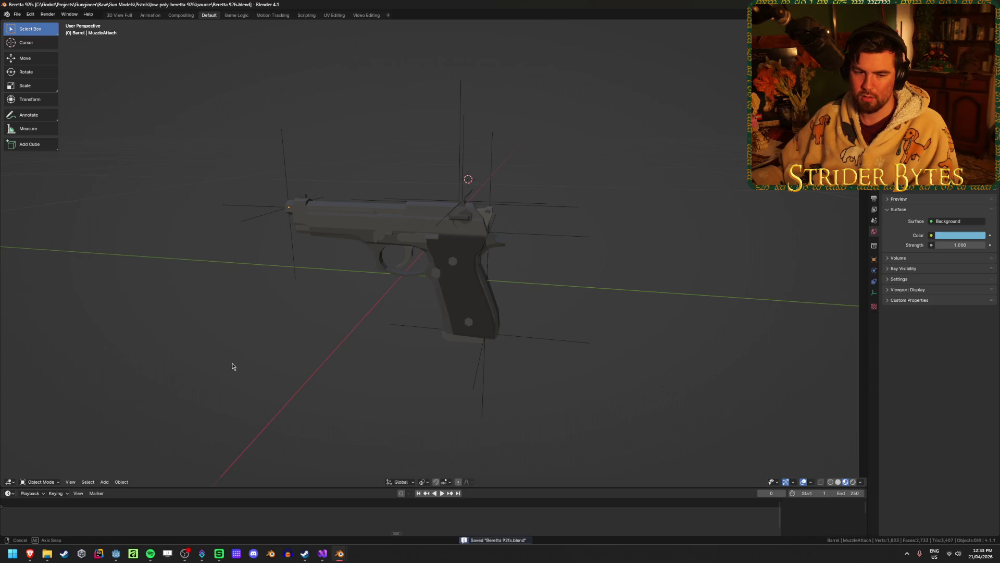
# Step: Look over the Beretta once more and save the file again
pyautogui.moveTo(233, 362); pyautogui.dragTo(249, 369, button='middle')
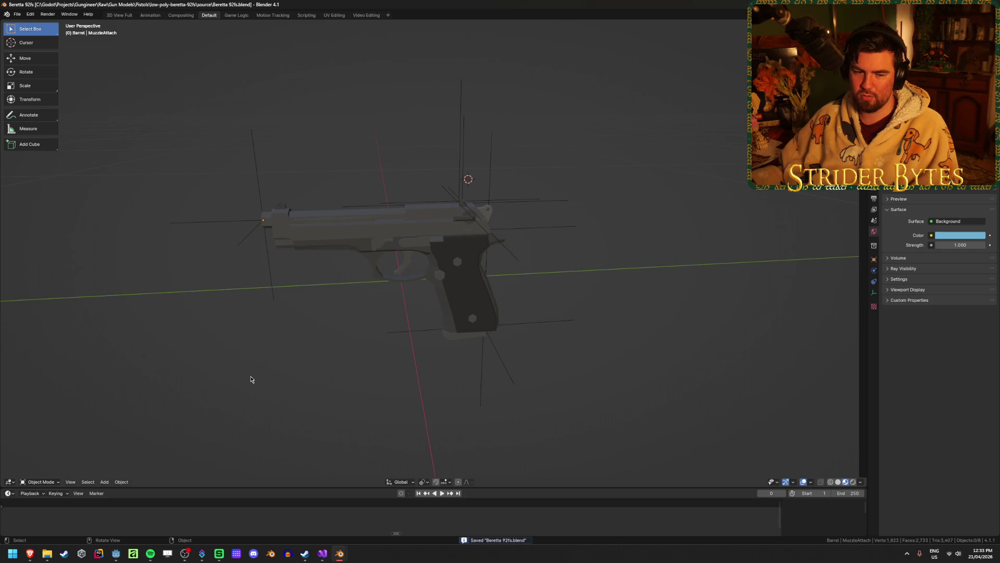
pyautogui.moveTo(208, 392); pyautogui.dragTo(232, 395, button='middle')
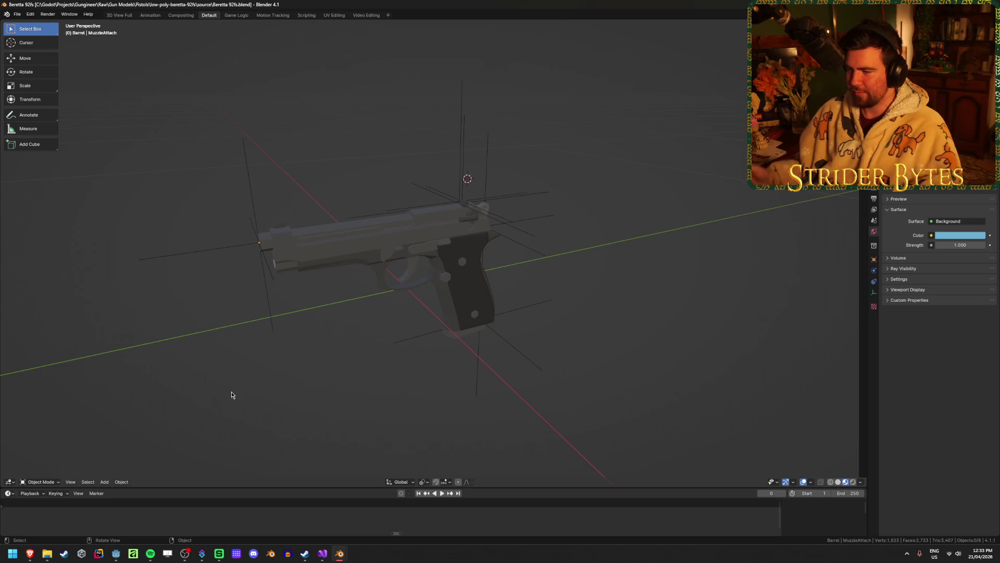
pyautogui.hotkey('ctrl', 's')
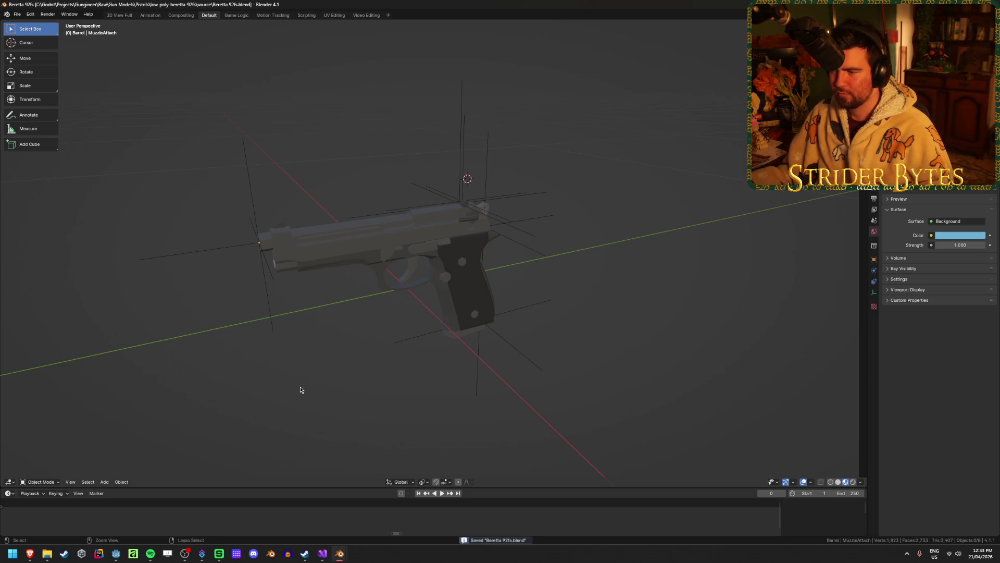
# Step: Select the 92FS_Barrel object, then bring the Glock17 window to the front
pyautogui.moveTo(315, 355); pyautogui.dragTo(284, 346, button='middle')
pyautogui.click(363, 213)
pyautogui.moveTo(364, 213); pyautogui.dragTo(286, 362, button='middle')
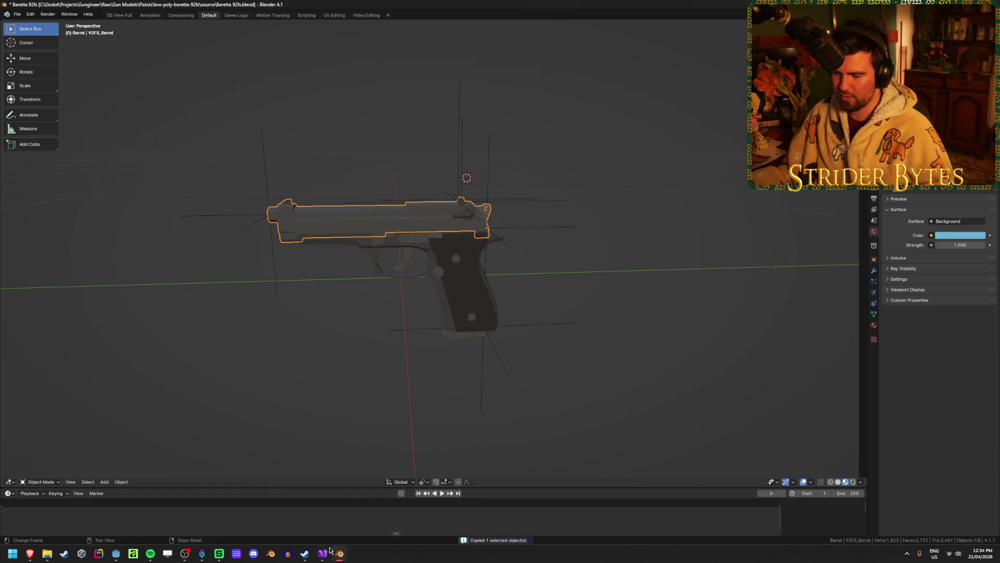
pyautogui.moveTo(330, 550)
pyautogui.click(383, 508)
# Step: Select the Glock17 pistol mesh and edit it with hidden edges visible
pyautogui.click(380, 290)
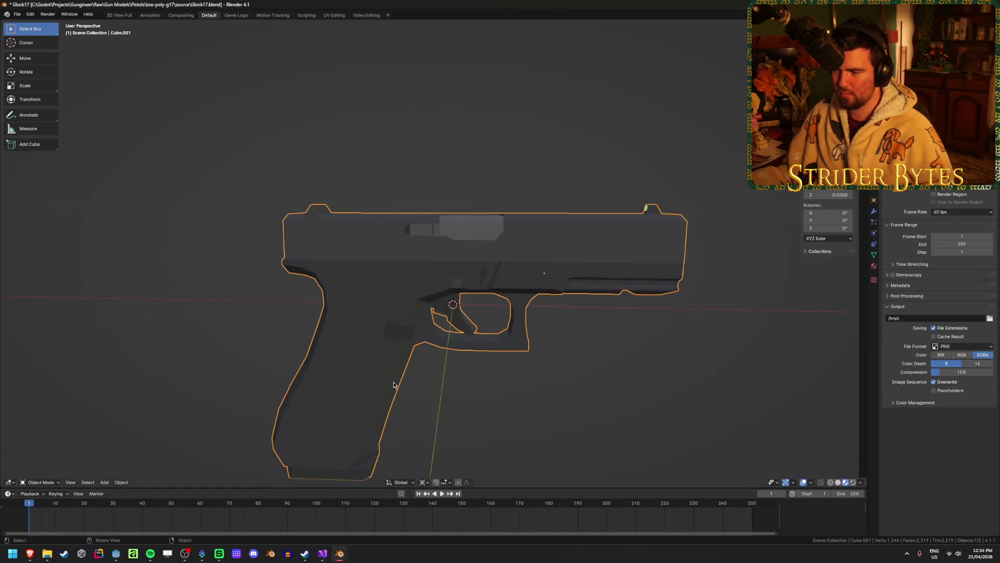
pyautogui.scroll(-2, 393, 385)
pyautogui.press('Tab')
pyautogui.press('Tab')
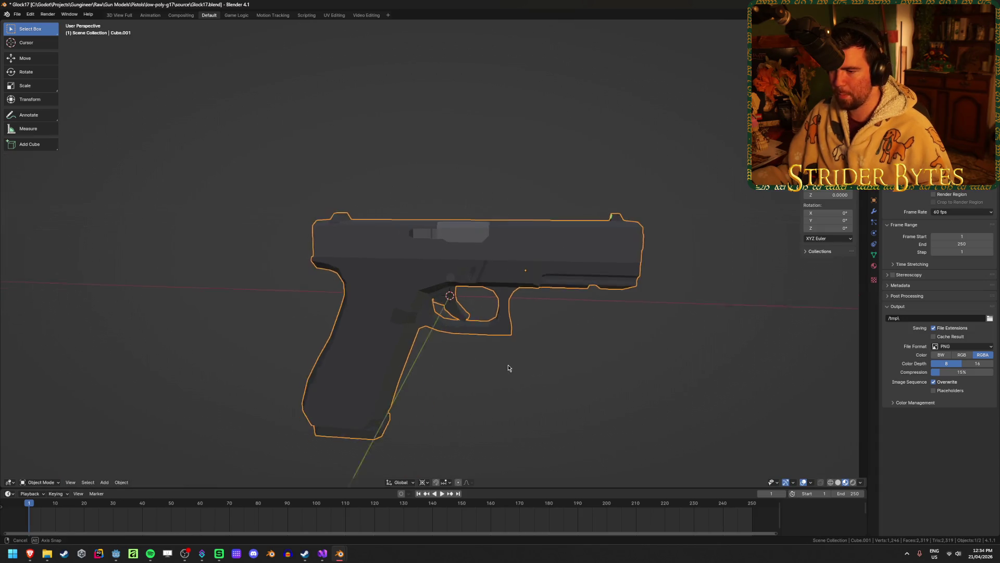
pyautogui.moveTo(510, 366)
pyautogui.mouseDown(button='middle')
pyautogui.moveTo(539, 326)
pyautogui.moveTo(565, 376)
pyautogui.moveTo(537, 417)
pyautogui.mouseUp(button='middle')
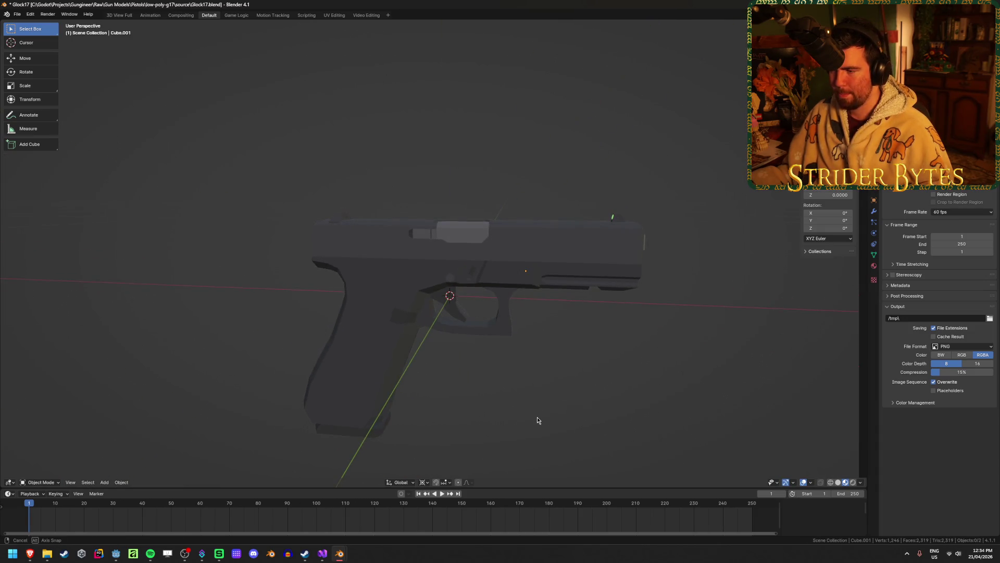
pyautogui.press('Tab')
pyautogui.hotkey('shift', 'z')
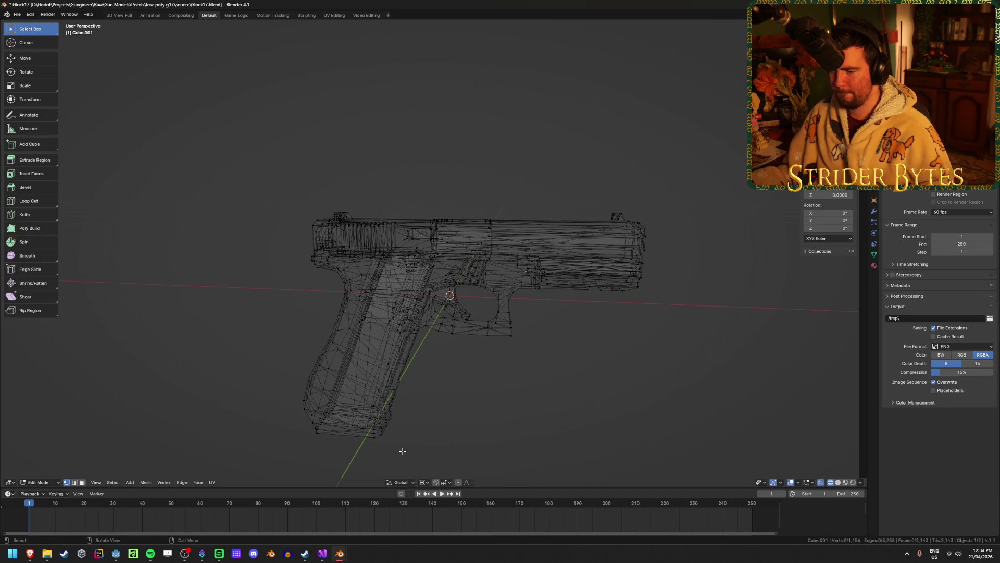
# Step: Select the magazine base and body pieces with L and separate them by selection
pyautogui.press('l')
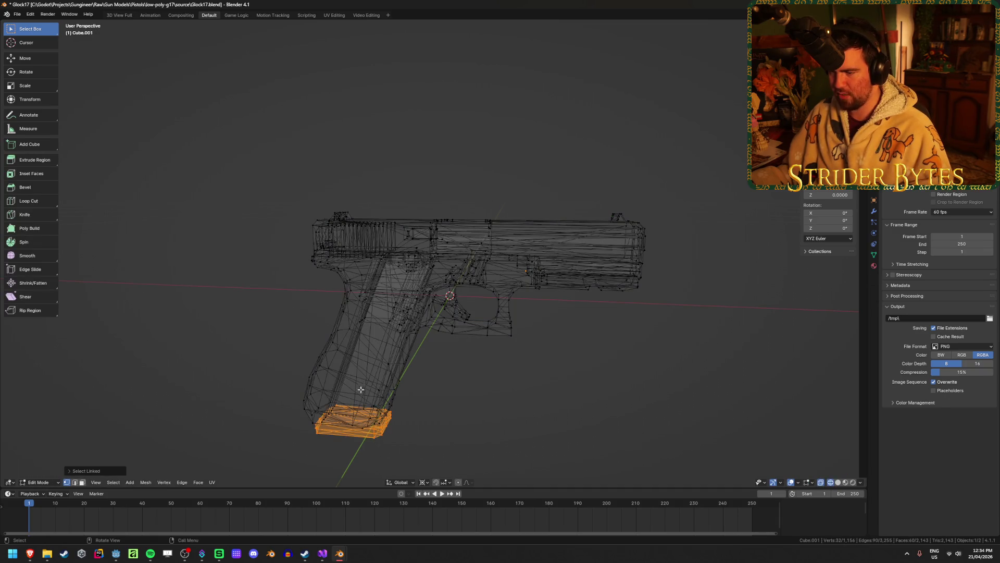
pyautogui.scroll(8, 360, 389)
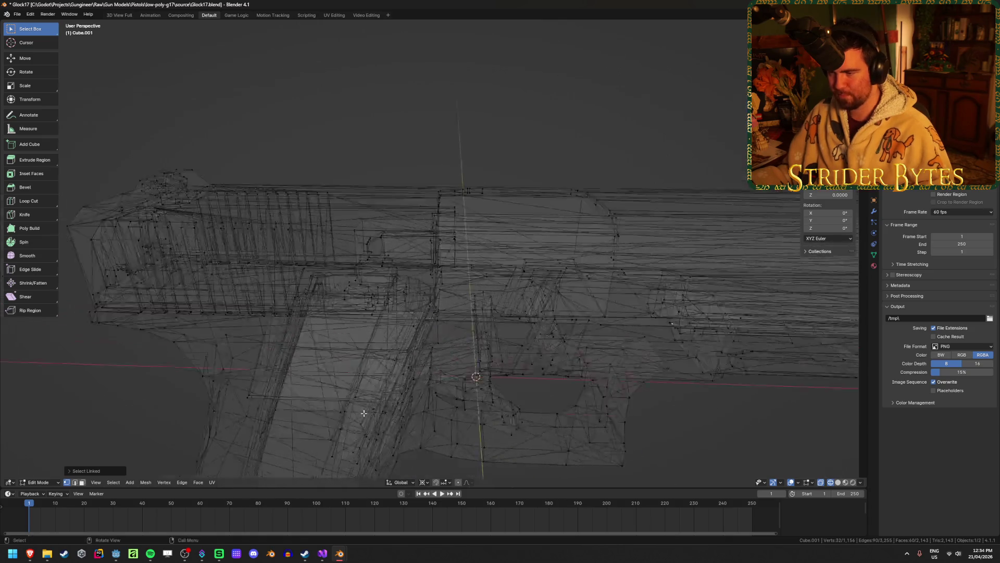
pyautogui.scroll(1, 406, 302)
pyautogui.moveTo(411, 289)
pyautogui.mouseDown(button='middle')
pyautogui.moveTo(449, 254)
pyautogui.moveTo(409, 263)
pyautogui.moveTo(422, 257)
pyautogui.moveTo(460, 266)
pyautogui.mouseUp(button='middle')
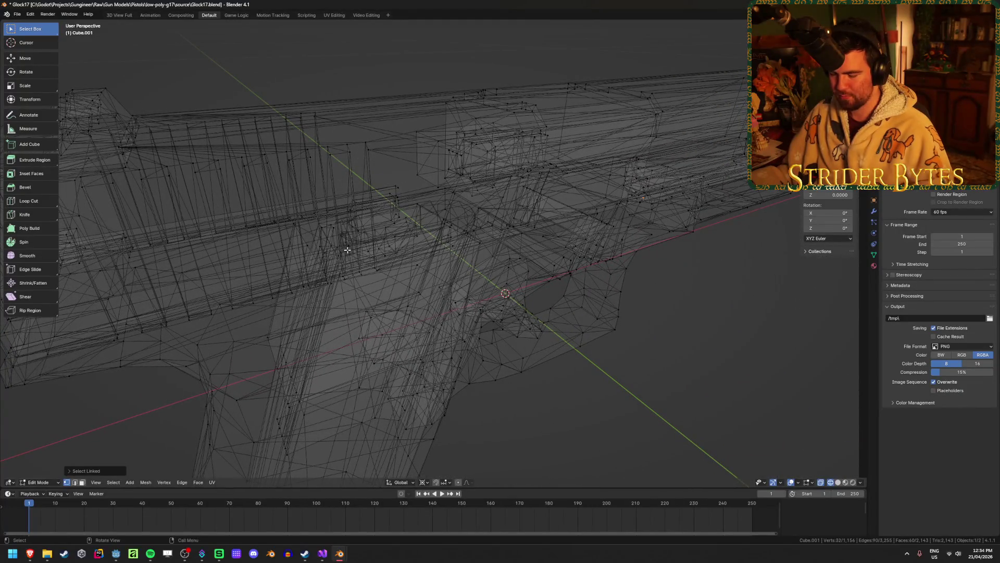
pyautogui.press('l')
pyautogui.moveTo(348, 253)
pyautogui.mouseDown(button='middle')
pyautogui.moveTo(279, 325)
pyautogui.moveTo(248, 315)
pyautogui.moveTo(243, 339)
pyautogui.moveTo(463, 253)
pyautogui.moveTo(373, 230)
pyautogui.moveTo(421, 303)
pyautogui.moveTo(461, 306)
pyautogui.mouseUp(button='middle')
pyautogui.hotkey('ctrl', 'z')
pyautogui.press('l')
pyautogui.scroll(-4, 451, 352)
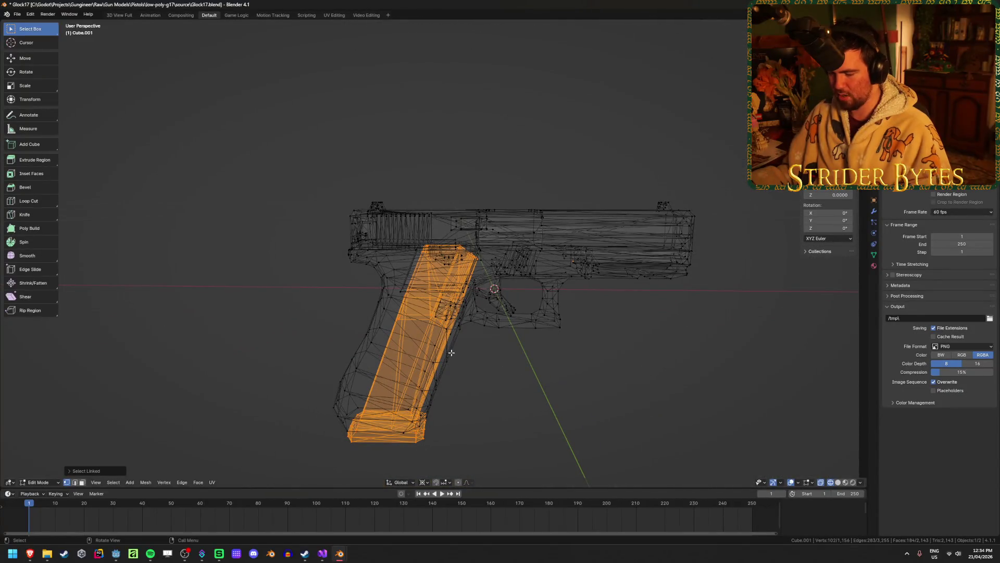
pyautogui.press('p')
pyautogui.click(451, 352)
# Step: Back in solid Object Mode, hide the gun body to inspect the separated magazine, then unhide it
pyautogui.press('Tab')
pyautogui.click(426, 441)
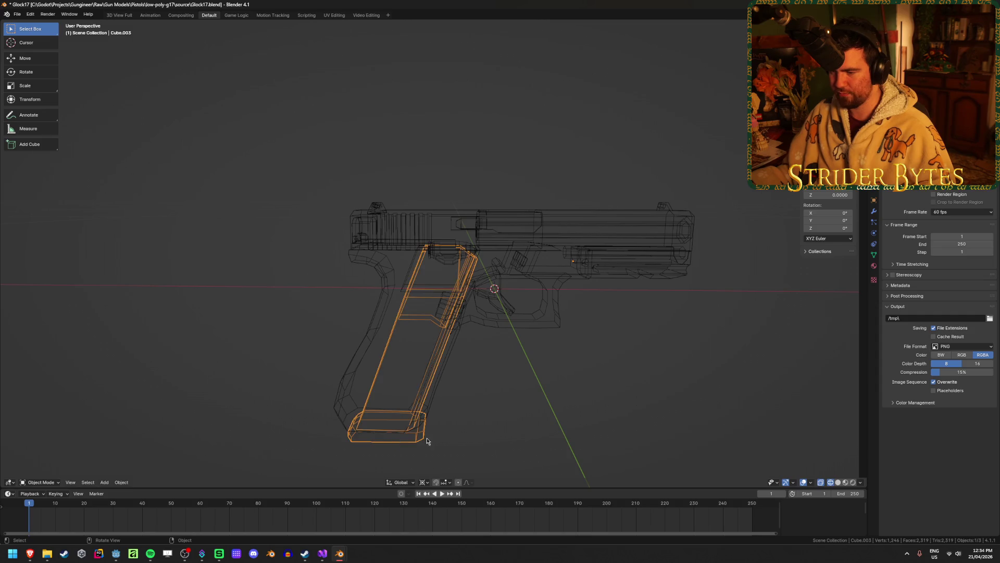
pyautogui.hotkey('shift', 'z')
pyautogui.click(454, 327)
pyautogui.press('h')
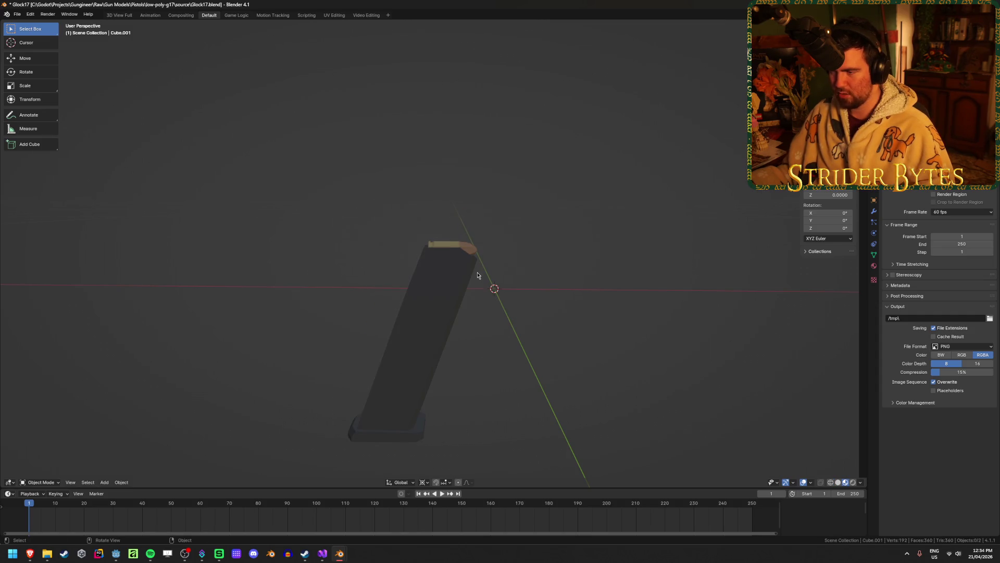
pyautogui.moveTo(454, 327)
pyautogui.mouseDown(button='middle')
pyautogui.moveTo(374, 277)
pyautogui.moveTo(267, 277)
pyautogui.mouseUp(button='middle')
pyautogui.hotkey('alt', 'h')
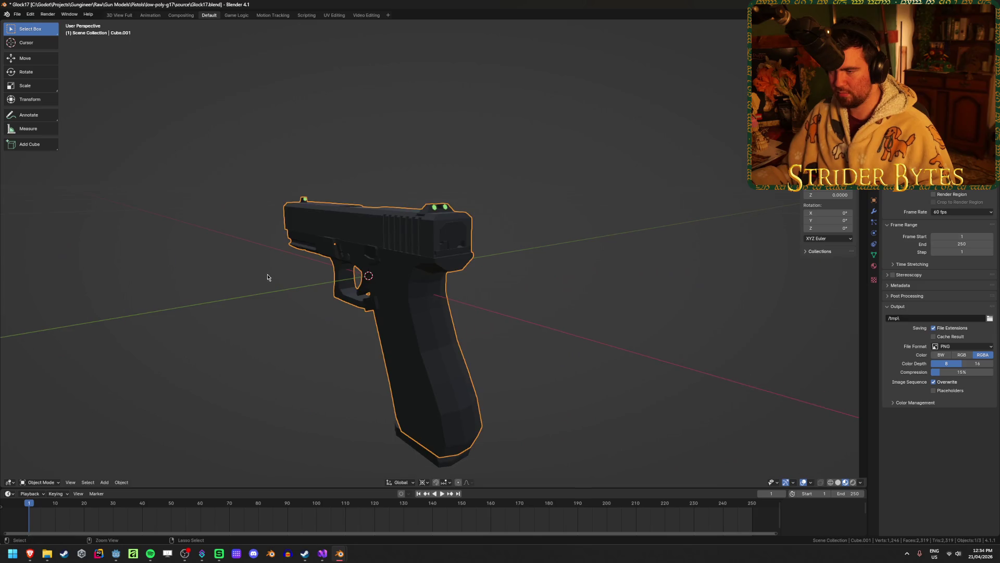
# Step: Hide the magazine to inspect the gun body, then start mesh editing on Cube.001
pyautogui.click(457, 465)
pyautogui.click(451, 453)
pyautogui.press('h')
pyautogui.moveTo(451, 453); pyautogui.dragTo(521, 427, button='middle')
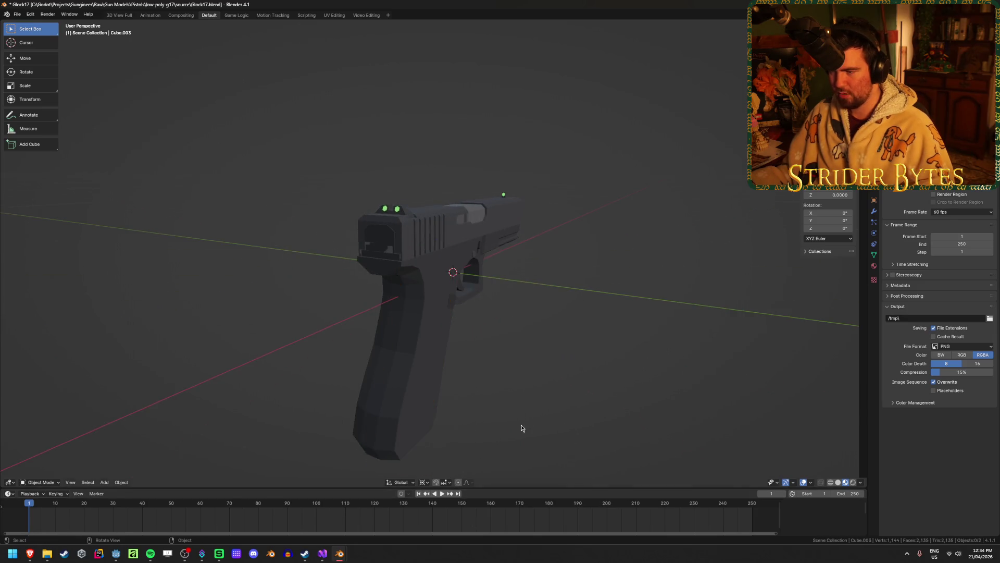
pyautogui.moveTo(526, 361); pyautogui.dragTo(486, 363, button='middle')
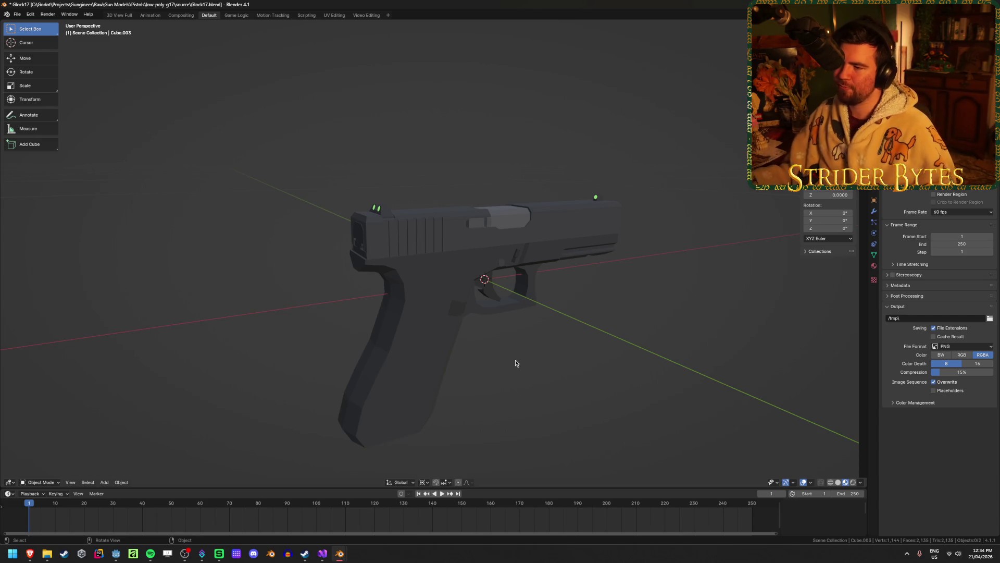
pyautogui.moveTo(502, 352); pyautogui.dragTo(468, 342, button='middle')
pyautogui.click(443, 262)
pyautogui.press('Tab')
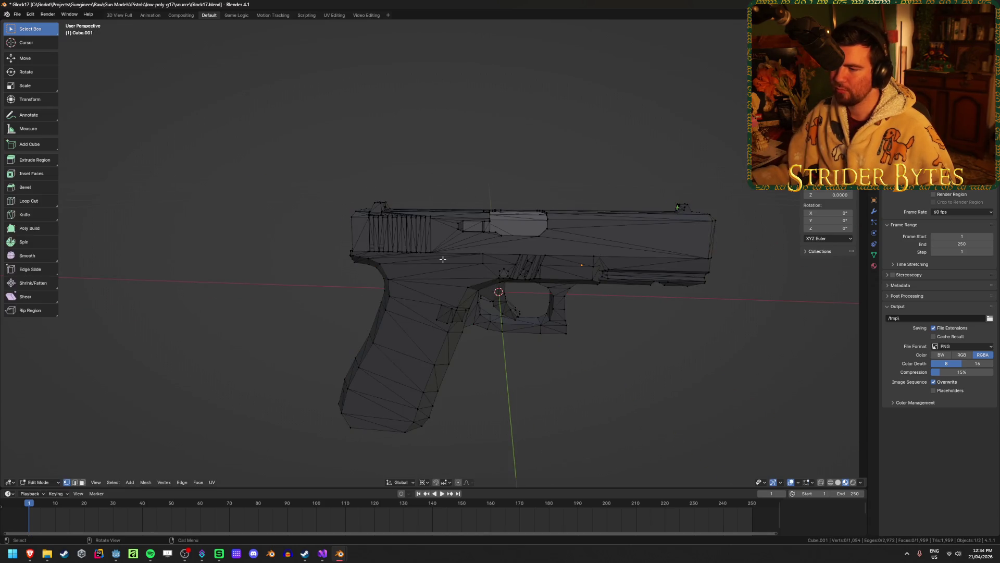
# Step: Line up a straight numpad side view of Cube.001 and select the connected slide geometry
pyautogui.moveTo(443, 262)
pyautogui.mouseDown(button='middle')
pyautogui.moveTo(461, 264)
pyautogui.moveTo(435, 326)
pyautogui.mouseUp(button='middle')
pyautogui.scroll(2, 449, 313)
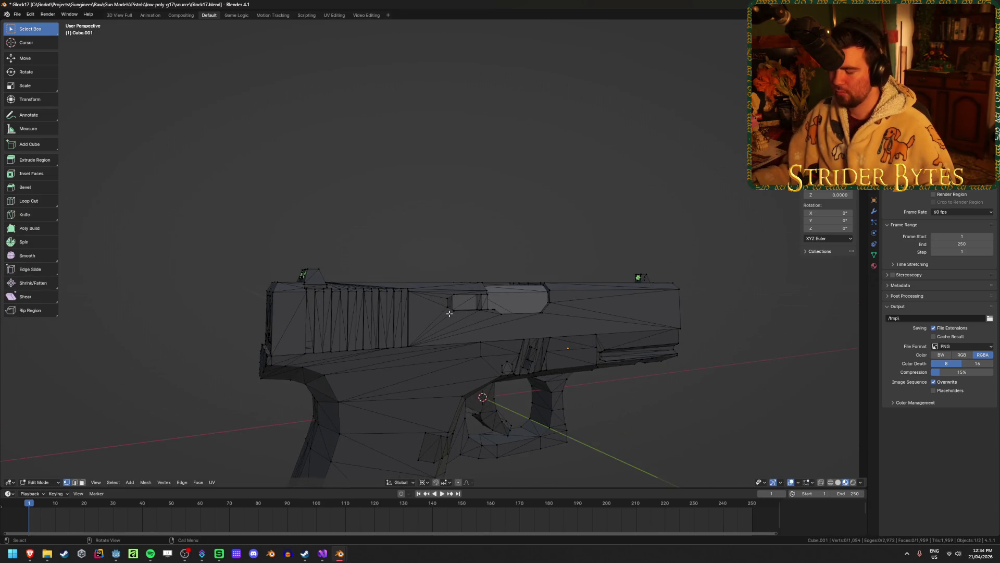
pyautogui.press('KP_3')
pyautogui.press('KP_1')
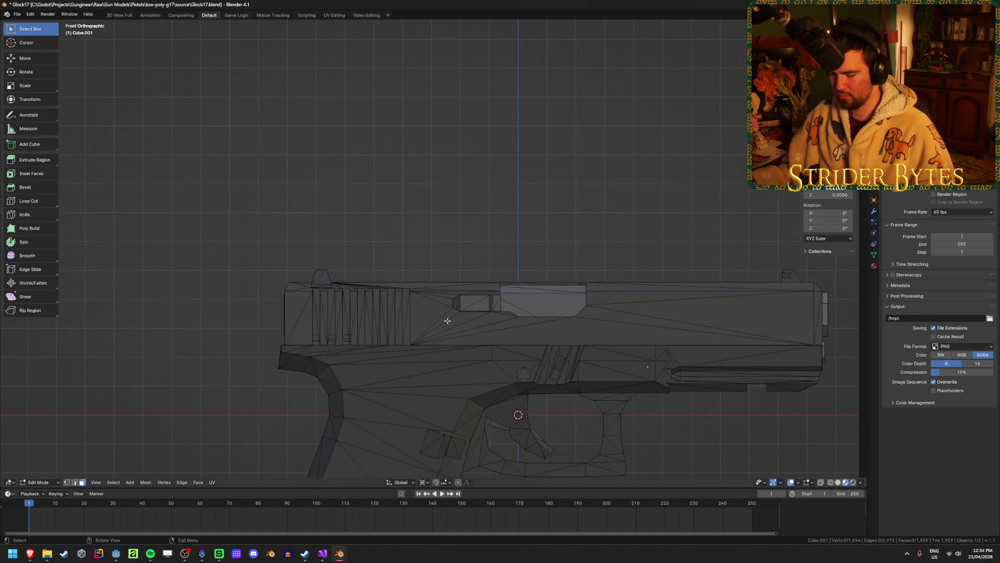
pyautogui.press('l')
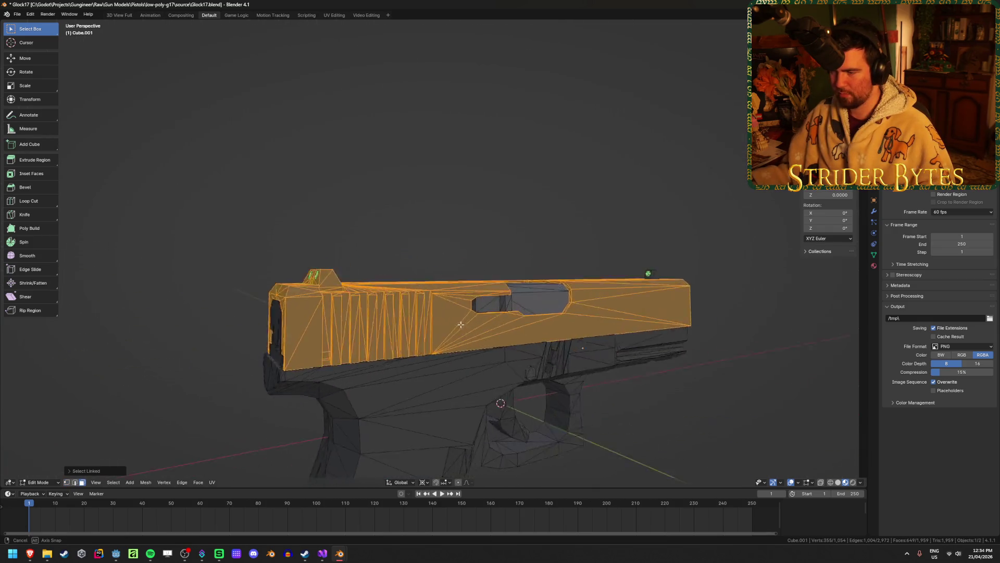